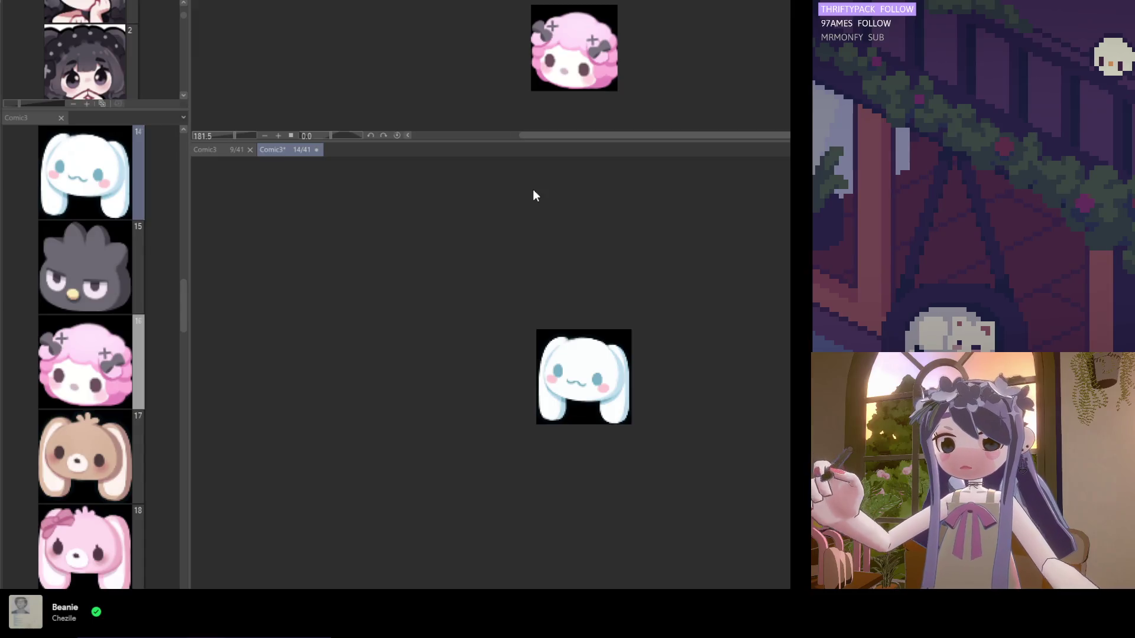
# Close the duplicate Comic3 9/41 view and zoom in on page 16's pink curly-haired emote.
pyautogui.scroll(2, 620, 361)
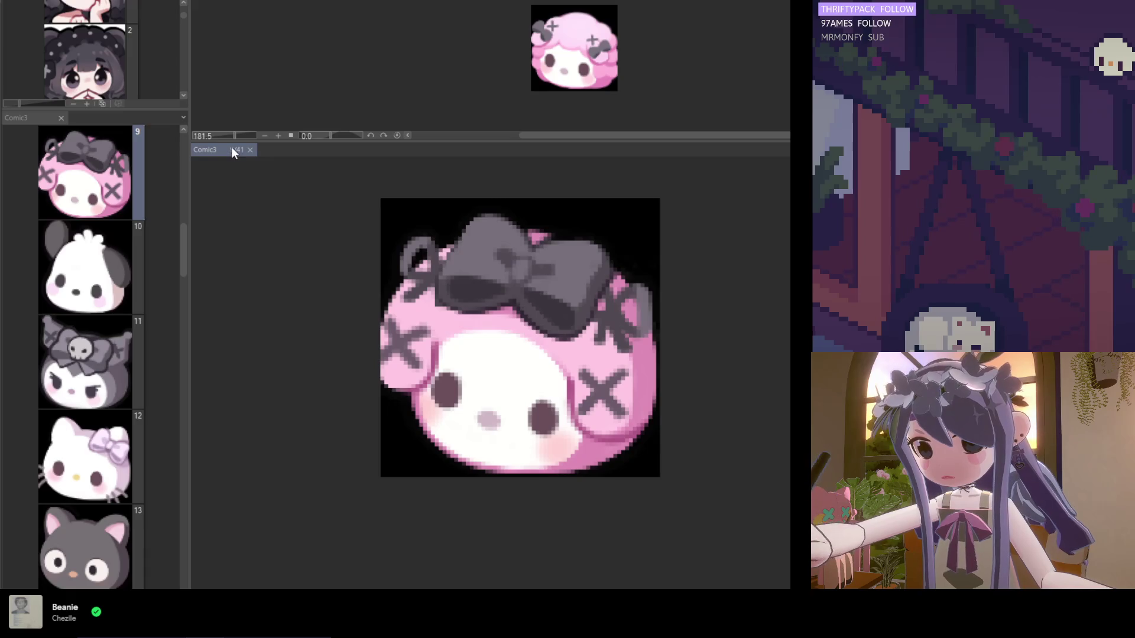
pyautogui.click(298, 1)
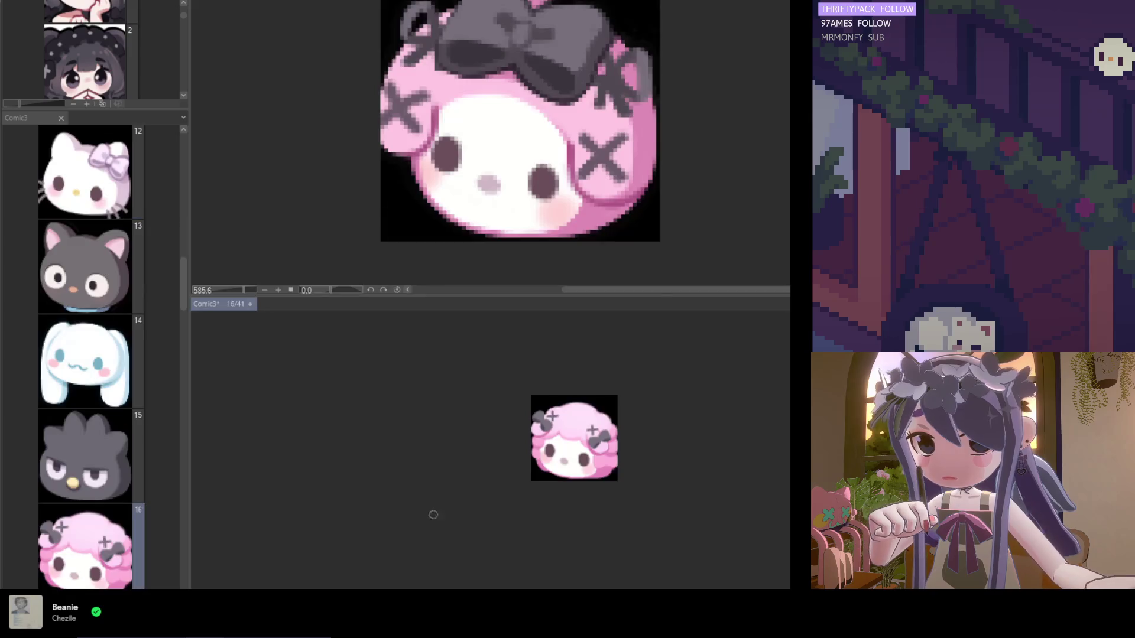
pyautogui.scroll(1, 588, 450)
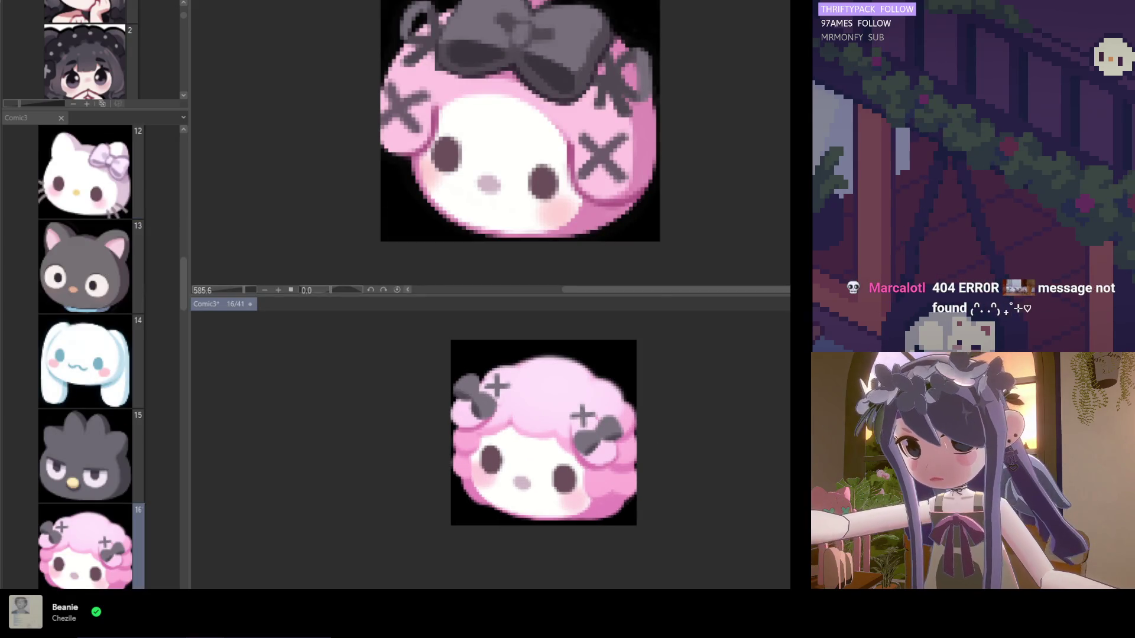
pyautogui.scroll(2, 486, 407)
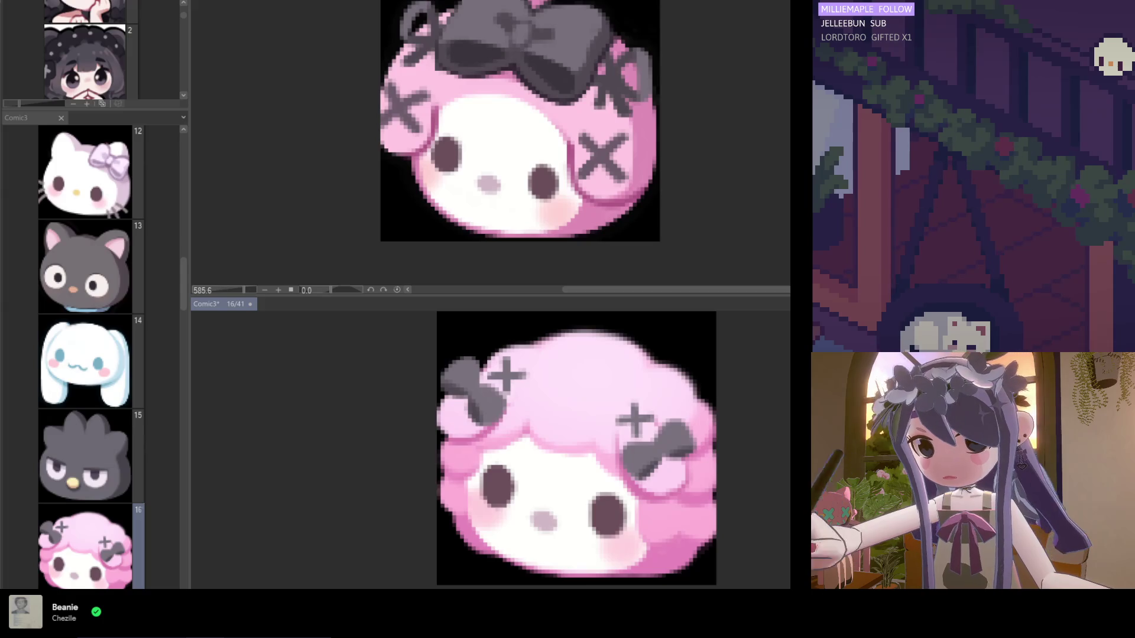
pyautogui.scroll(-1, 438, 396)
pyautogui.scroll(1, 437, 397)
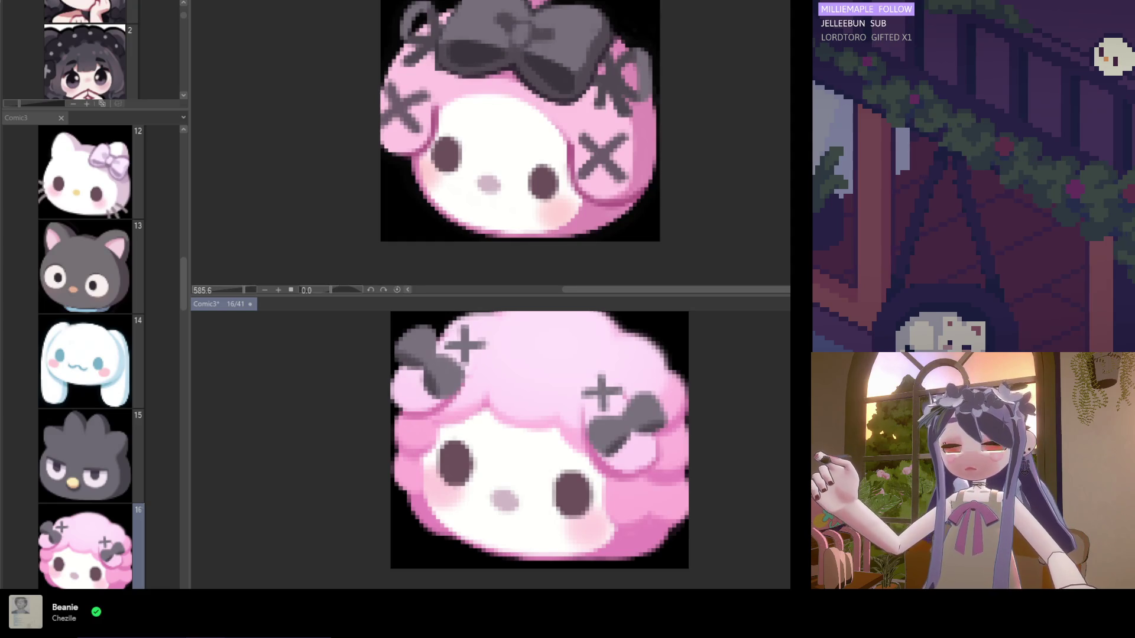
pyautogui.scroll(-1, 611, 436)
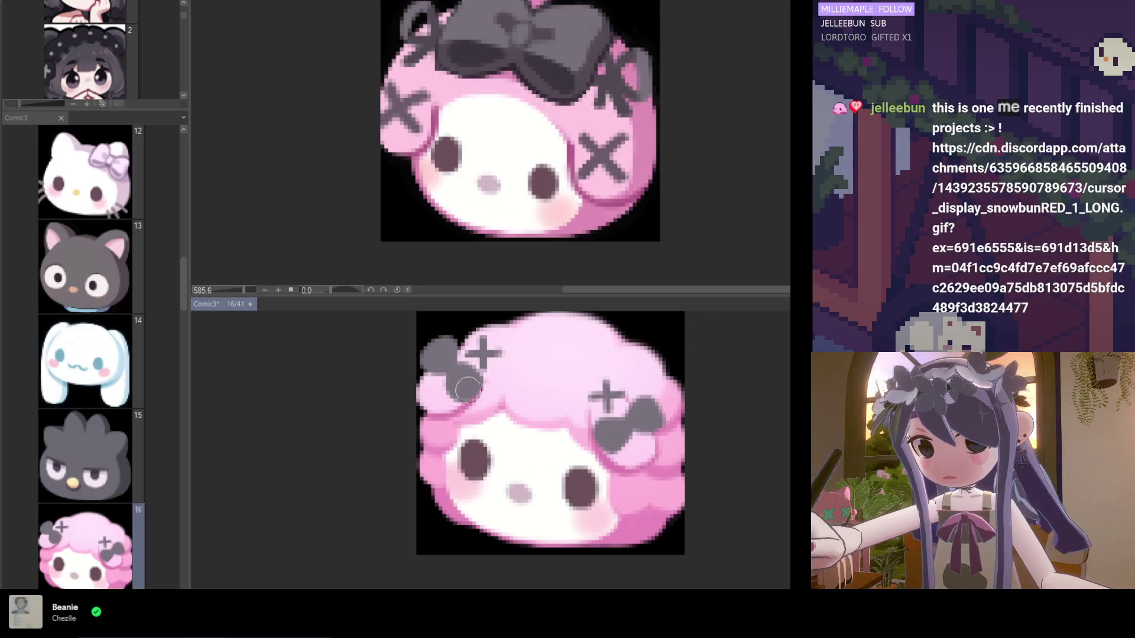
pyautogui.scroll(1, 443, 346)
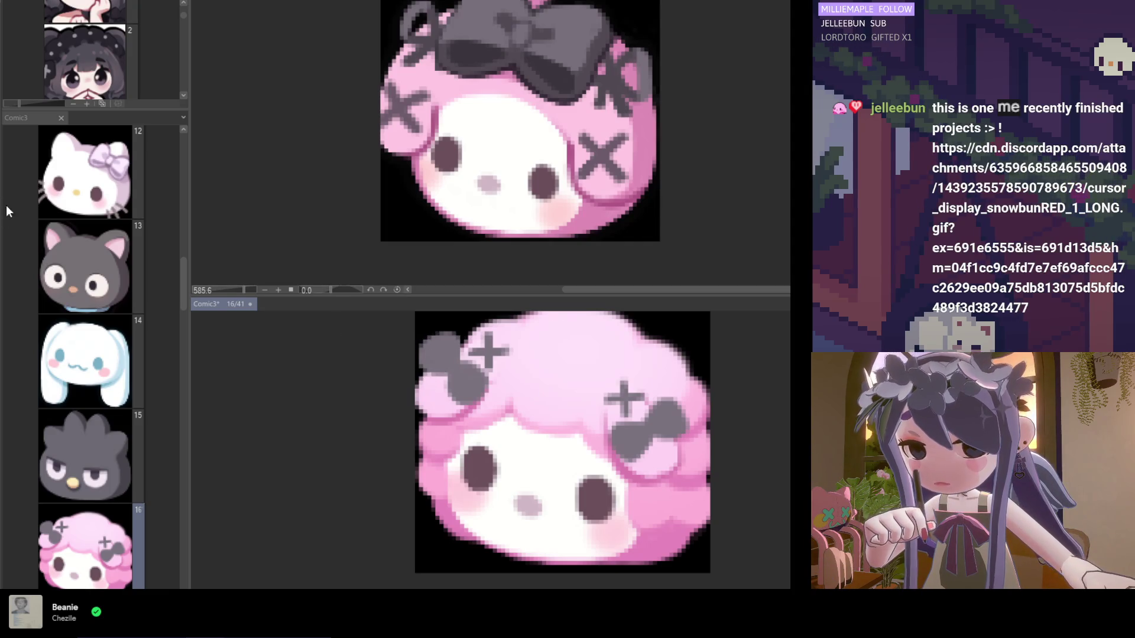
pyautogui.scroll(2, 502, 401)
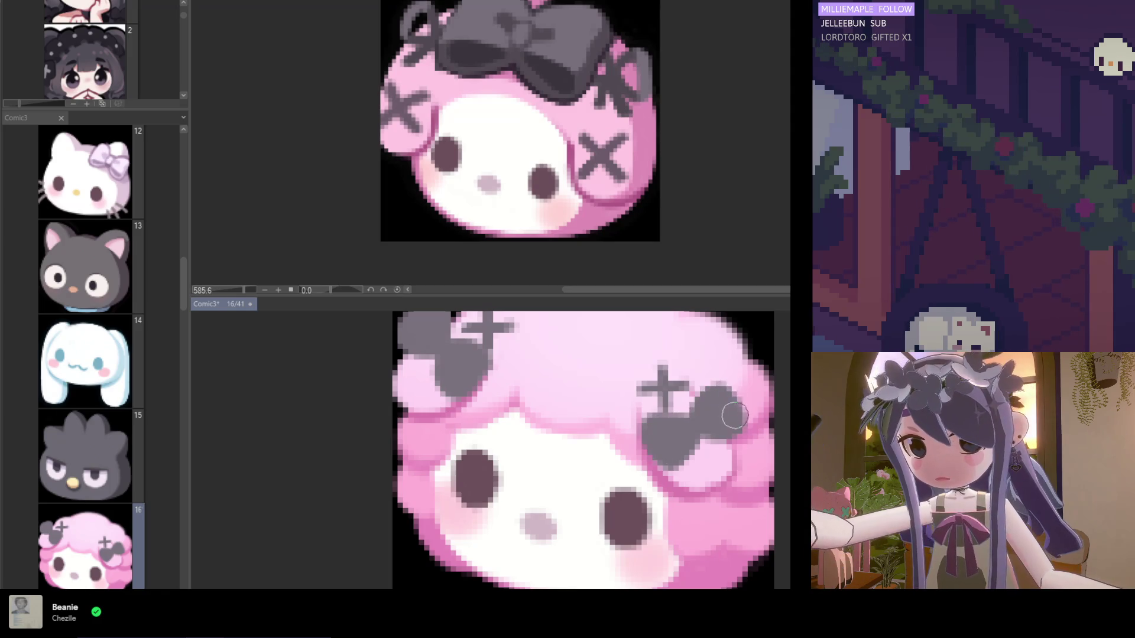
pyautogui.scroll(-2, 719, 366)
pyautogui.scroll(1, 711, 455)
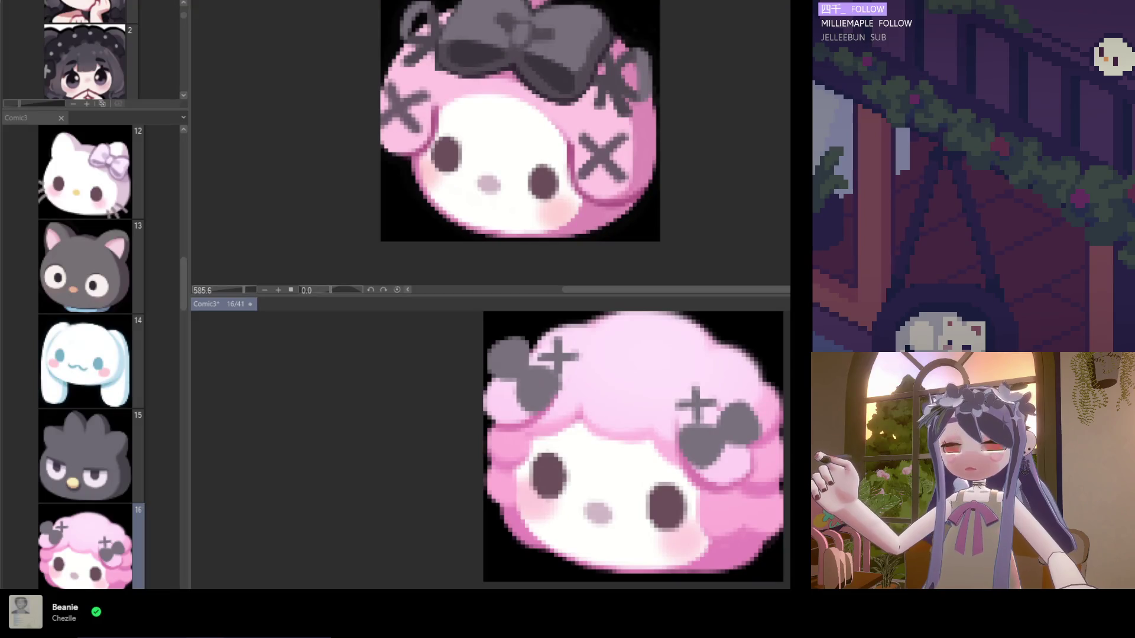
# Repaint a few pixels on the left grey bow and darken the right bow's lower-right edge.
pyautogui.scroll(-2, 430, 375)
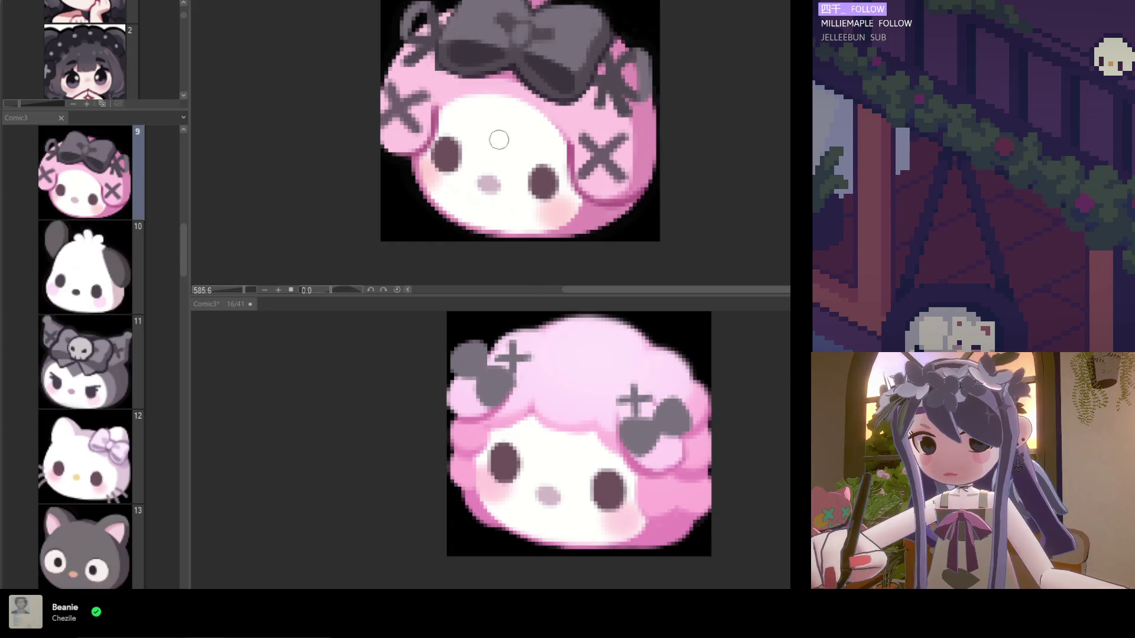
pyautogui.scroll(2, 461, 396)
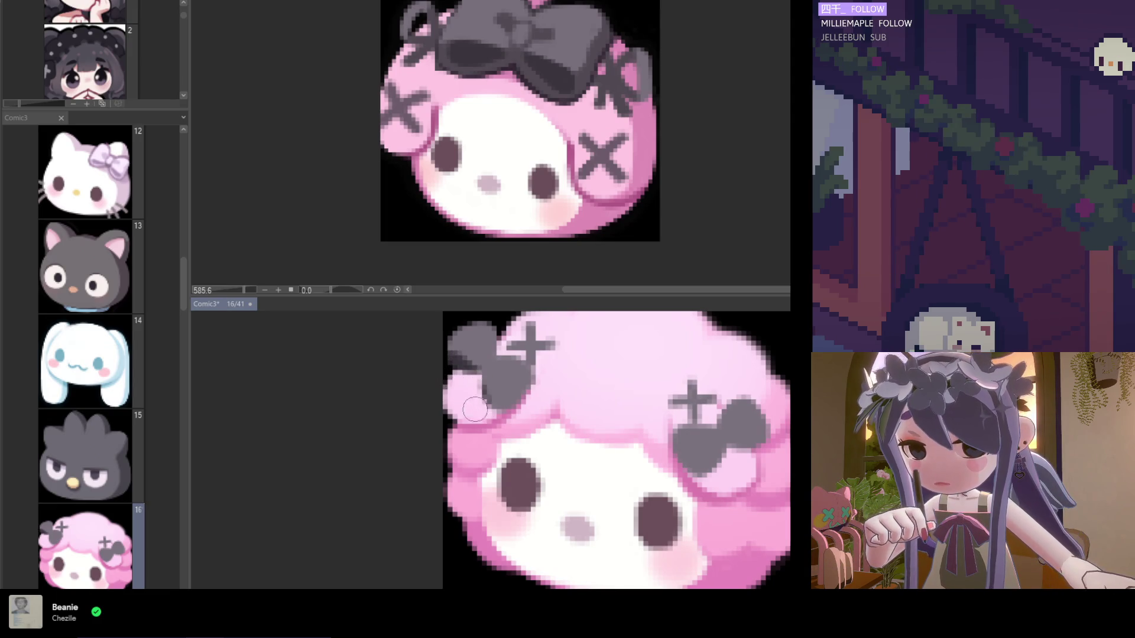
pyautogui.moveTo(484, 412); pyautogui.dragTo(494, 390)
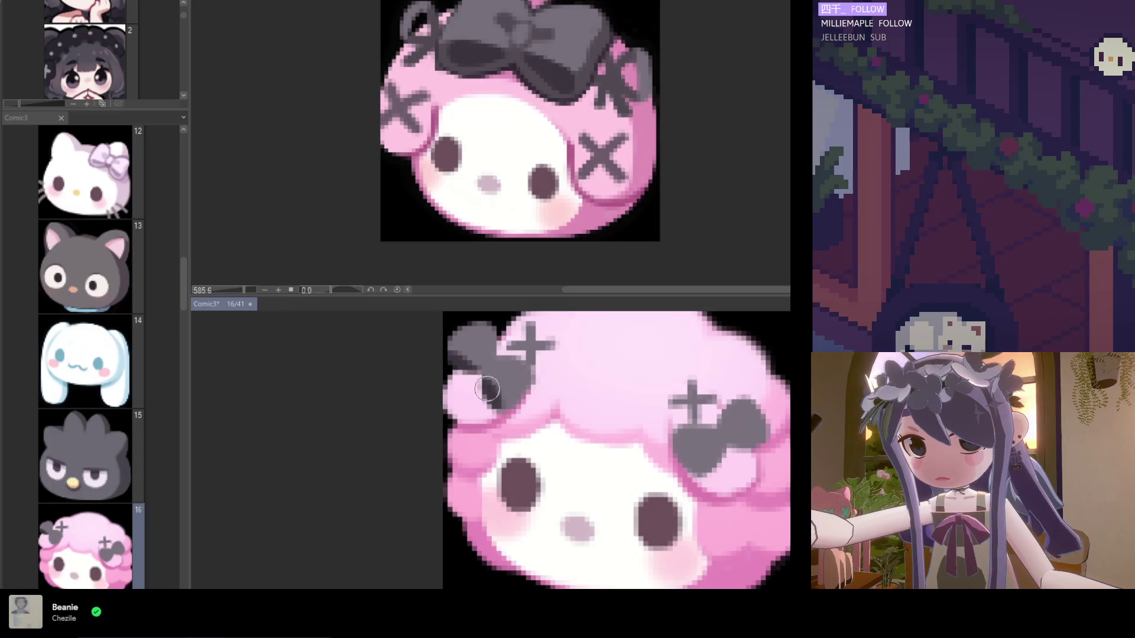
pyautogui.scroll(-2, 490, 414)
pyautogui.scroll(2, 613, 464)
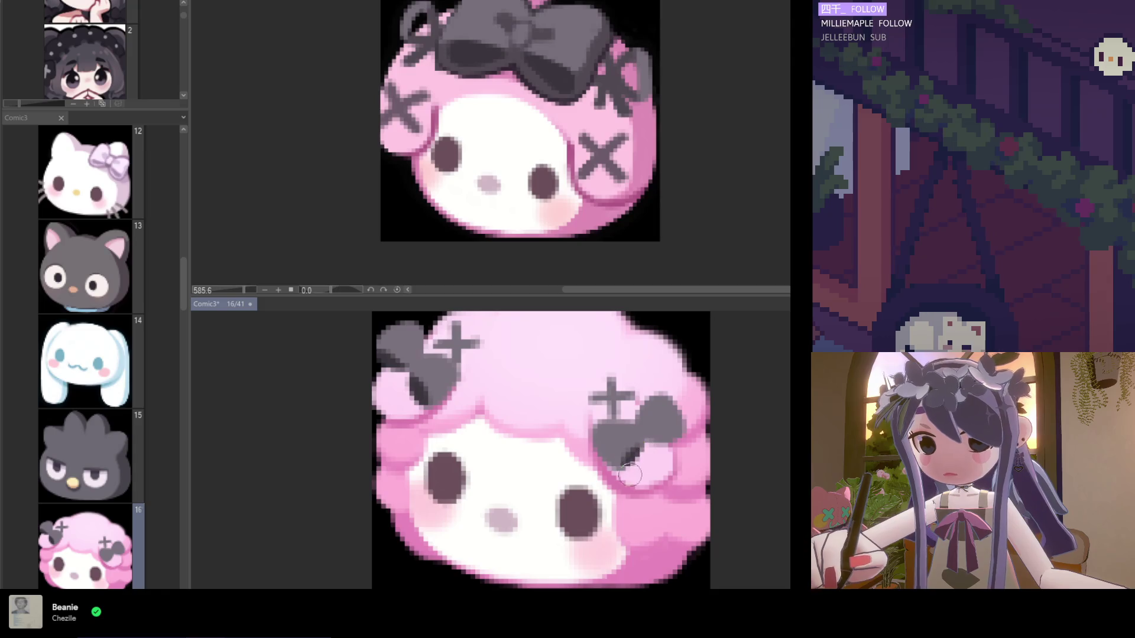
pyautogui.moveTo(680, 442); pyautogui.dragTo(652, 451)
pyautogui.scroll(-3, 485, 408)
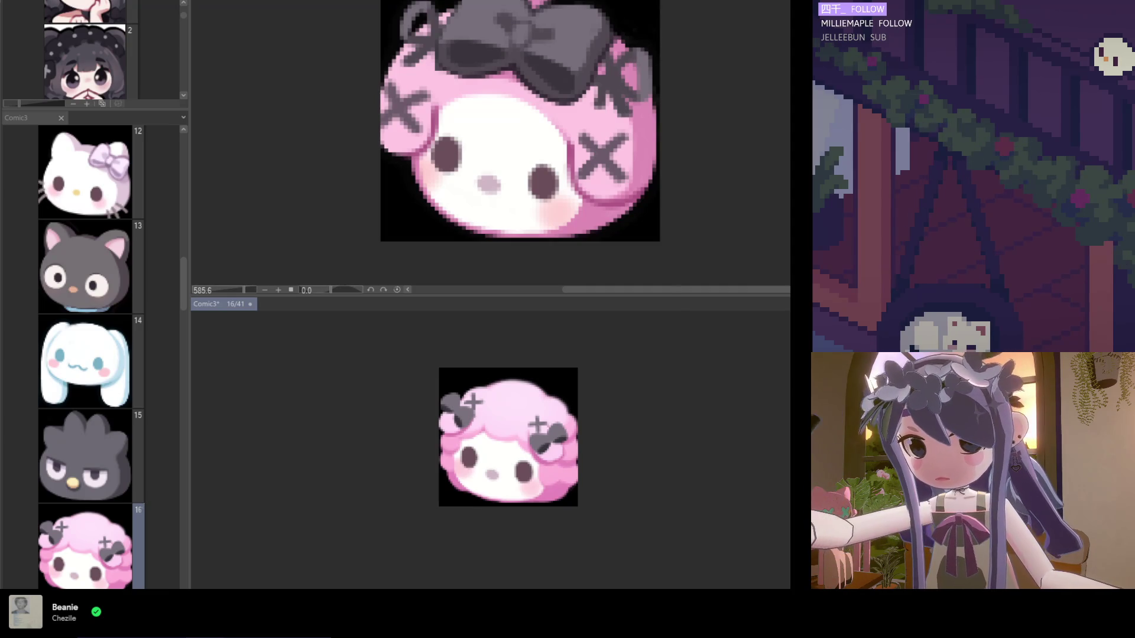
# Darken the left bow, fill the pink gap inside the right bow with dark grey, and save.
pyautogui.click(562, 76)
pyautogui.click(558, 327)
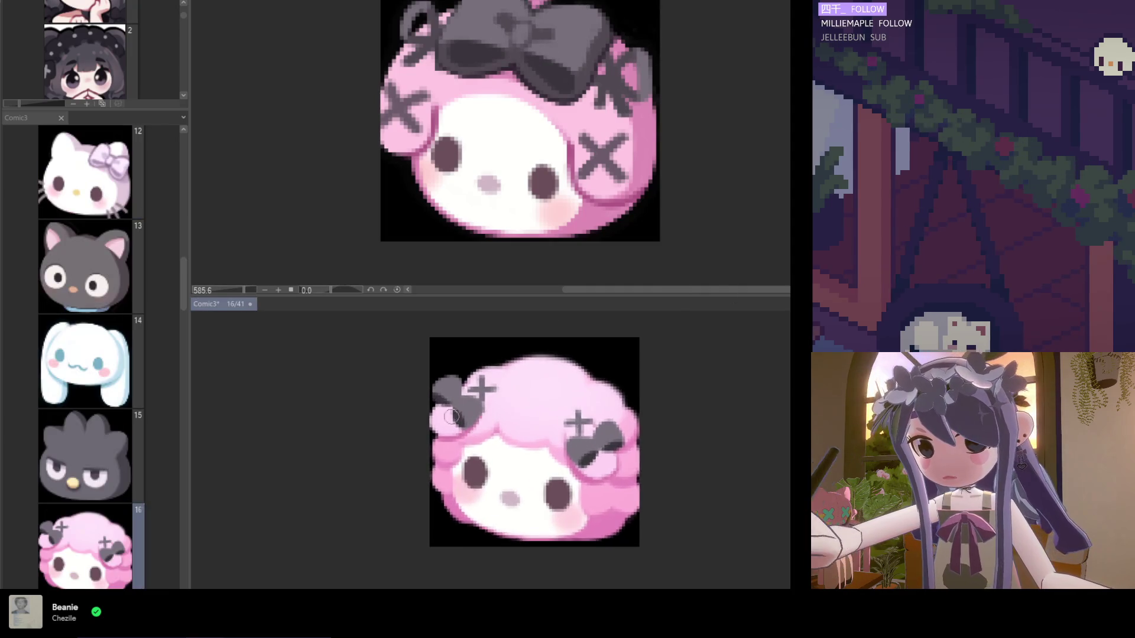
pyautogui.scroll(4, 458, 405)
pyautogui.moveTo(458, 402); pyautogui.dragTo(465, 393)
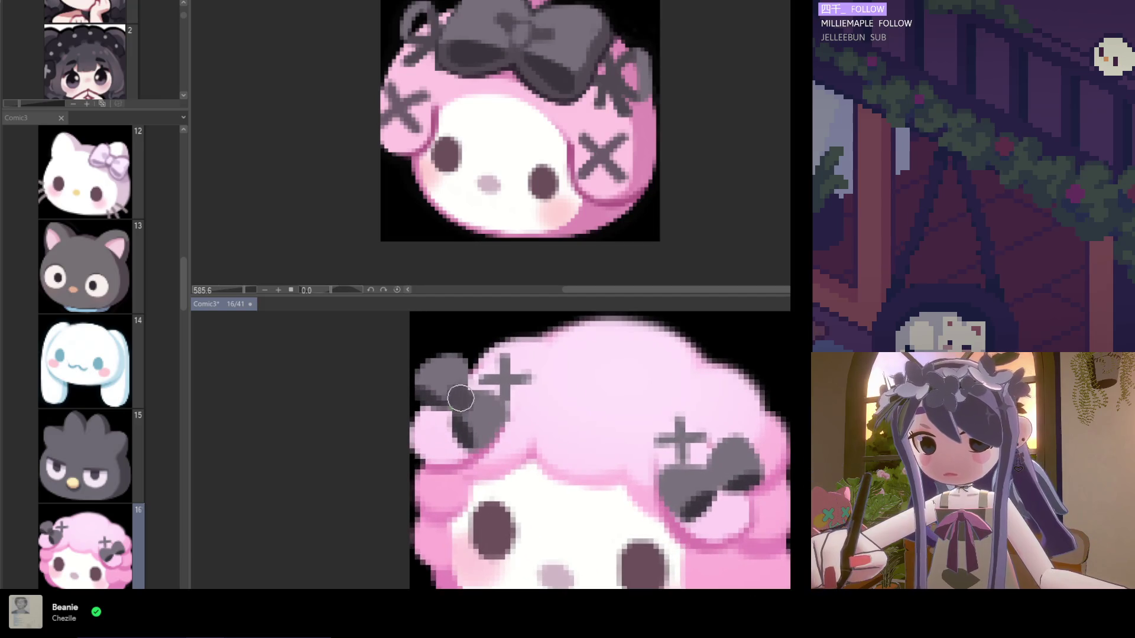
pyautogui.scroll(-1, 465, 393)
pyautogui.scroll(1, 638, 454)
pyautogui.moveTo(639, 454); pyautogui.dragTo(636, 459)
pyautogui.scroll(-4, 637, 460)
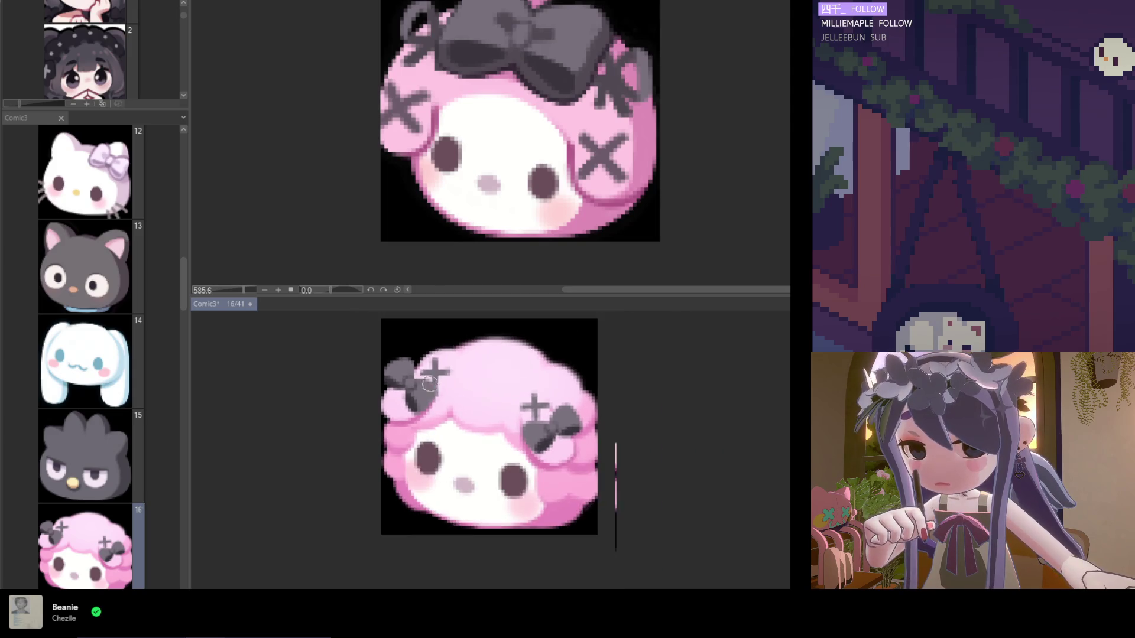
pyautogui.hotkey('ctrl', 's')
# Compare the emote with and without the cross marks using undo and redo.
pyautogui.scroll(-1, 532, 466)
pyautogui.scroll(1, 535, 455)
pyautogui.click(508, 65)
pyautogui.click(490, 311)
pyautogui.scroll(2, 491, 322)
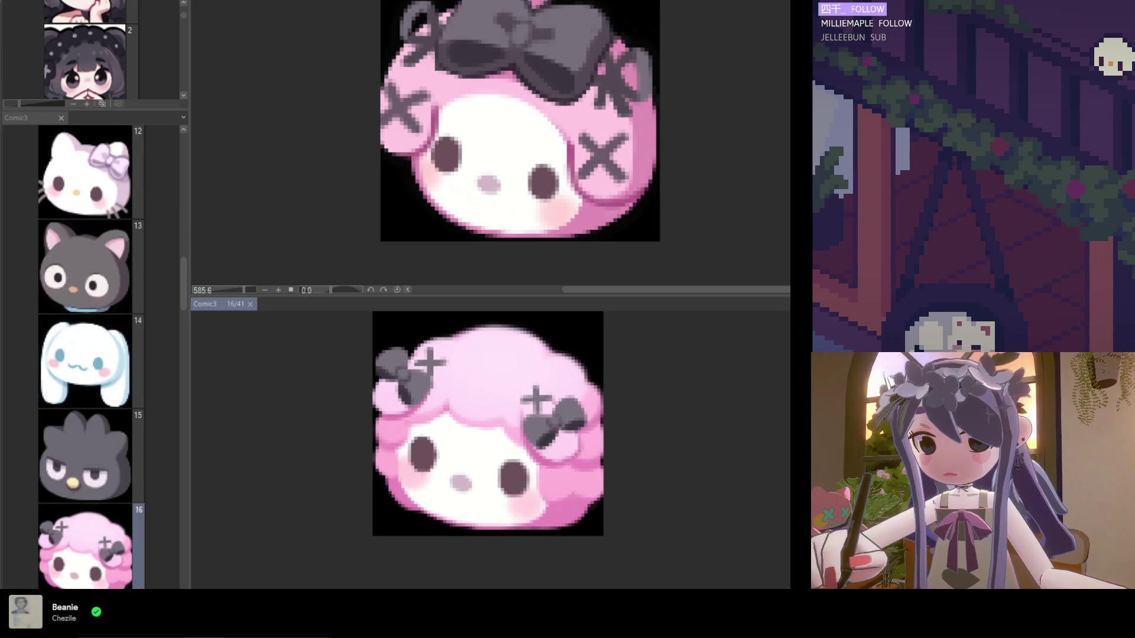
pyautogui.hotkey('ctrl', 'z')
pyautogui.hotkey('ctrl', 'y')
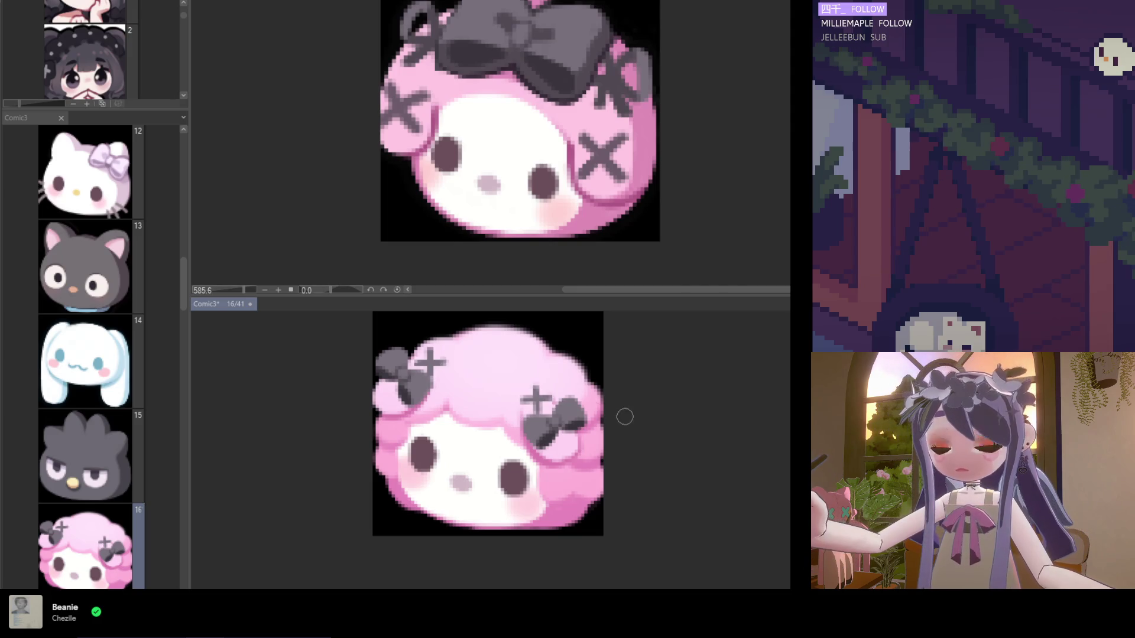
# Paint dark grey over the top-left of the left bow and refine its pixels.
pyautogui.scroll(1, 357, 370)
pyautogui.scroll(2, 368, 381)
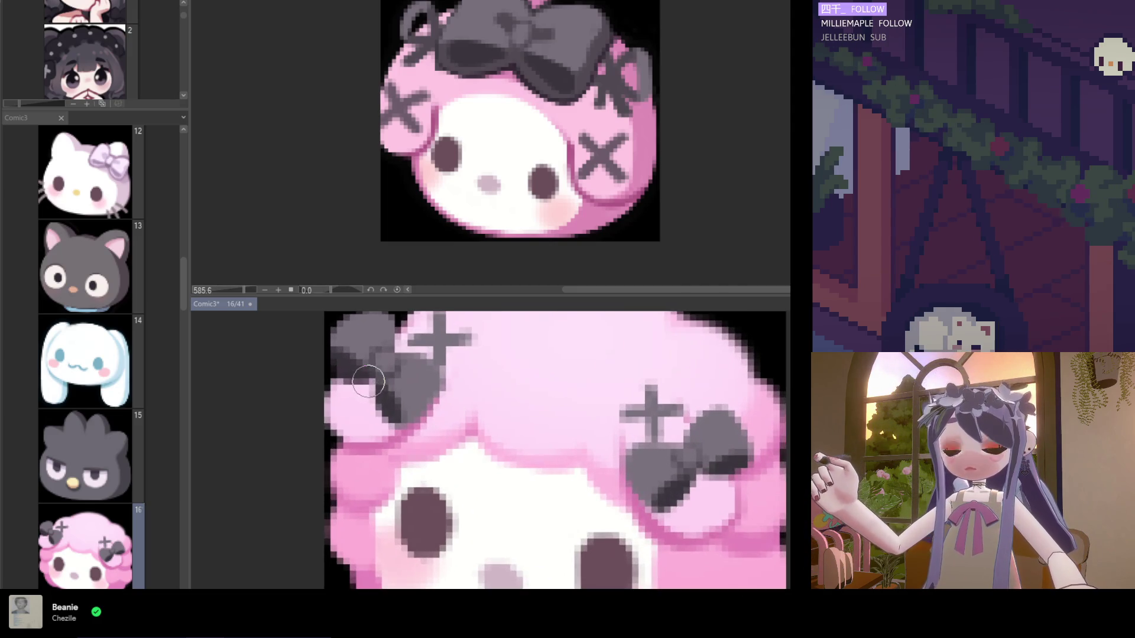
pyautogui.scroll(1, 411, 408)
pyautogui.moveTo(321, 350)
pyautogui.mouseDown()
pyautogui.moveTo(307, 346)
pyautogui.moveTo(364, 353)
pyautogui.moveTo(369, 394)
pyautogui.moveTo(370, 346)
pyautogui.moveTo(380, 406)
pyautogui.mouseUp()
pyautogui.scroll(-2, 380, 380)
pyautogui.scroll(1, 347, 345)
pyautogui.moveTo(346, 346)
pyautogui.mouseDown()
pyautogui.moveTo(319, 378)
pyautogui.moveTo(354, 393)
pyautogui.moveTo(372, 362)
pyautogui.moveTo(366, 378)
pyautogui.moveTo(387, 435)
pyautogui.moveTo(369, 443)
pyautogui.moveTo(387, 423)
pyautogui.mouseUp()
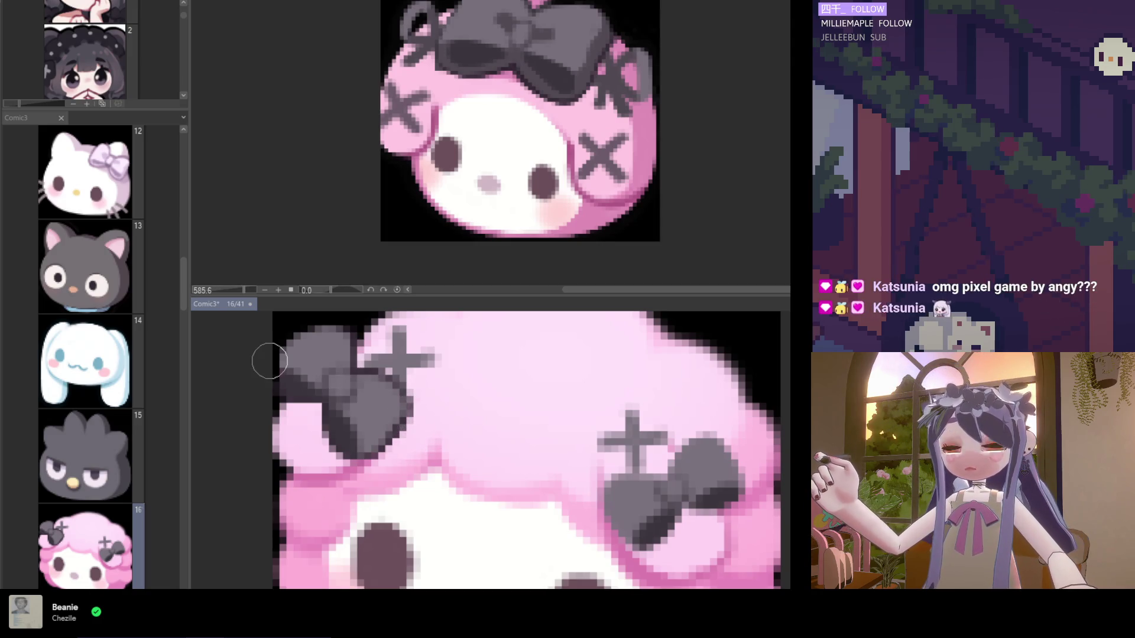
# Paint darker grey along the right bow's lower-left lobe to make its bottom pointed.
pyautogui.scroll(-2, 344, 453)
pyautogui.scroll(3, 523, 479)
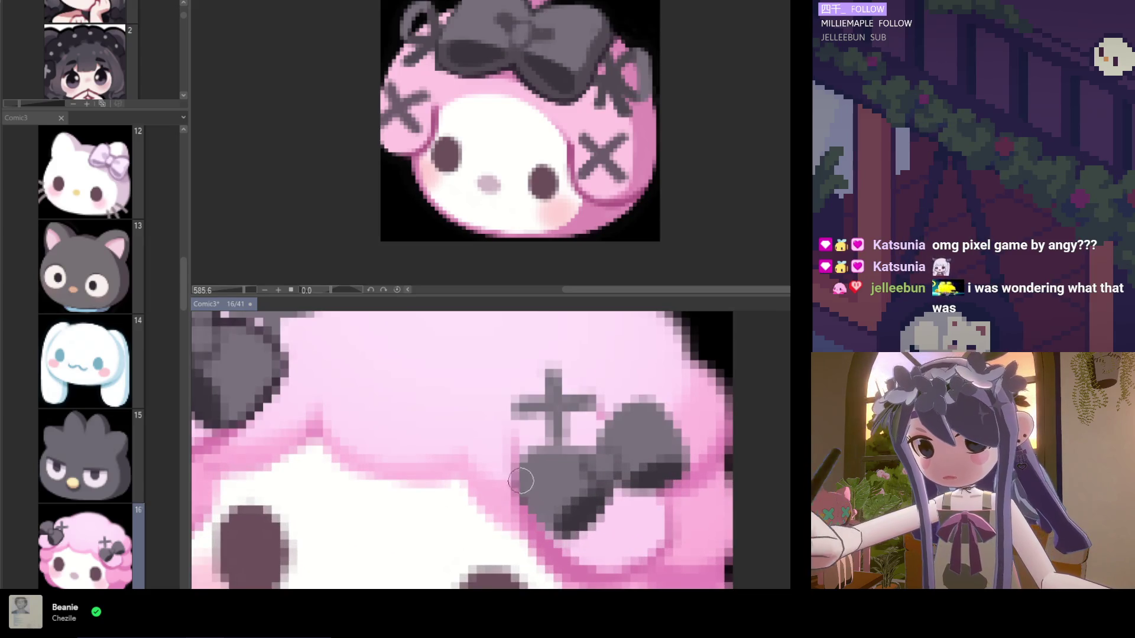
pyautogui.moveTo(513, 498)
pyautogui.mouseDown()
pyautogui.moveTo(559, 535)
pyautogui.moveTo(543, 520)
pyautogui.moveTo(597, 520)
pyautogui.moveTo(581, 529)
pyautogui.moveTo(608, 473)
pyautogui.moveTo(591, 502)
pyautogui.moveTo(643, 473)
pyautogui.moveTo(662, 479)
pyautogui.moveTo(679, 461)
pyautogui.moveTo(669, 434)
pyautogui.moveTo(679, 467)
pyautogui.moveTo(688, 456)
pyautogui.moveTo(656, 396)
pyautogui.moveTo(631, 430)
pyautogui.moveTo(626, 375)
pyautogui.moveTo(671, 392)
pyautogui.moveTo(647, 384)
pyautogui.moveTo(648, 409)
pyautogui.moveTo(601, 441)
pyautogui.moveTo(618, 413)
pyautogui.moveTo(583, 463)
pyautogui.moveTo(523, 452)
pyautogui.moveTo(548, 472)
pyautogui.mouseUp()
# Zoom out to check the emote, then sample a grey from the right bow.
pyautogui.scroll(-1, 552, 507)
pyautogui.scroll(-4, 552, 508)
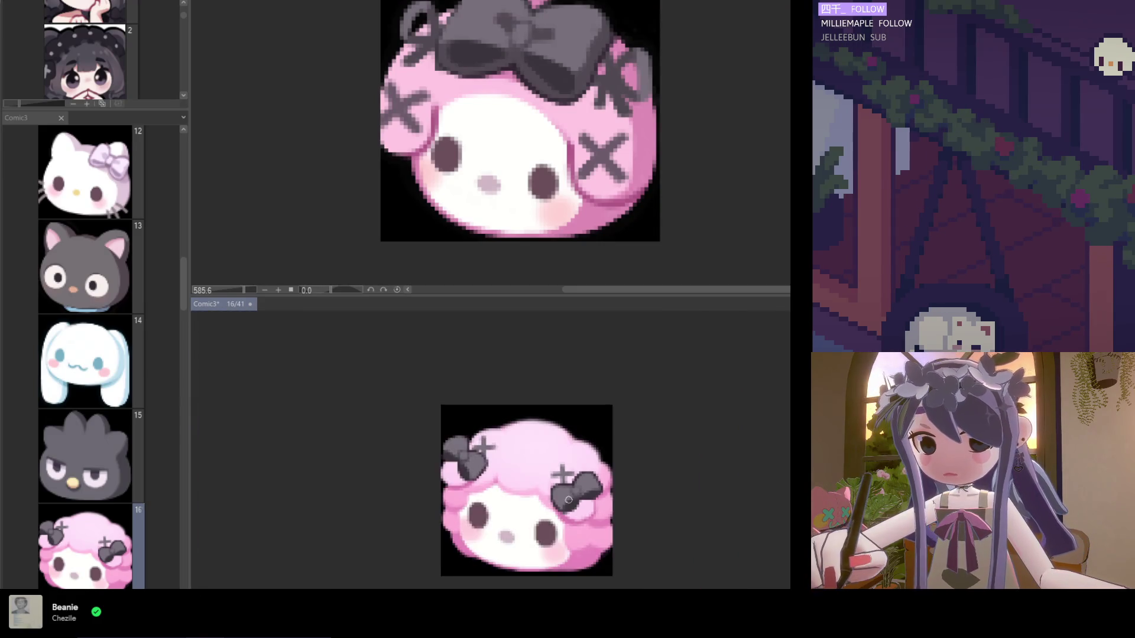
pyautogui.scroll(5, 569, 507)
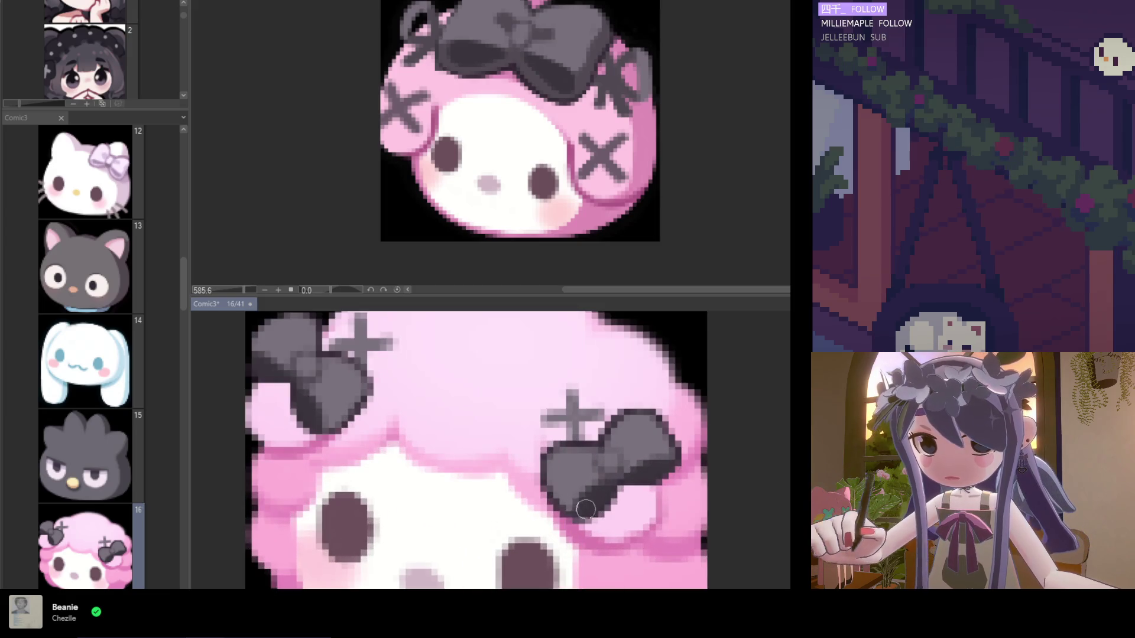
pyautogui.scroll(-3, 566, 458)
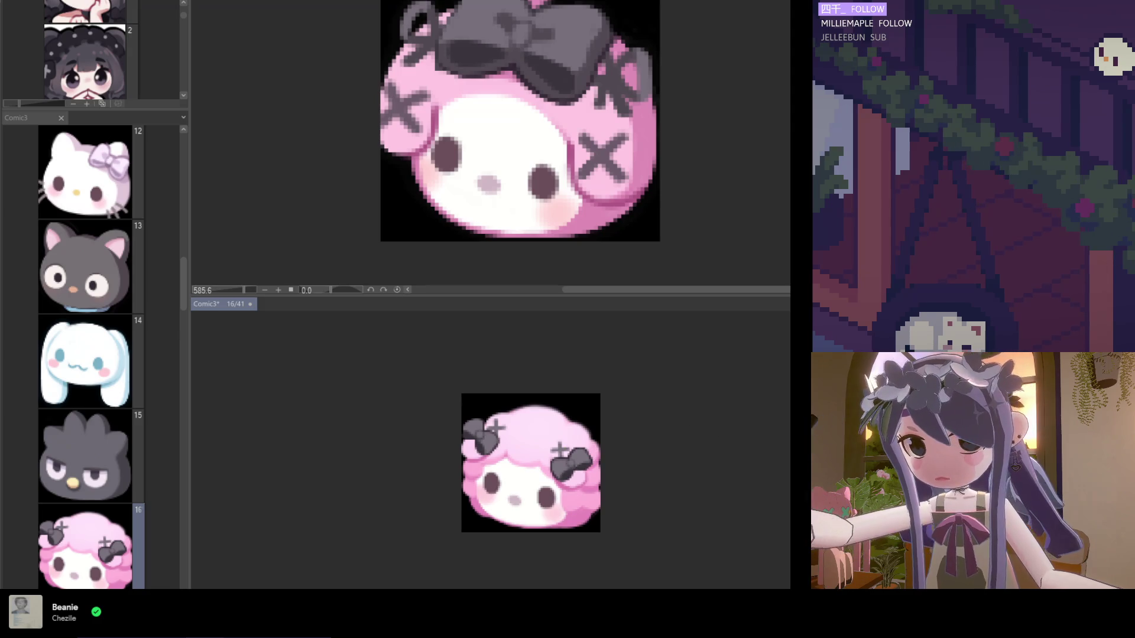
pyautogui.scroll(4, 565, 460)
pyautogui.click(356, 425)
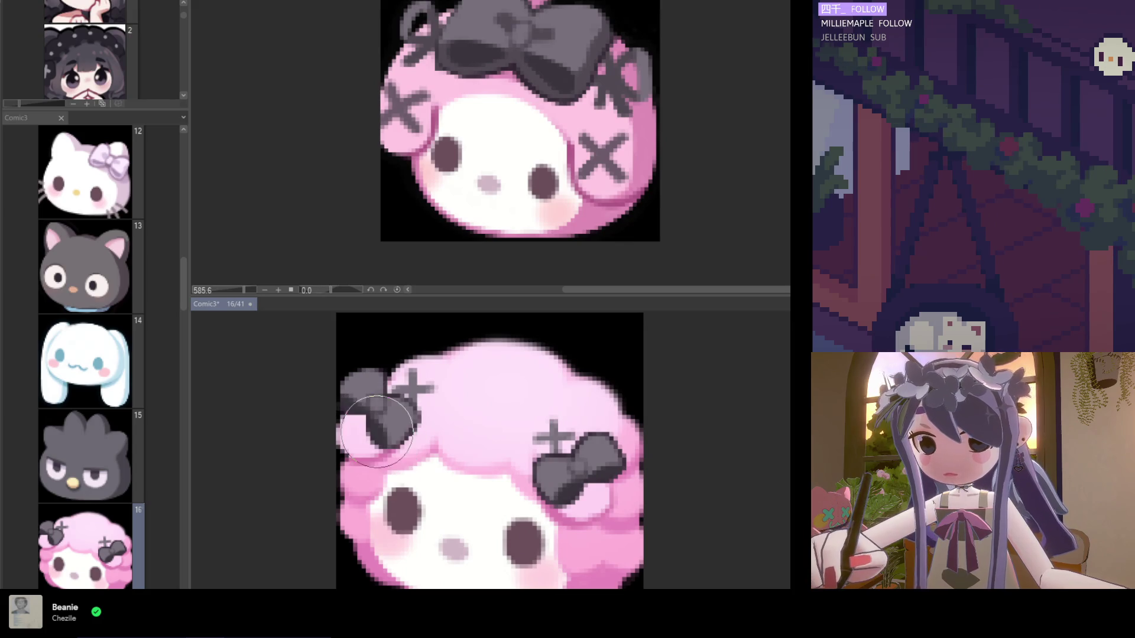
# Sample another grey from the right bow and recheck the emote at different zooms.
pyautogui.scroll(-1, 441, 420)
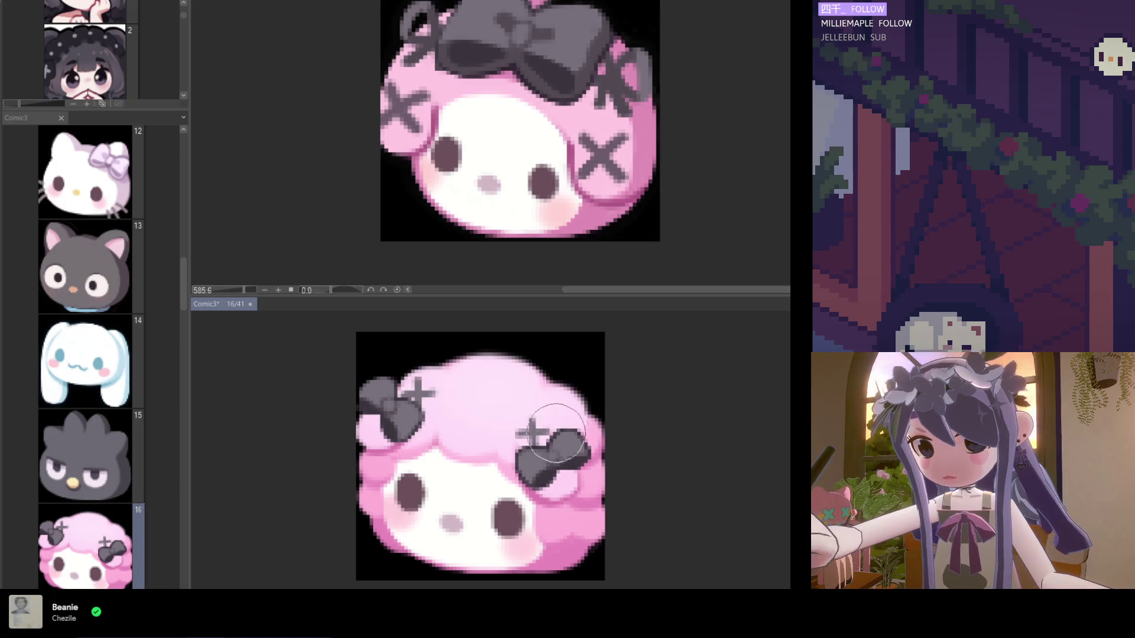
pyautogui.scroll(-5, 483, 435)
pyautogui.scroll(6, 491, 425)
pyautogui.keyDown('alt'); pyautogui.click(504, 406); pyautogui.keyUp('alt')
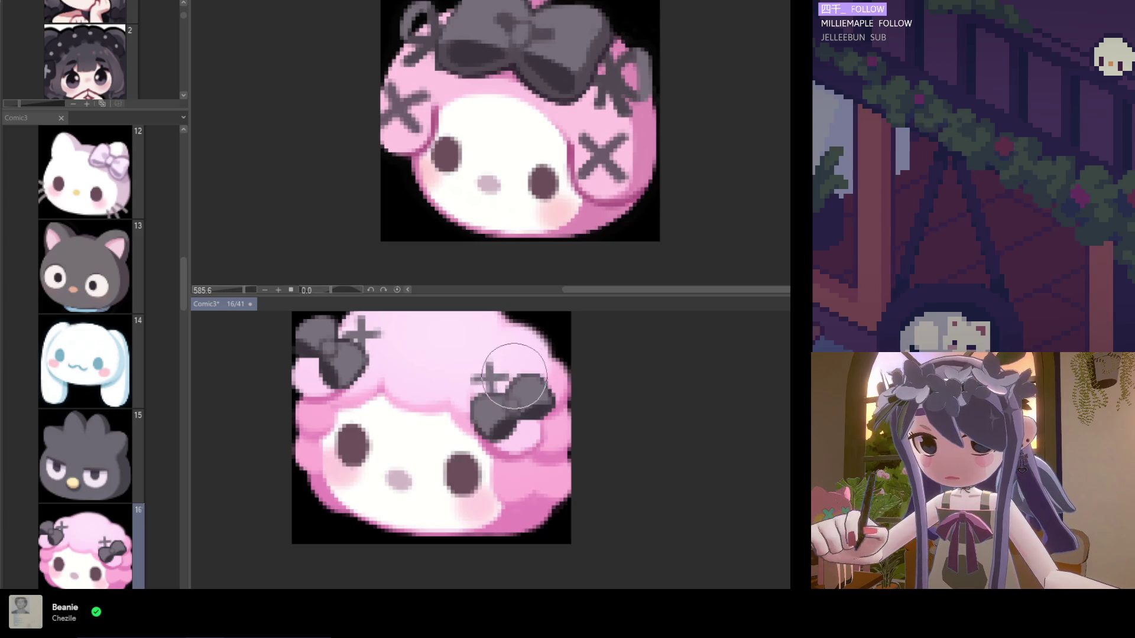
pyautogui.scroll(-1, 474, 424)
pyautogui.scroll(1, 392, 367)
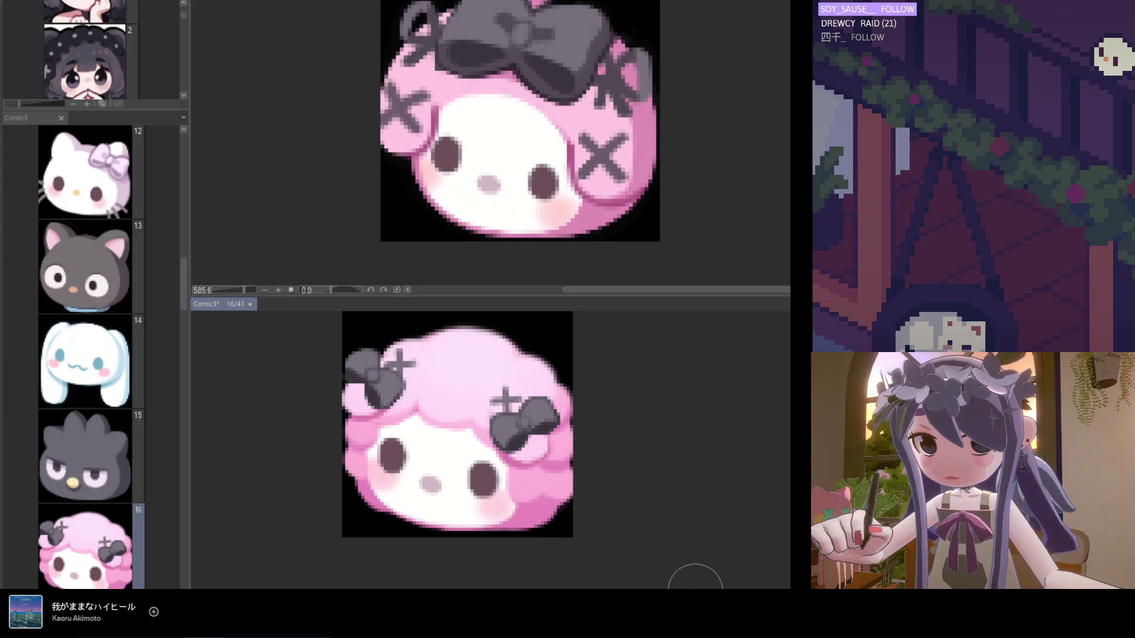
pyautogui.scroll(-5, 509, 464)
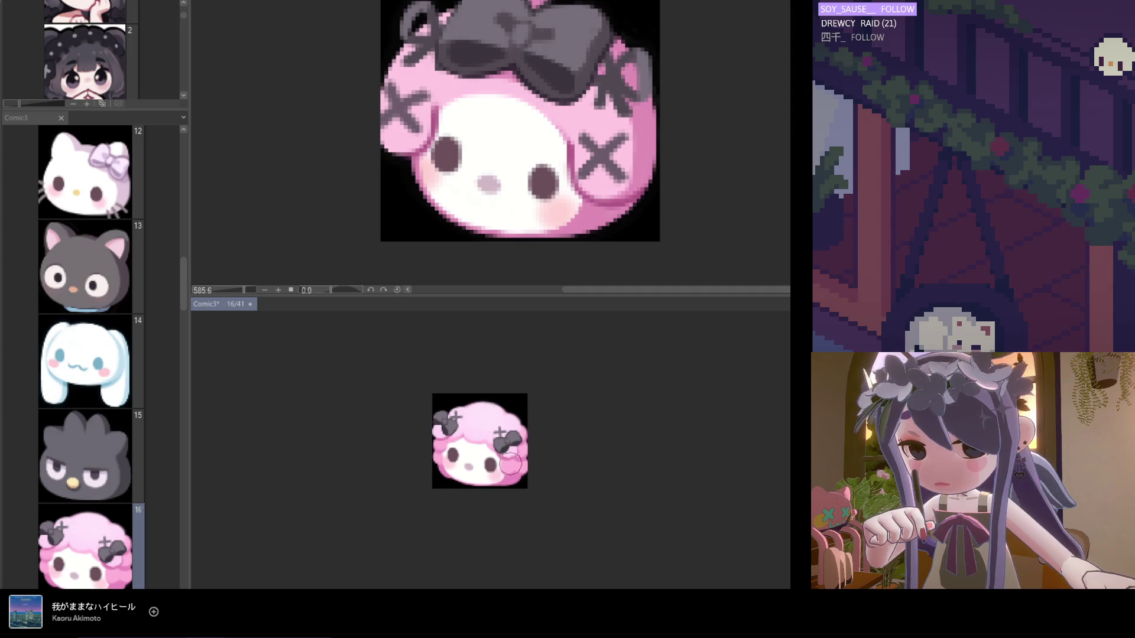
# Activate the lower view and widen the page list into a thumbnail grid to browse pages.
pyautogui.scroll(-5, 443, 153)
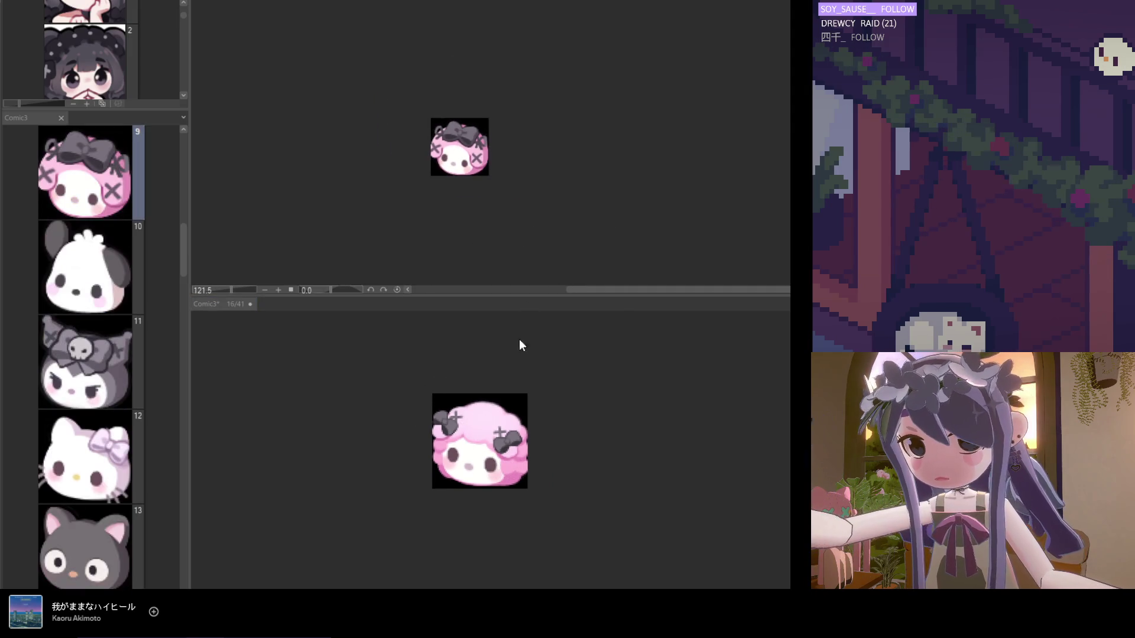
pyautogui.click(565, 393)
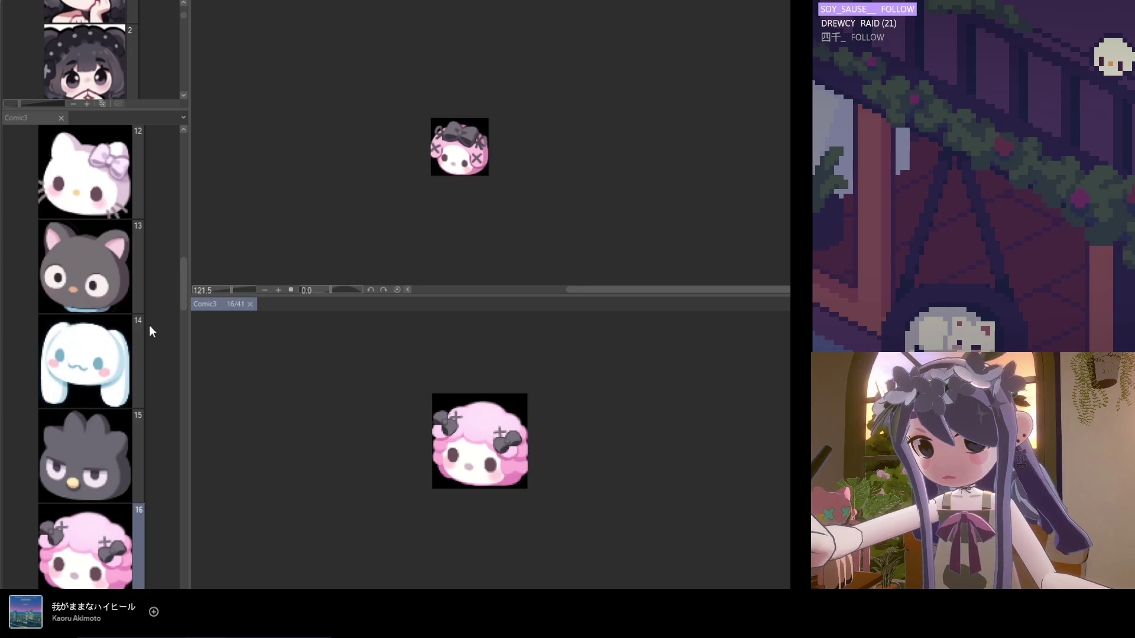
pyautogui.moveTo(186, 304); pyautogui.dragTo(320, 304)
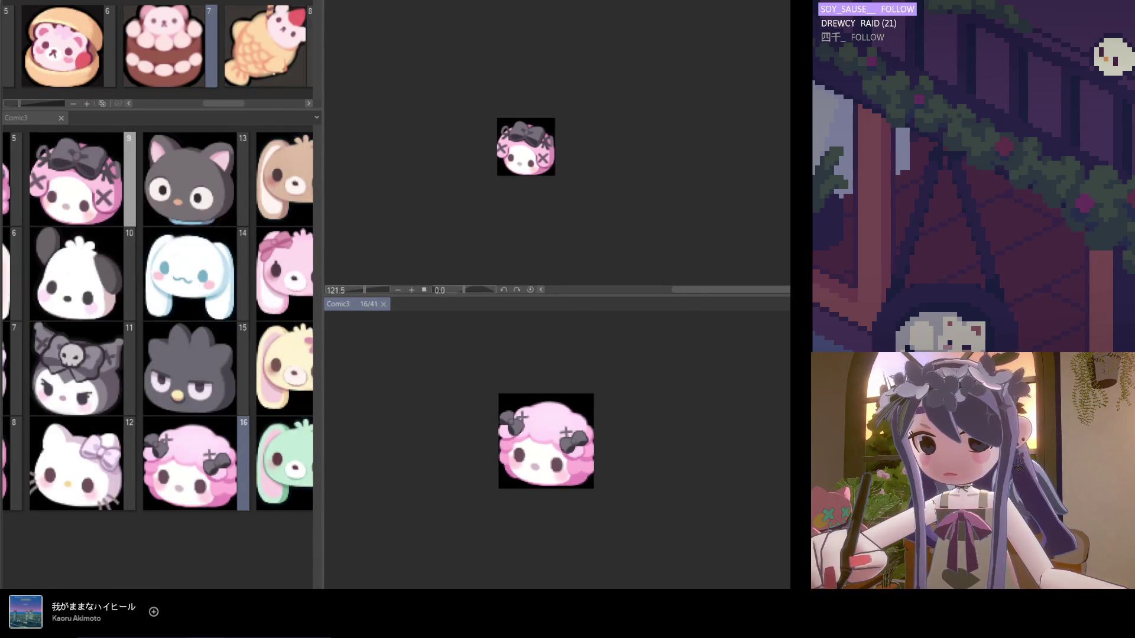
pyautogui.scroll(5, 157, 322)
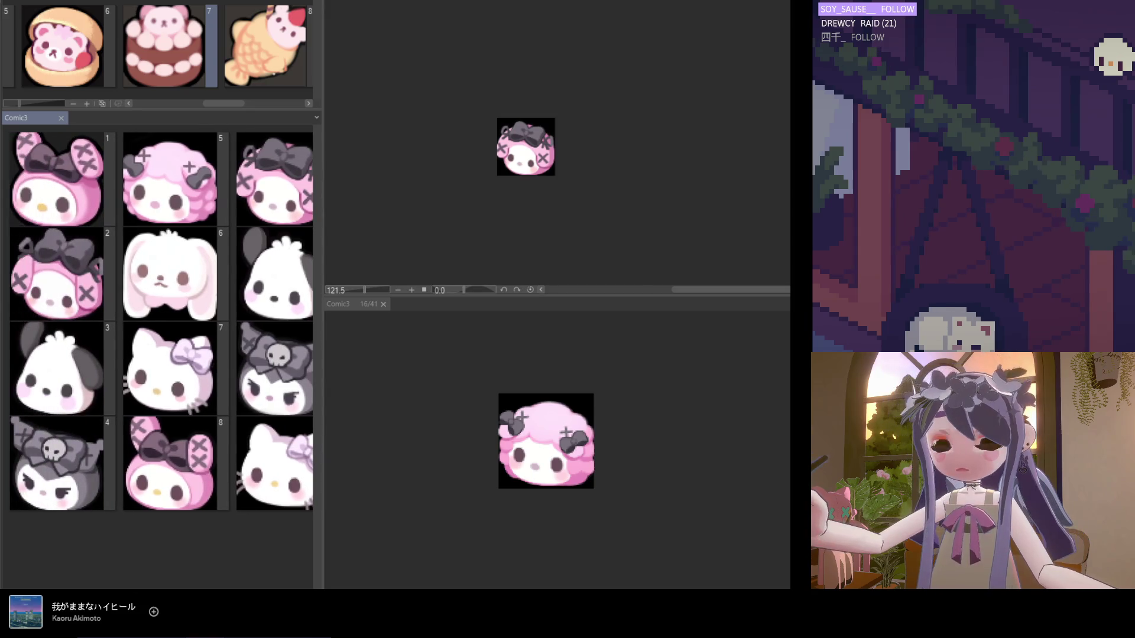
pyautogui.hscroll(-5, 159, 585)
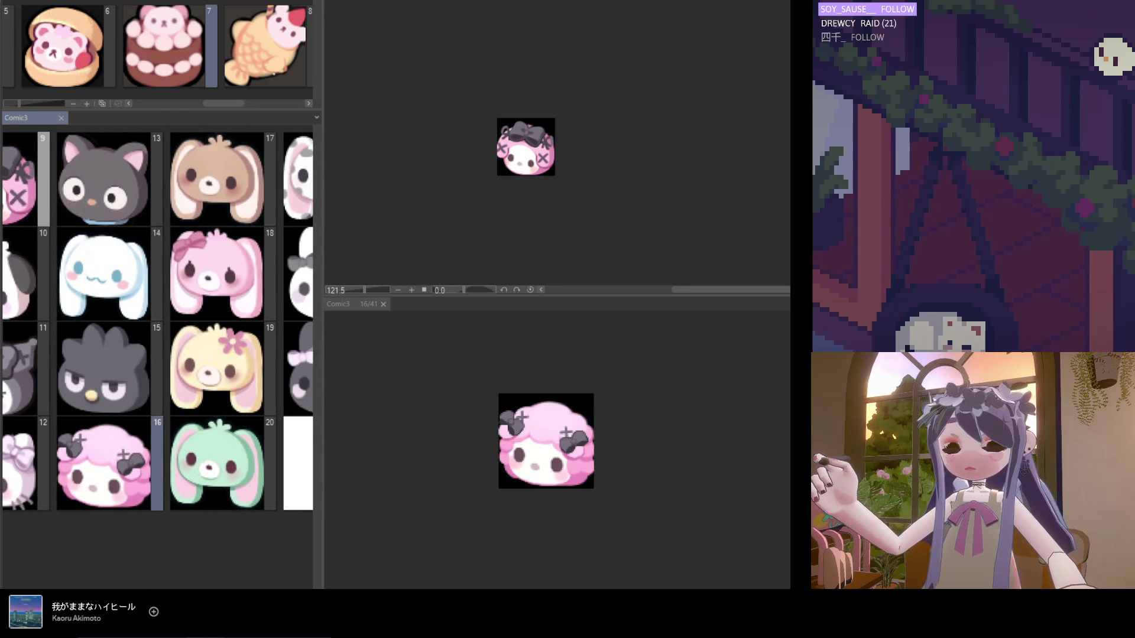
pyautogui.hscroll(-2, 159, 585)
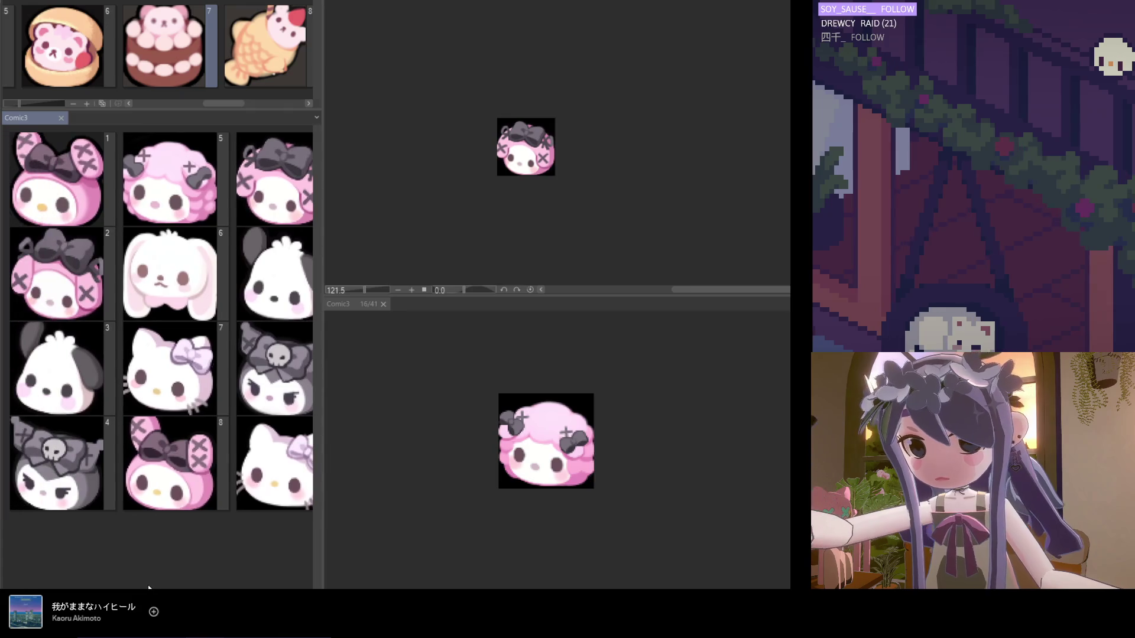
pyautogui.hscroll(1, 148, 586)
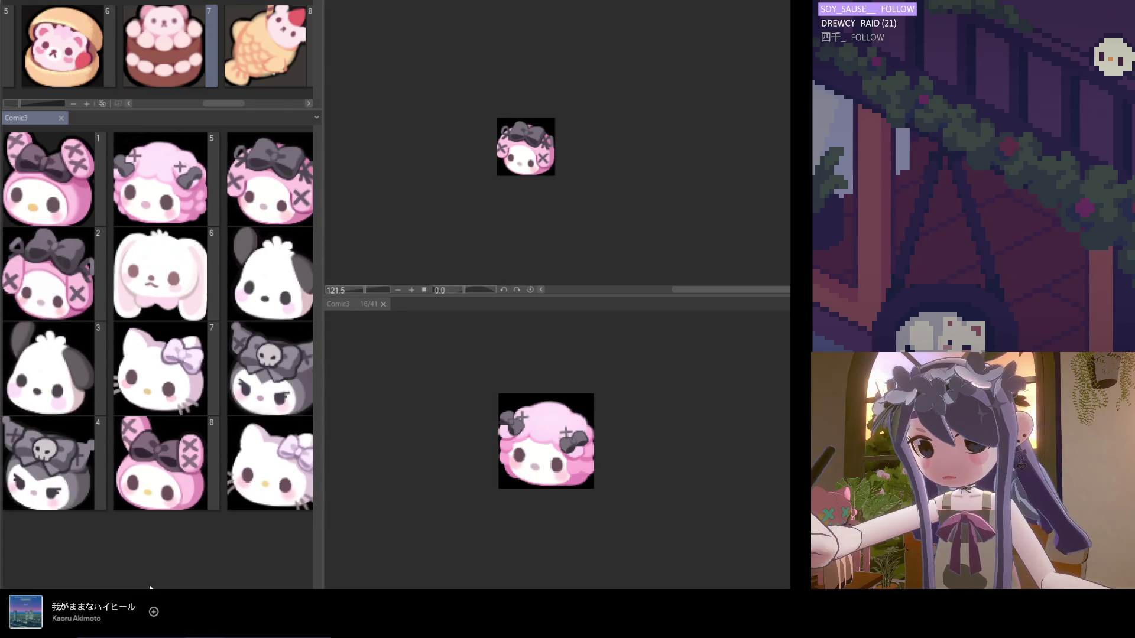
pyautogui.hscroll(3, 149, 588)
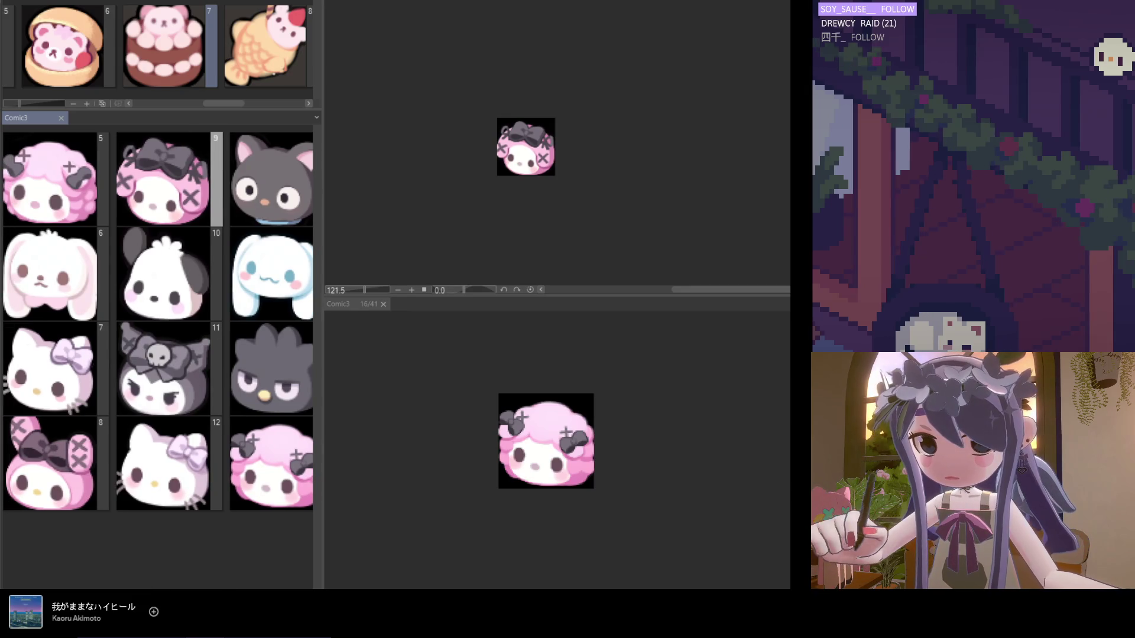
pyautogui.scroll(-1, 158, 360)
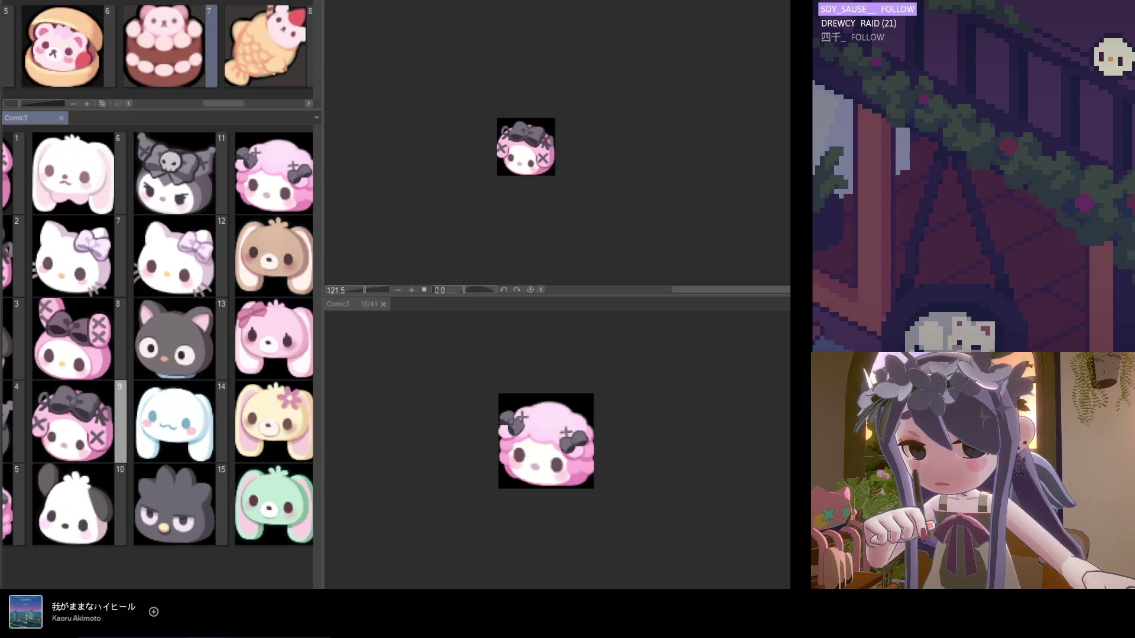
pyautogui.scroll(-1, 157, 361)
pyautogui.scroll(1, 157, 360)
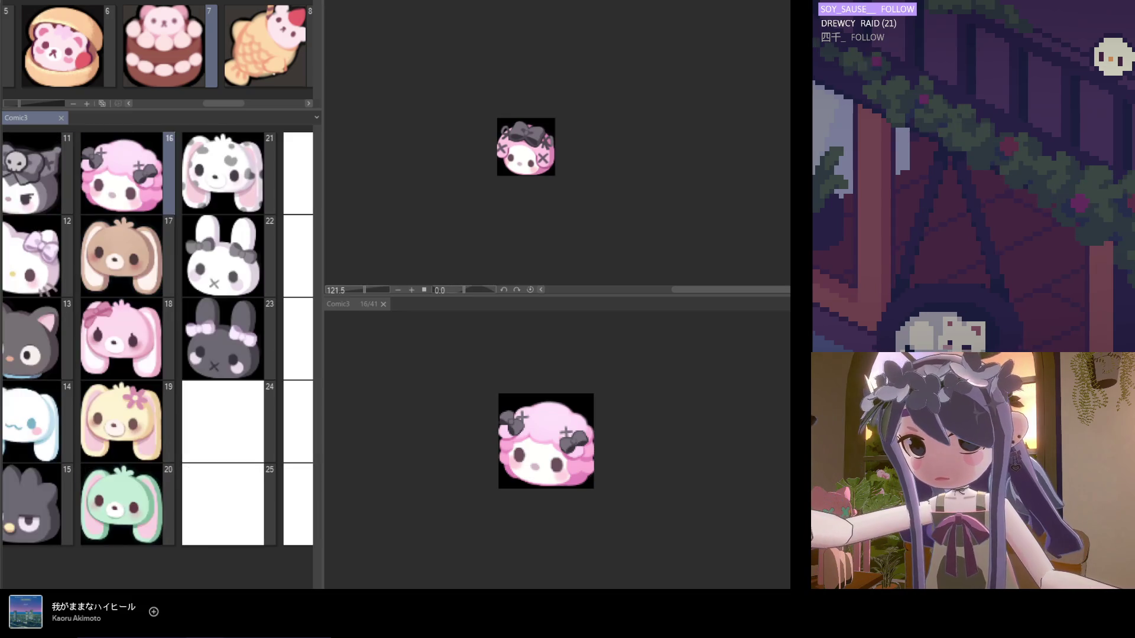
pyautogui.scroll(2, 158, 360)
pyautogui.hscroll(1, 157, 339)
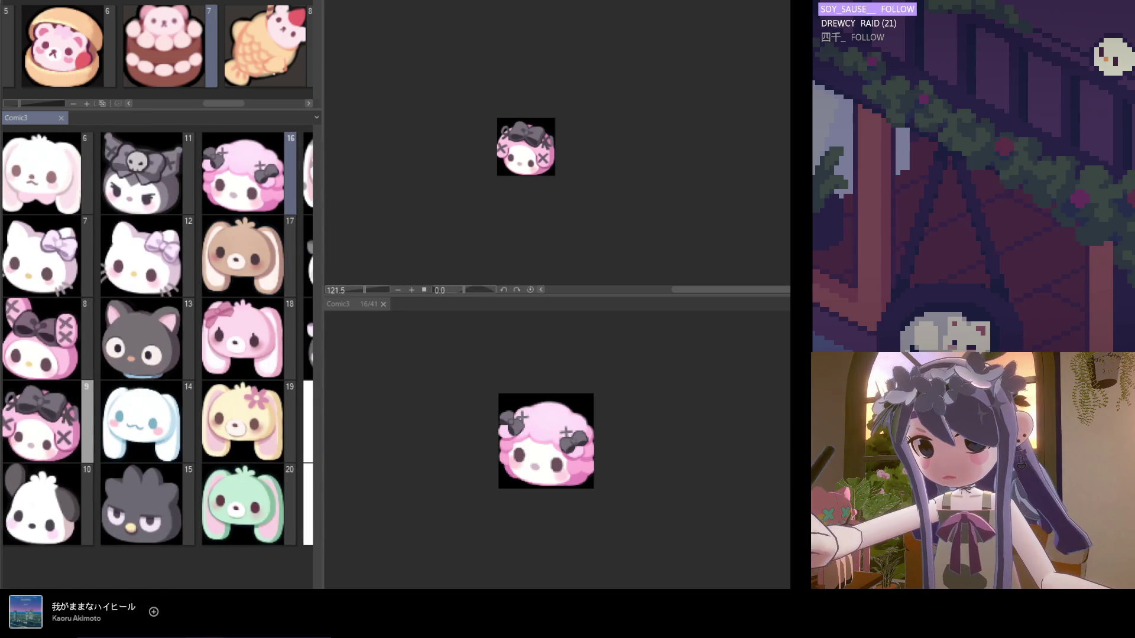
# Enlarge the Comic3 page grid and open page 9, the pink bunny with the black bow.
pyautogui.moveTo(137, 112)
pyautogui.mouseDown()
pyautogui.moveTo(146, 179)
pyautogui.moveTo(135, 45)
pyautogui.mouseUp()
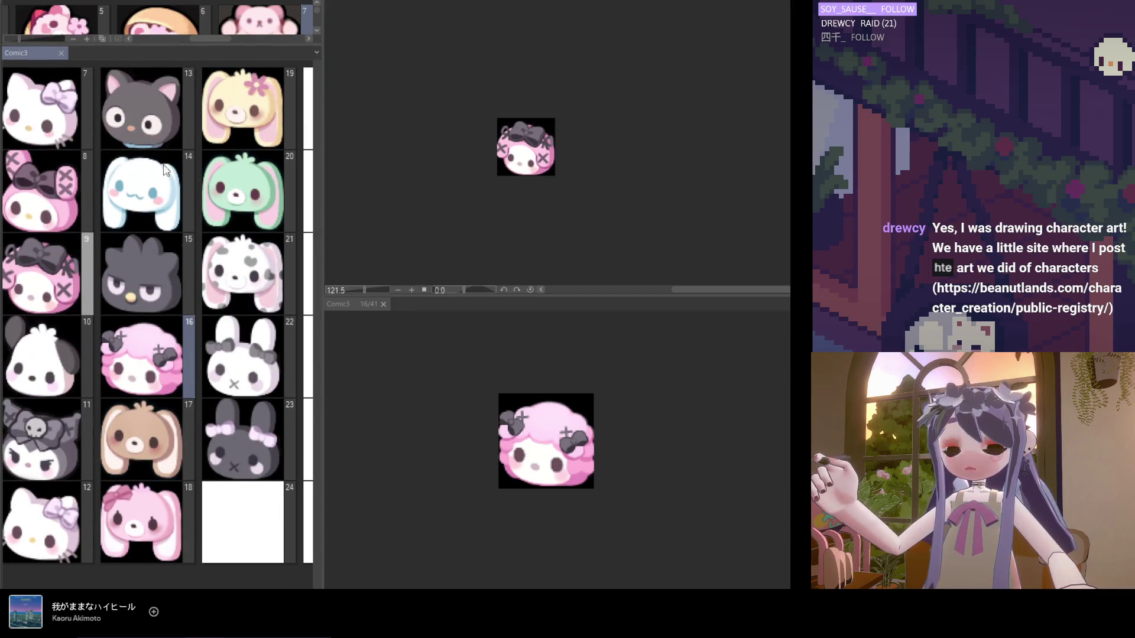
pyautogui.moveTo(101, 45); pyautogui.dragTo(101, 18)
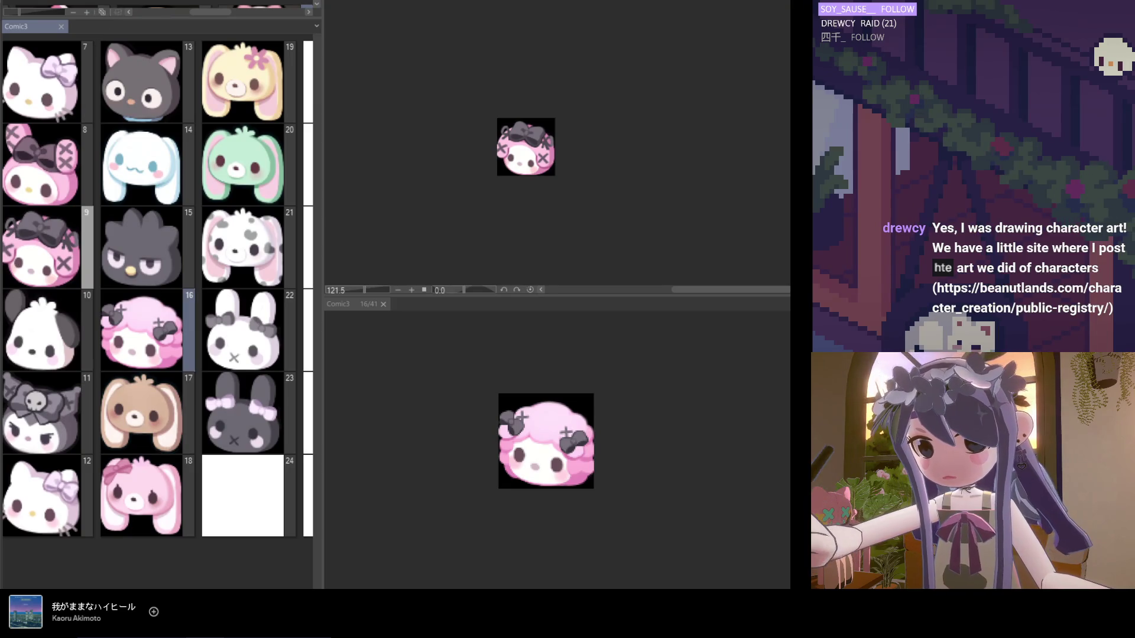
pyautogui.hscroll(3, 157, 290)
pyautogui.hscroll(-5, 158, 290)
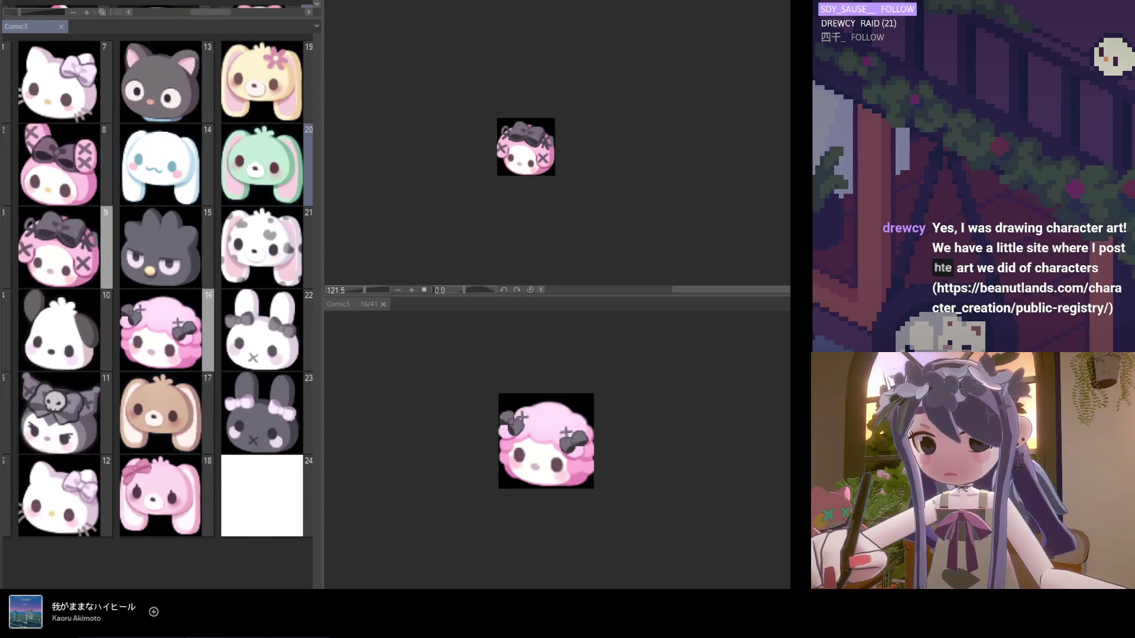
pyautogui.hscroll(1, 157, 289)
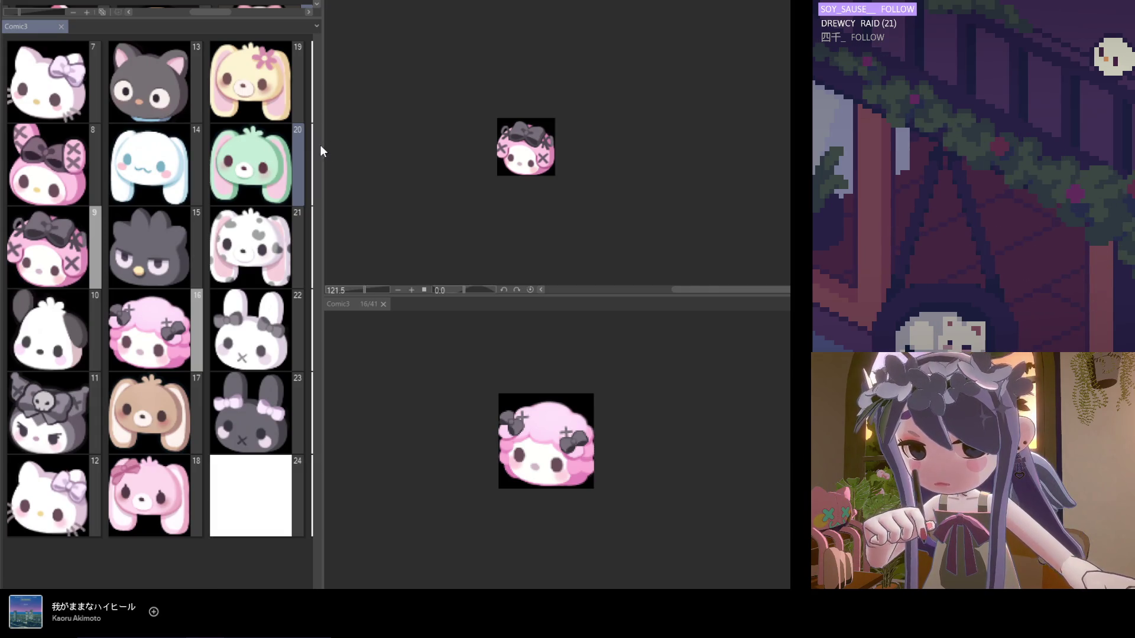
pyautogui.click(397, 416)
pyautogui.click(441, 190)
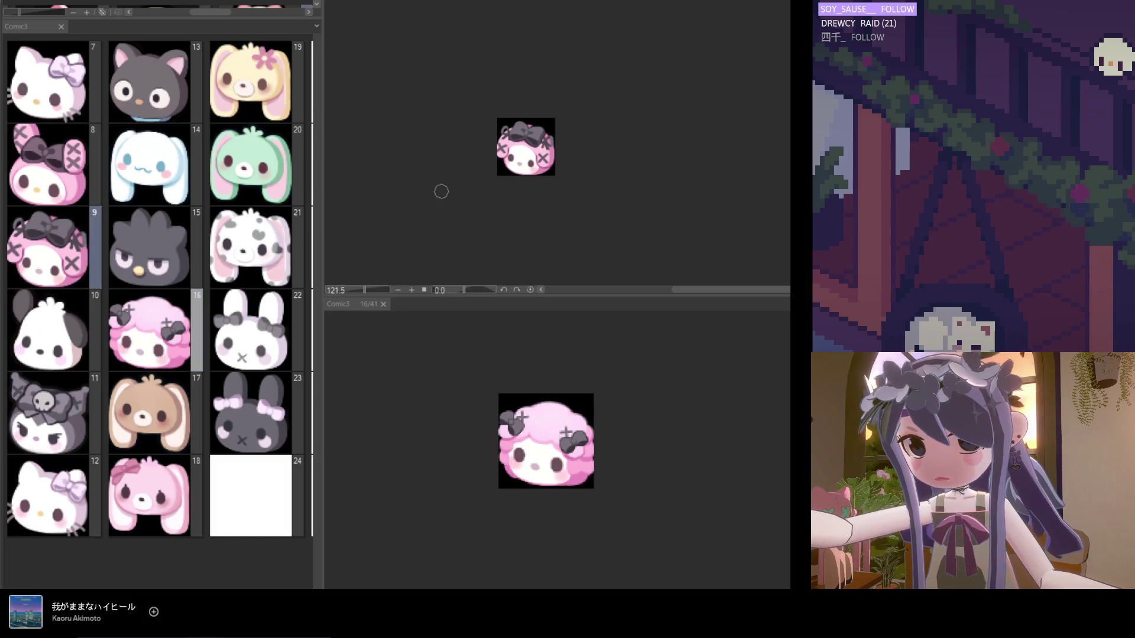
pyautogui.scroll(5, 505, 129)
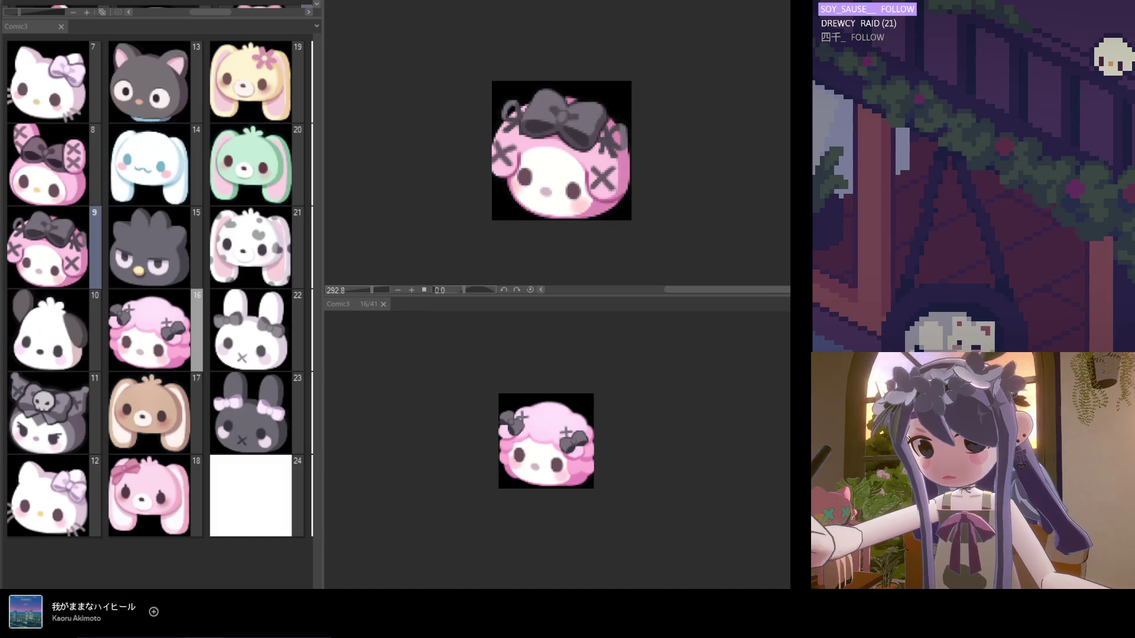
# Switch to the Beanutlands character registry page in the browser with Alt+Tab.
pyautogui.hotkey('alt', 'Tab')
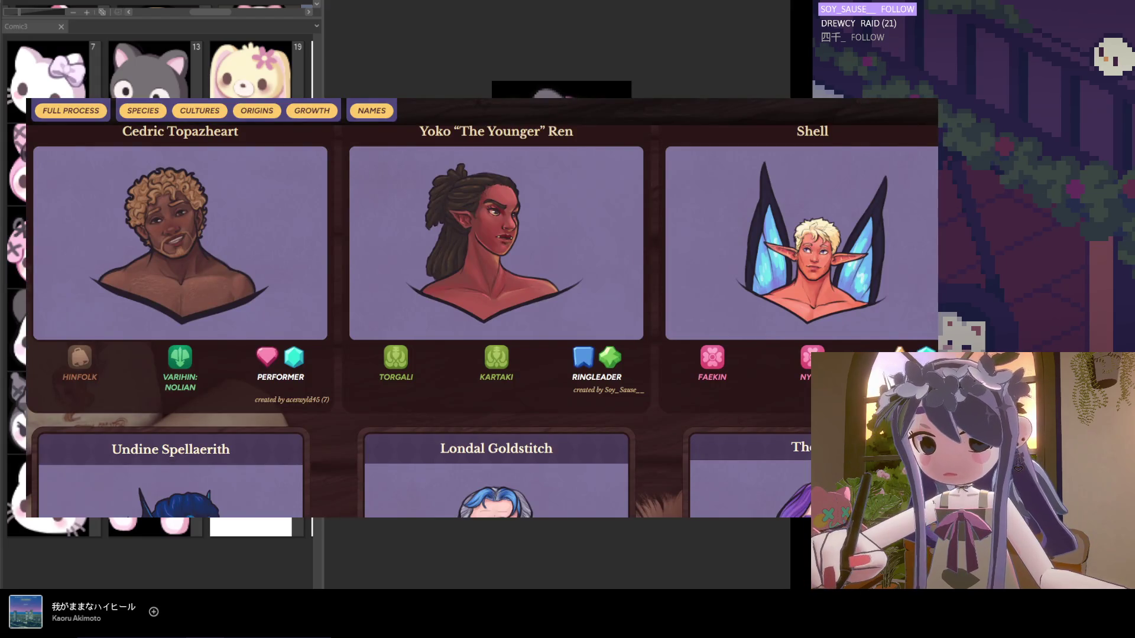
# Scroll the character cards from Cedric Topazheart down to Máni Snøfall, then switch to X.
pyautogui.scroll(5, 610, 443)
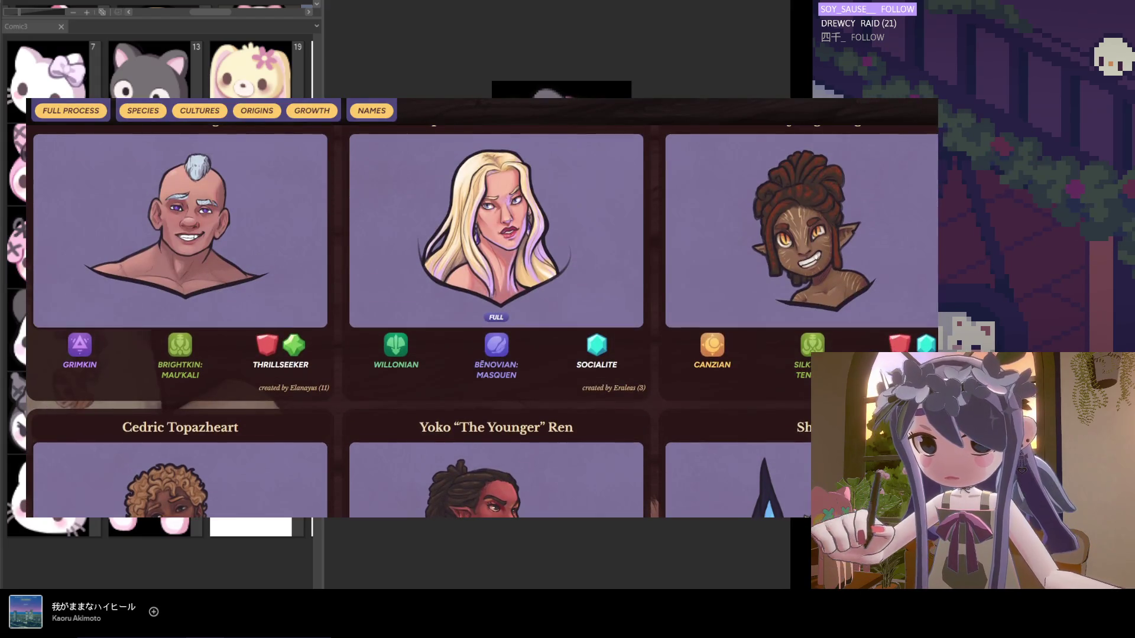
pyautogui.scroll(15, 482, 308)
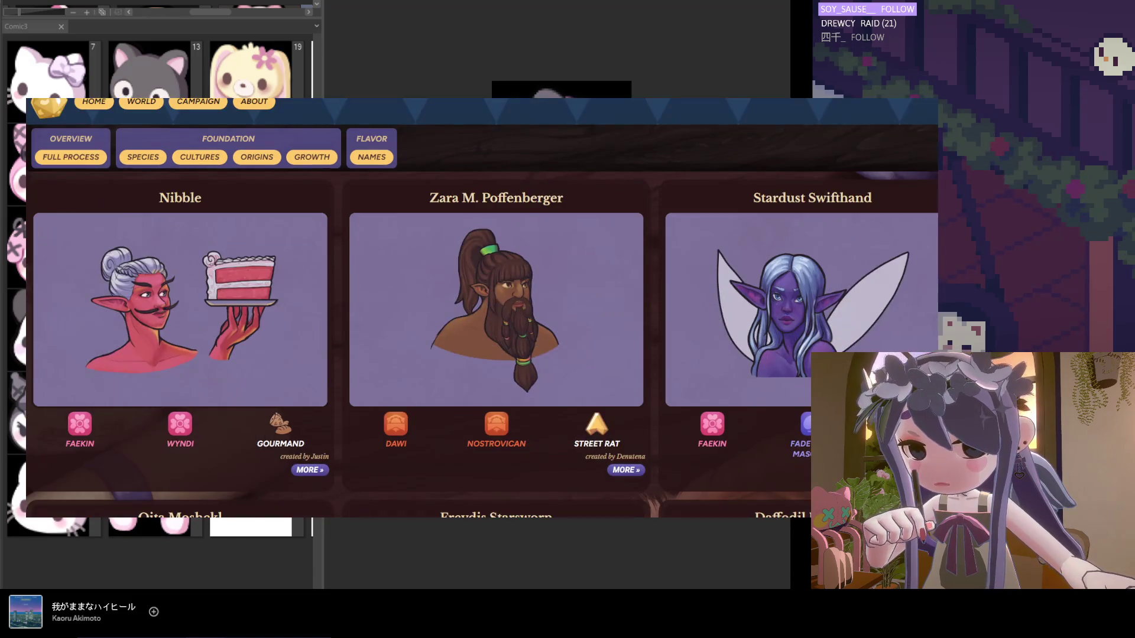
pyautogui.scroll(-1, 689, 281)
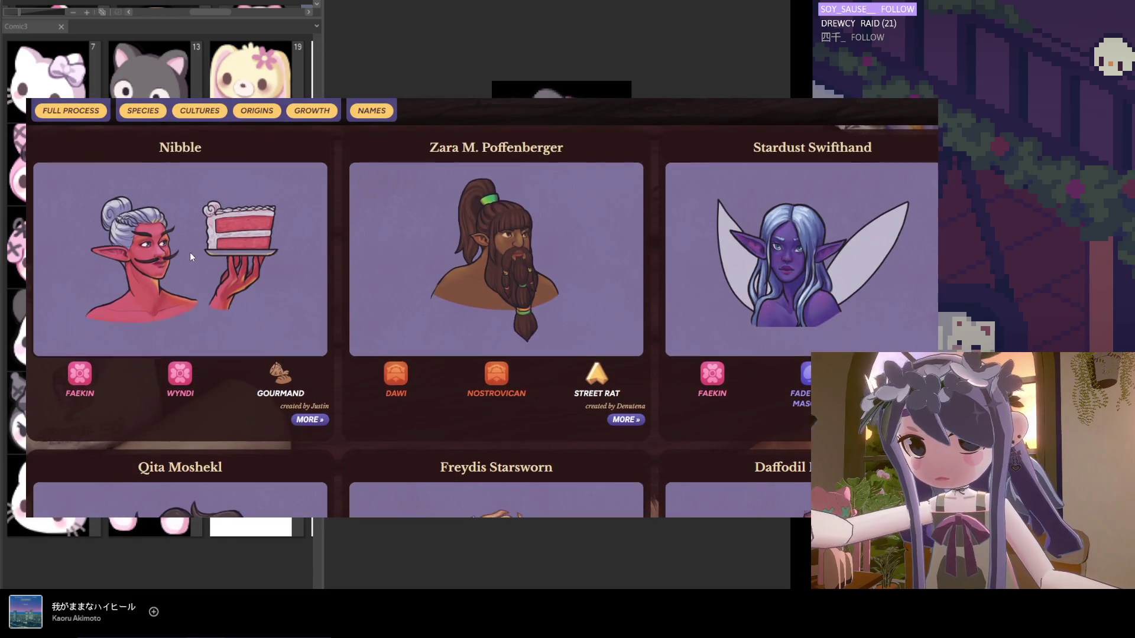
pyautogui.scroll(-1, 190, 252)
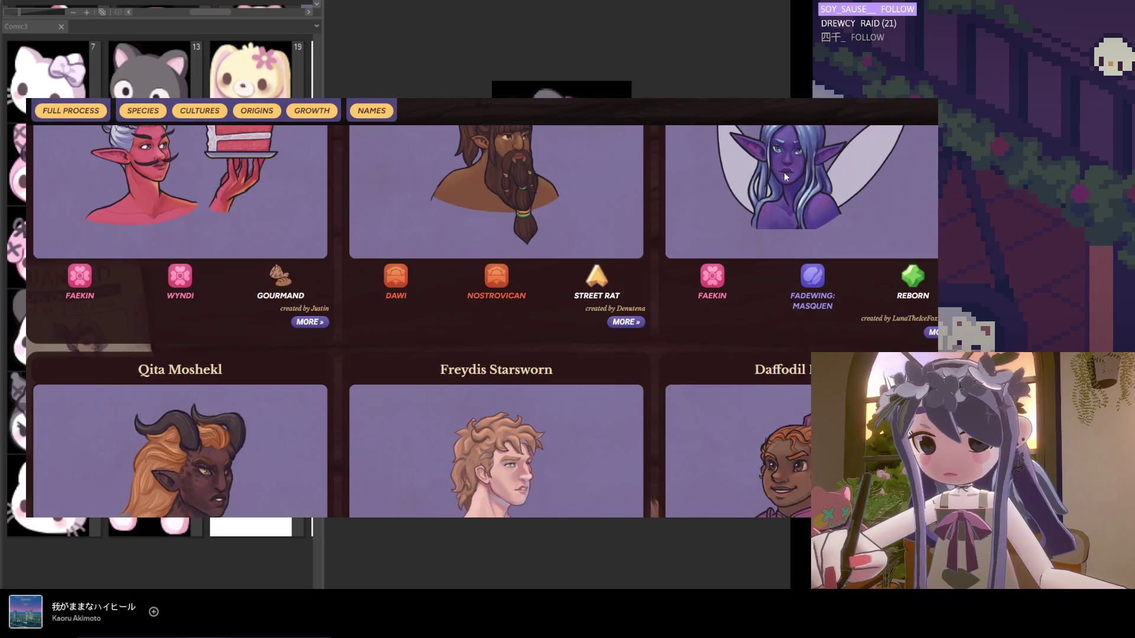
pyautogui.scroll(-5, 782, 175)
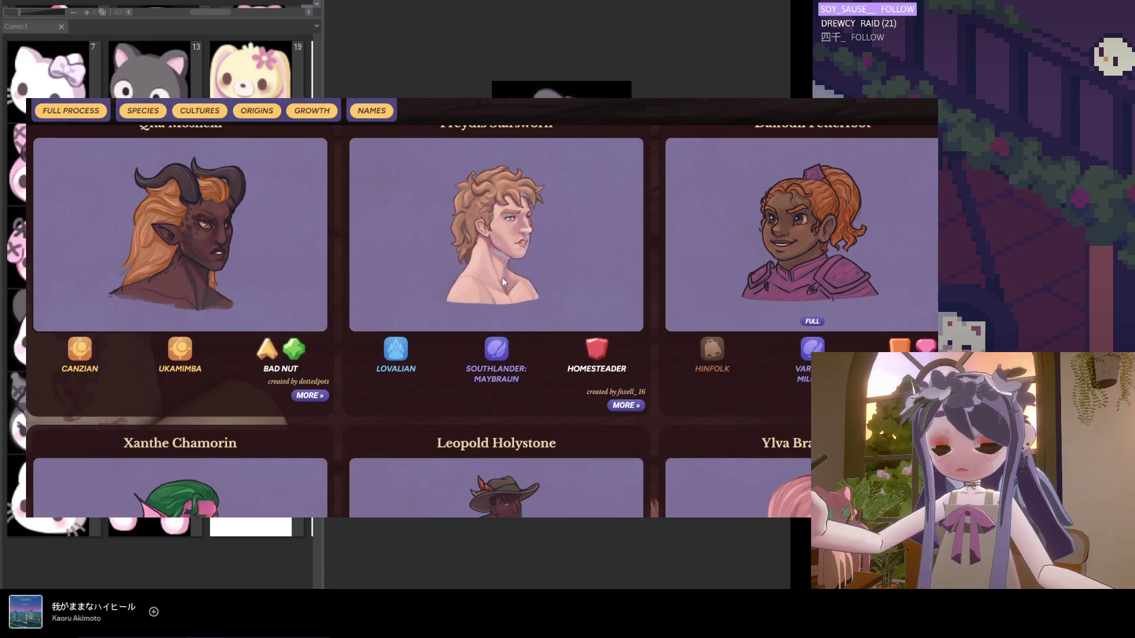
pyautogui.scroll(-5, 506, 271)
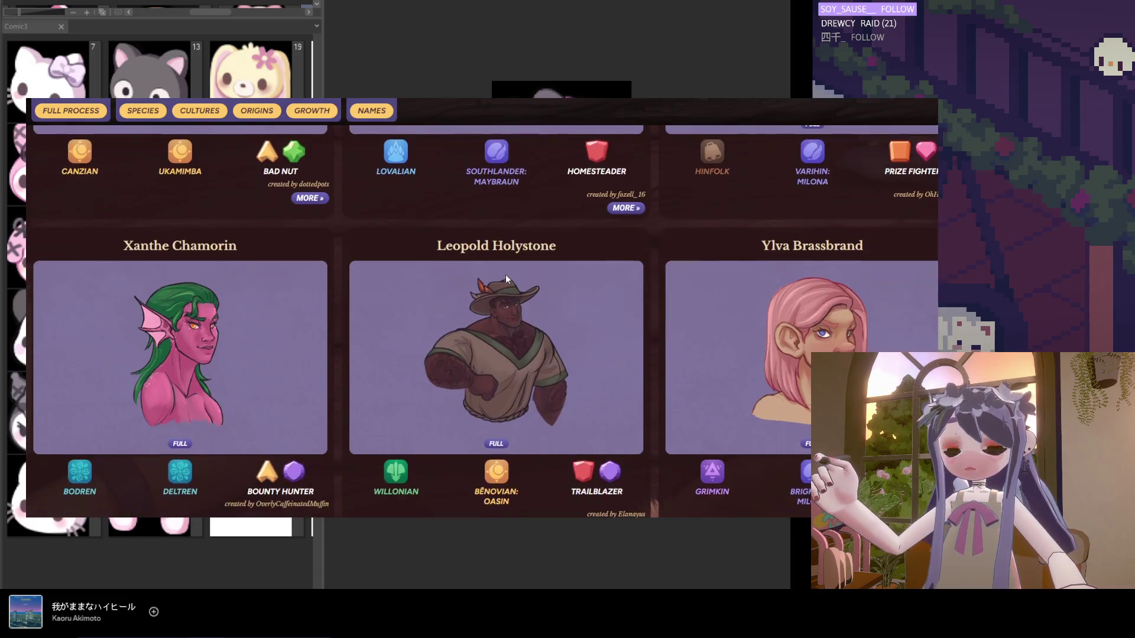
pyautogui.scroll(-3, 505, 274)
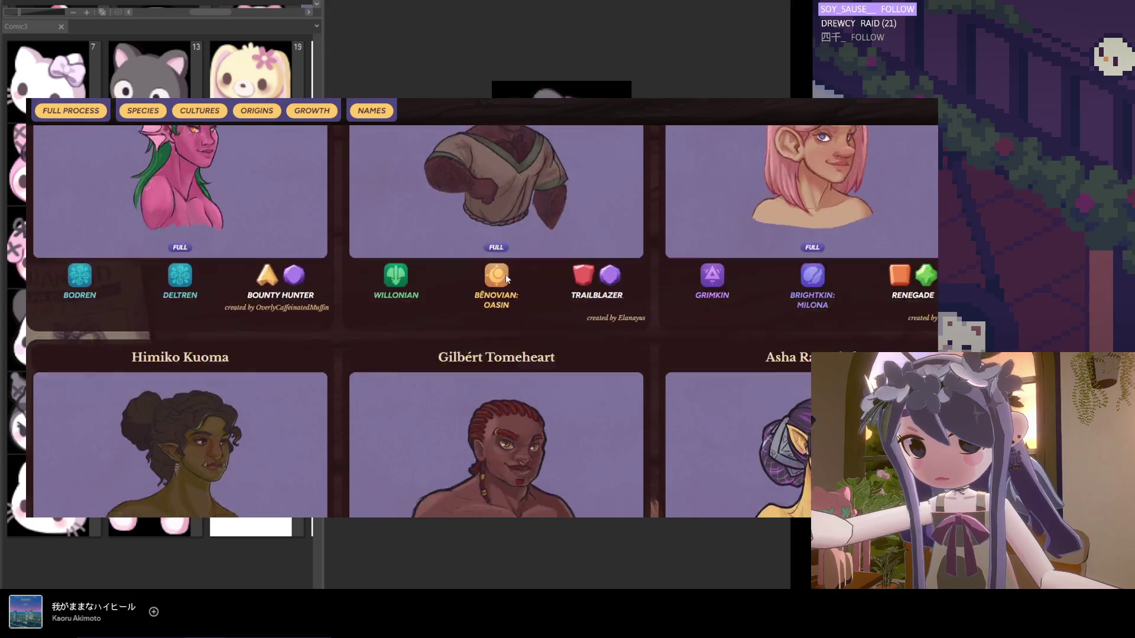
pyautogui.scroll(-1, 506, 274)
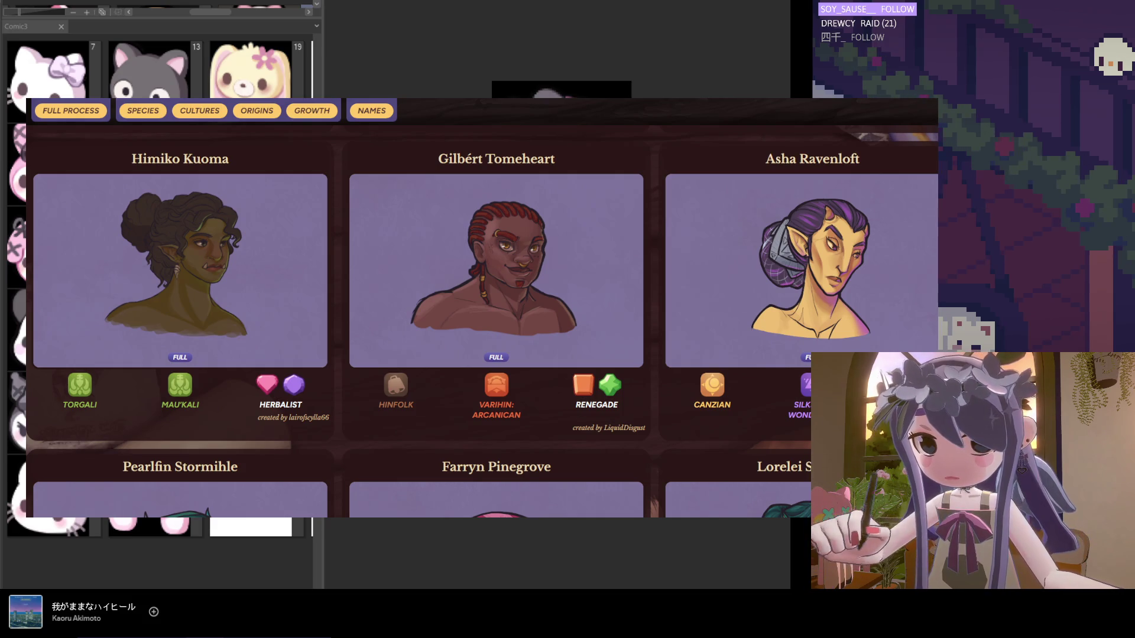
pyautogui.scroll(-2, 478, 371)
pyautogui.scroll(-4, 477, 370)
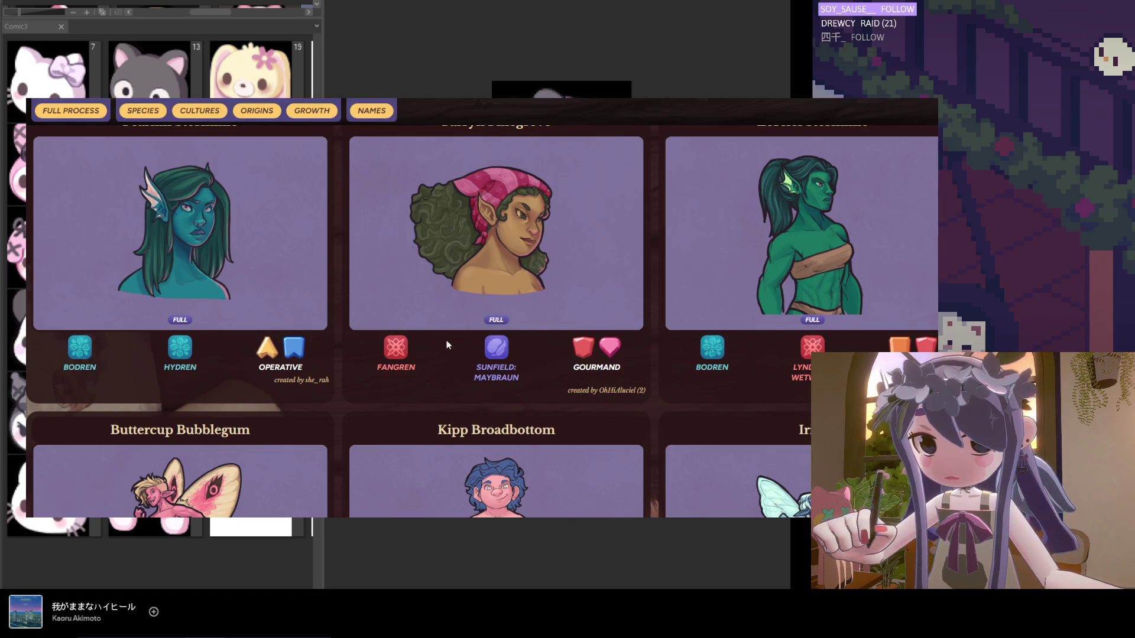
pyautogui.scroll(-5, 447, 347)
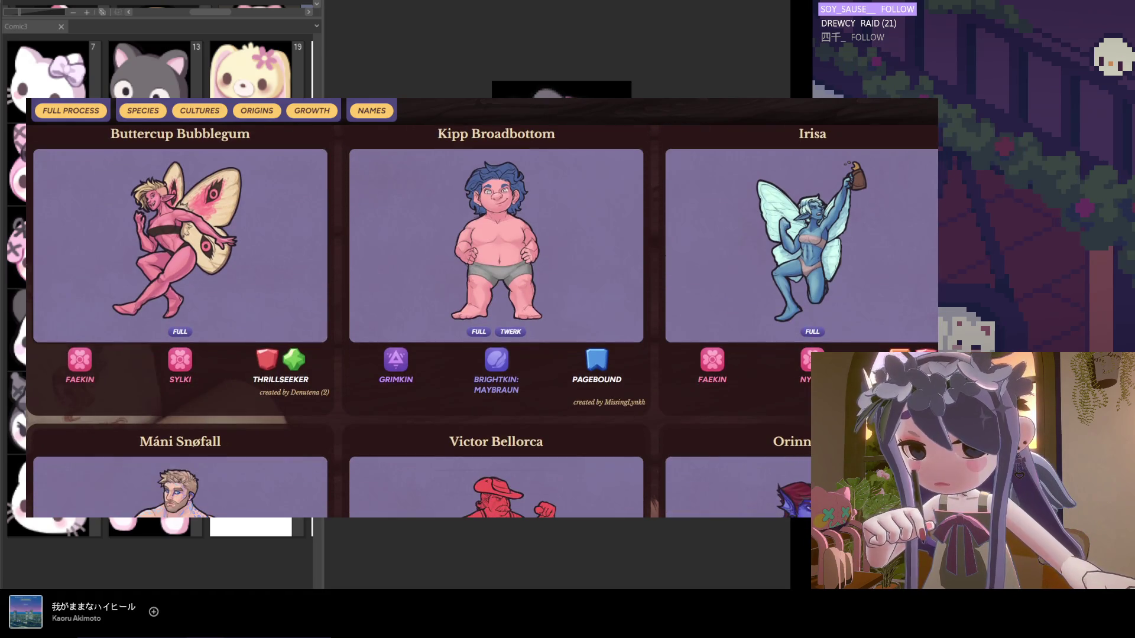
pyautogui.scroll(-6, 770, 223)
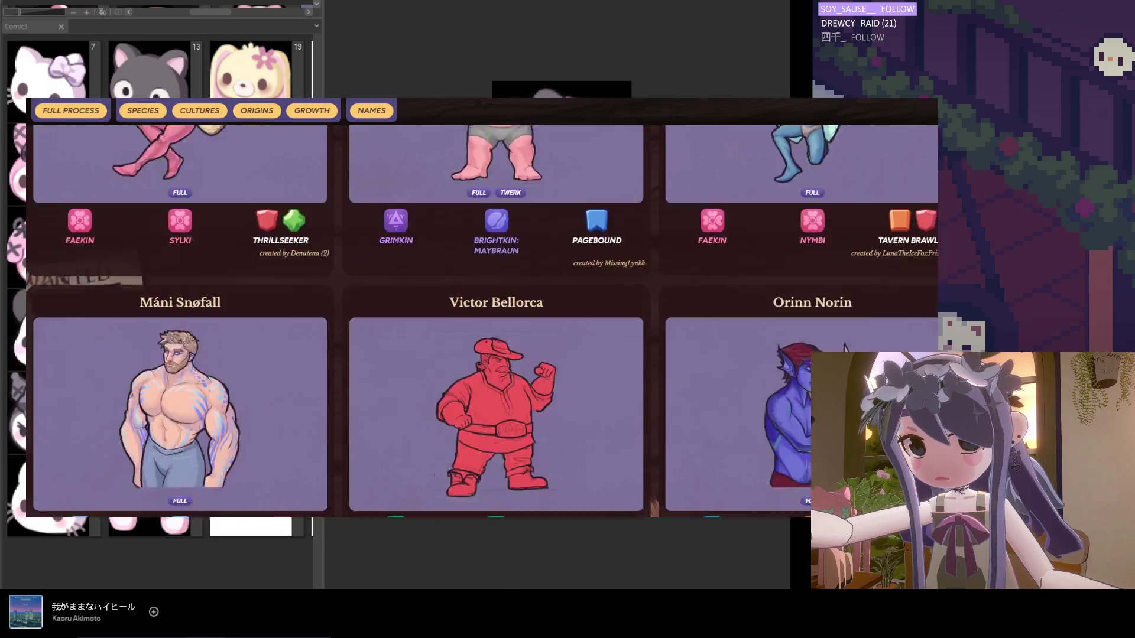
pyautogui.hotkey('ctrl', 'Tab')
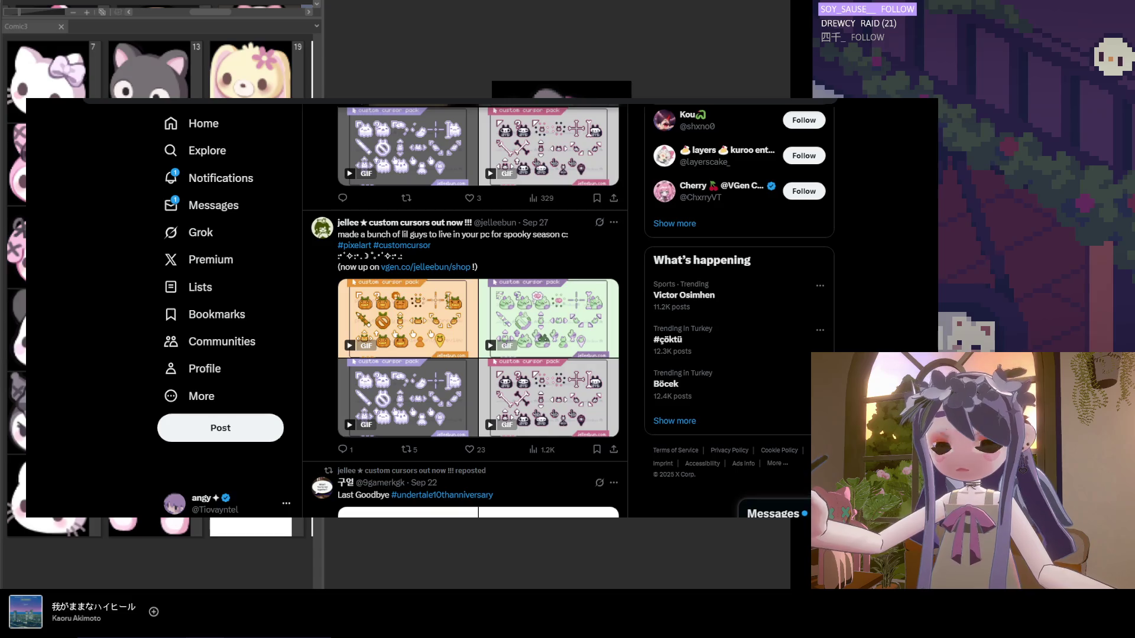
# Search X for Mamba and filter the results to People.
pyautogui.hotkey('ctrl', 'l')
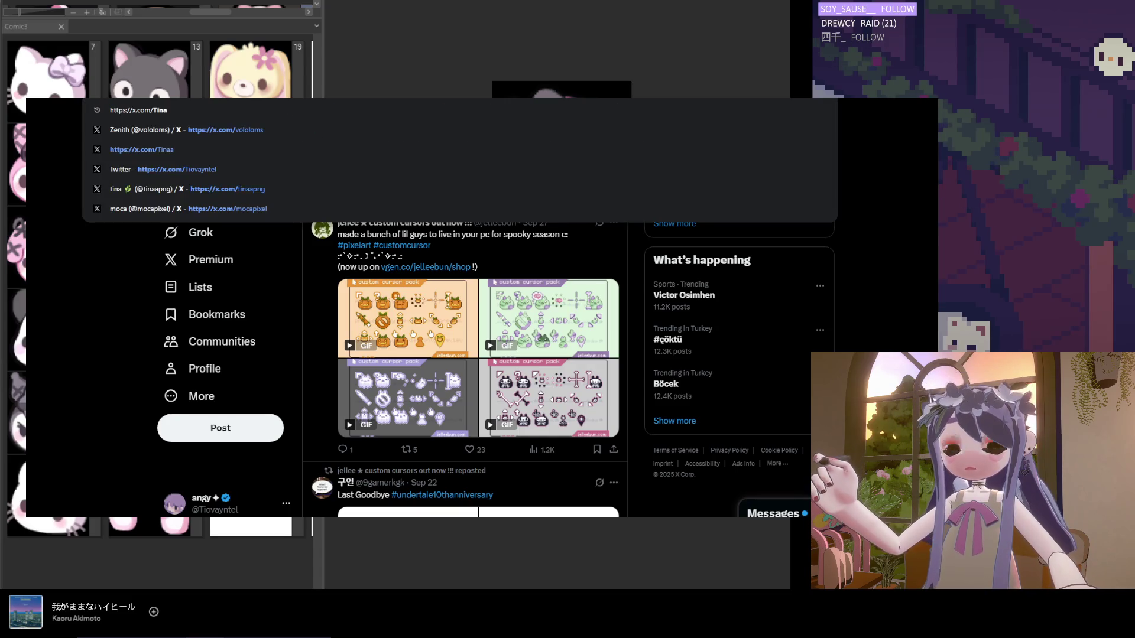
pyautogui.press('Escape')
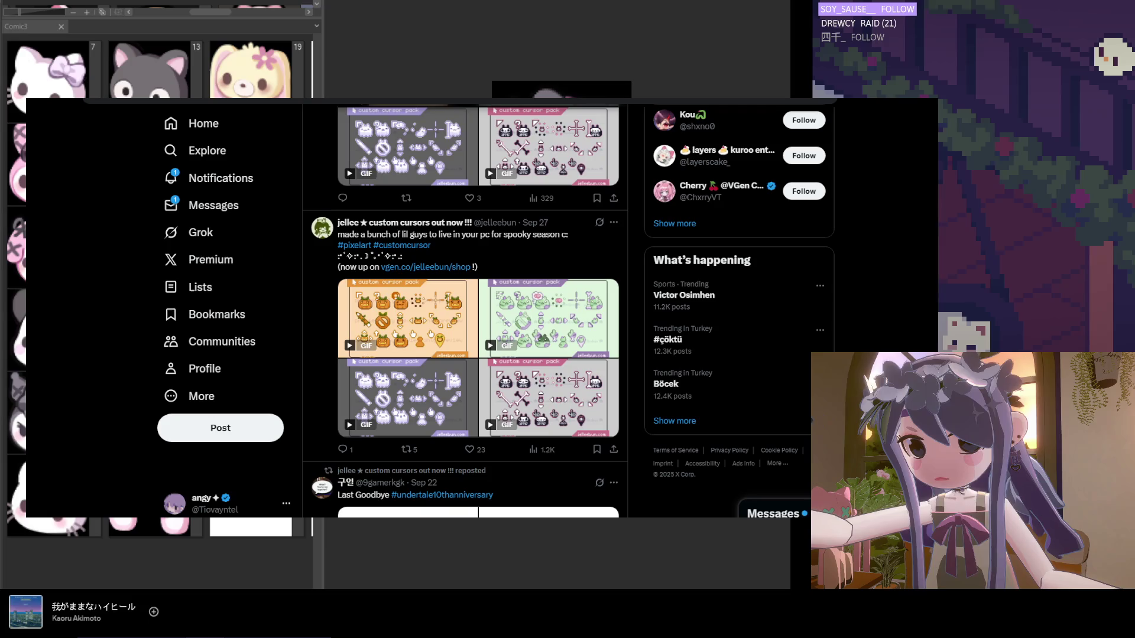
pyautogui.click(724, 98)
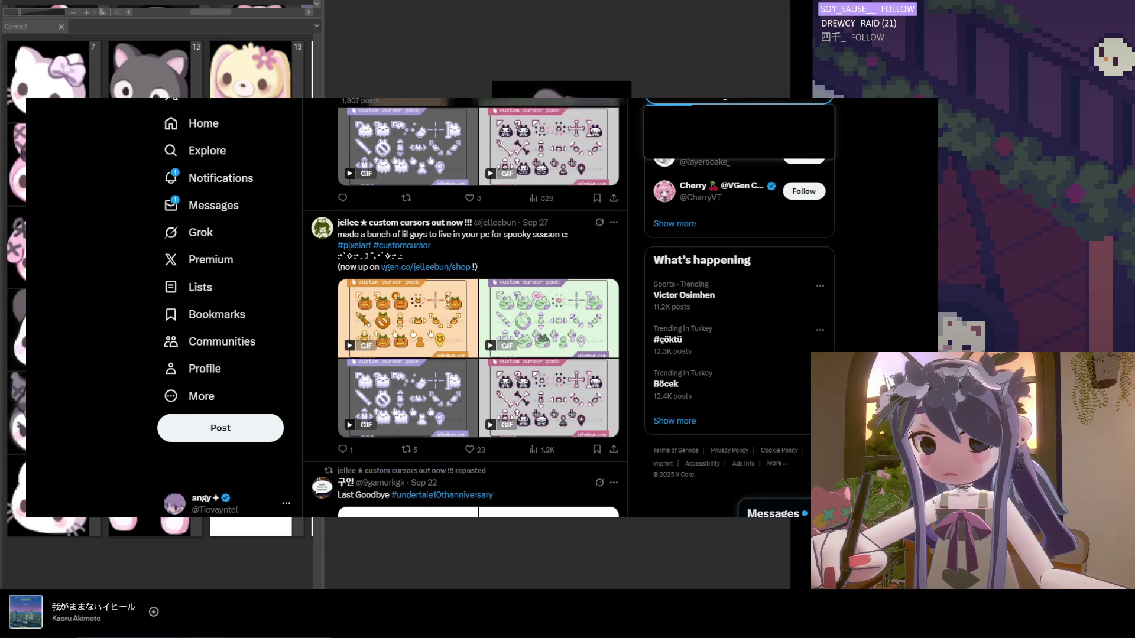
pyautogui.press('Return')
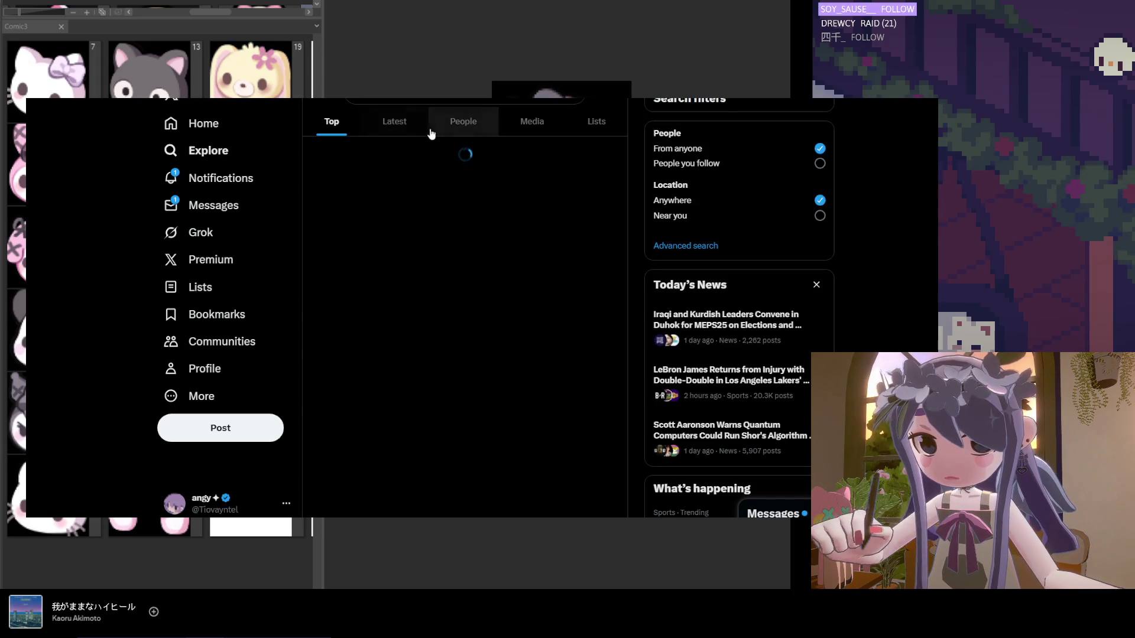
pyautogui.click(446, 124)
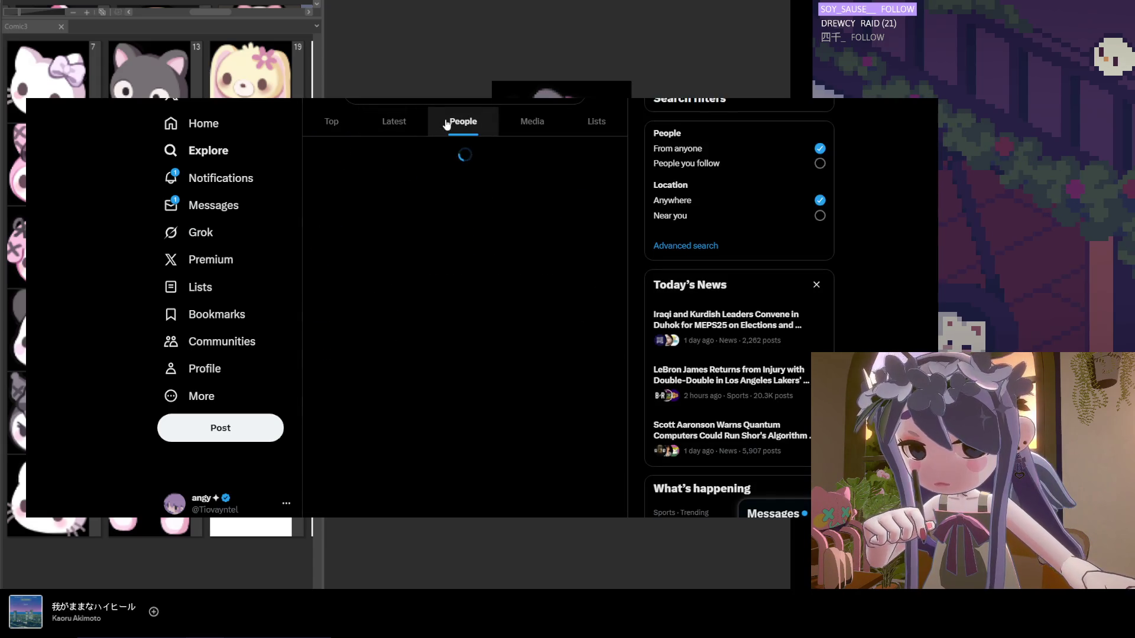
# Revise the query to end in 'mbit', review the results, and open the account's profile.
pyautogui.click(361, 99)
pyautogui.press('BackSpace')
pyautogui.press('BackSpace')
pyautogui.press('BackSpace')
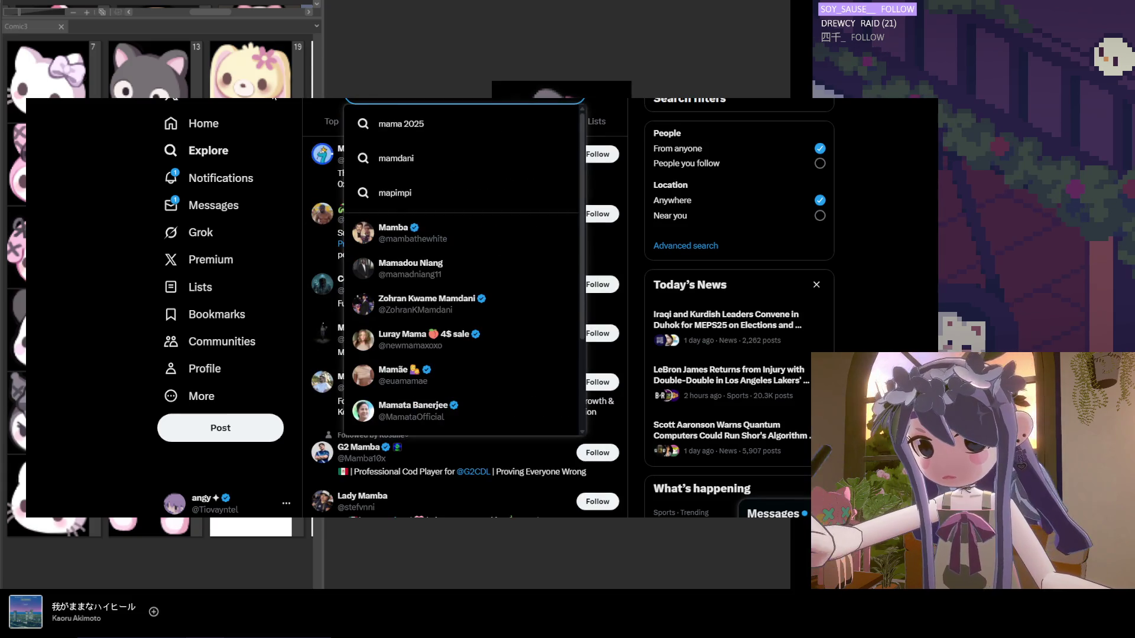
pyautogui.write('mbi')
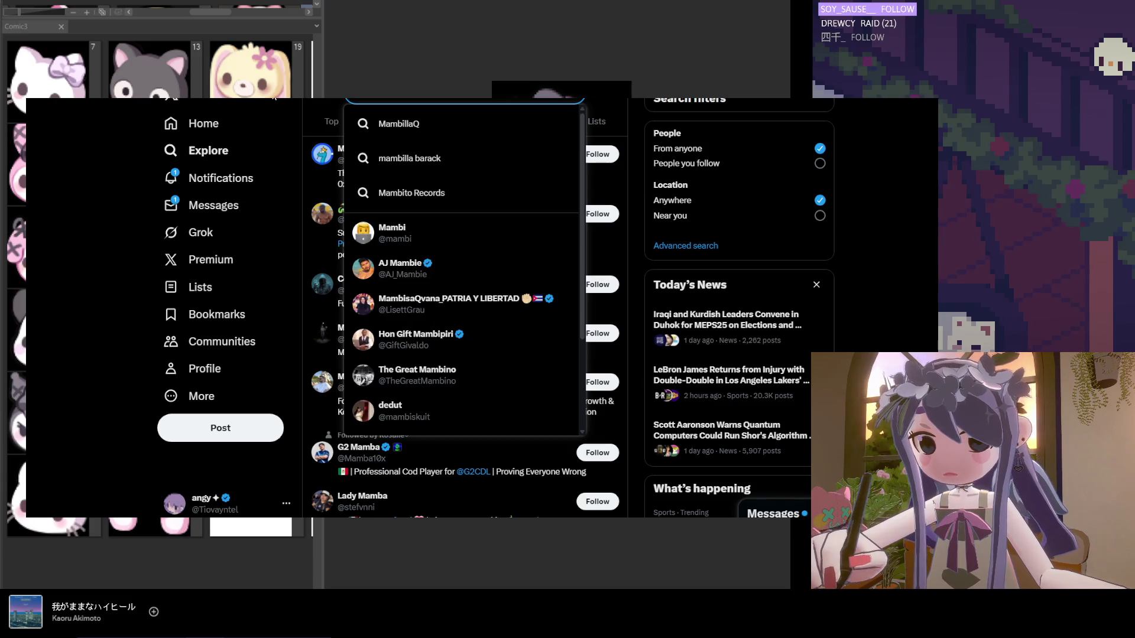
pyautogui.write('t')
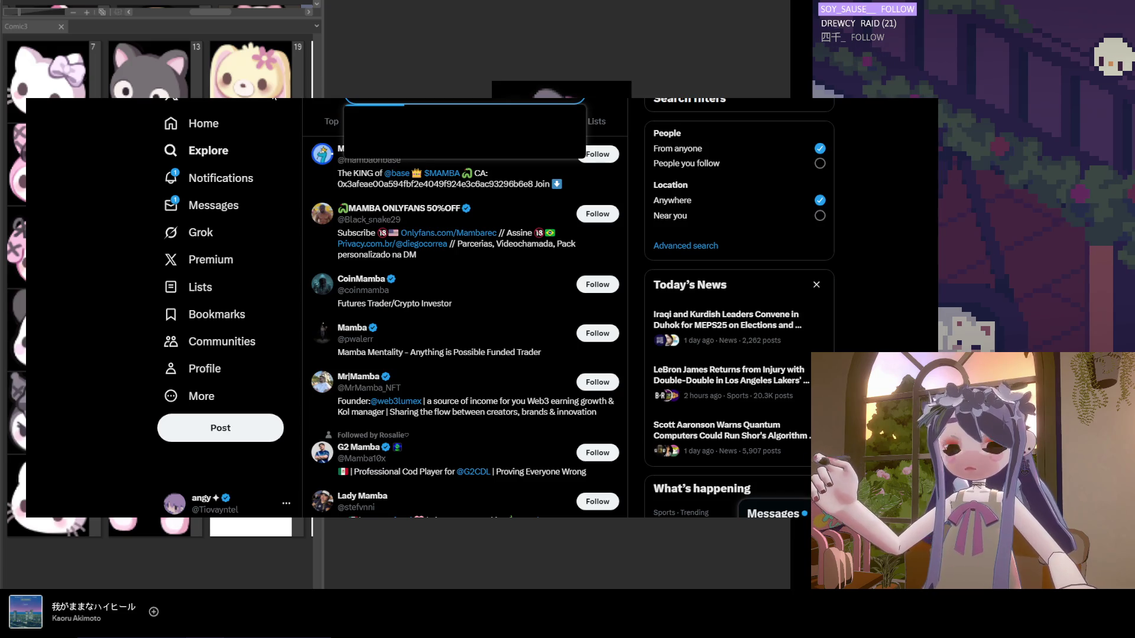
pyautogui.click(94, 278)
pyautogui.scroll(-1, 371, 341)
pyautogui.scroll(-15, 372, 341)
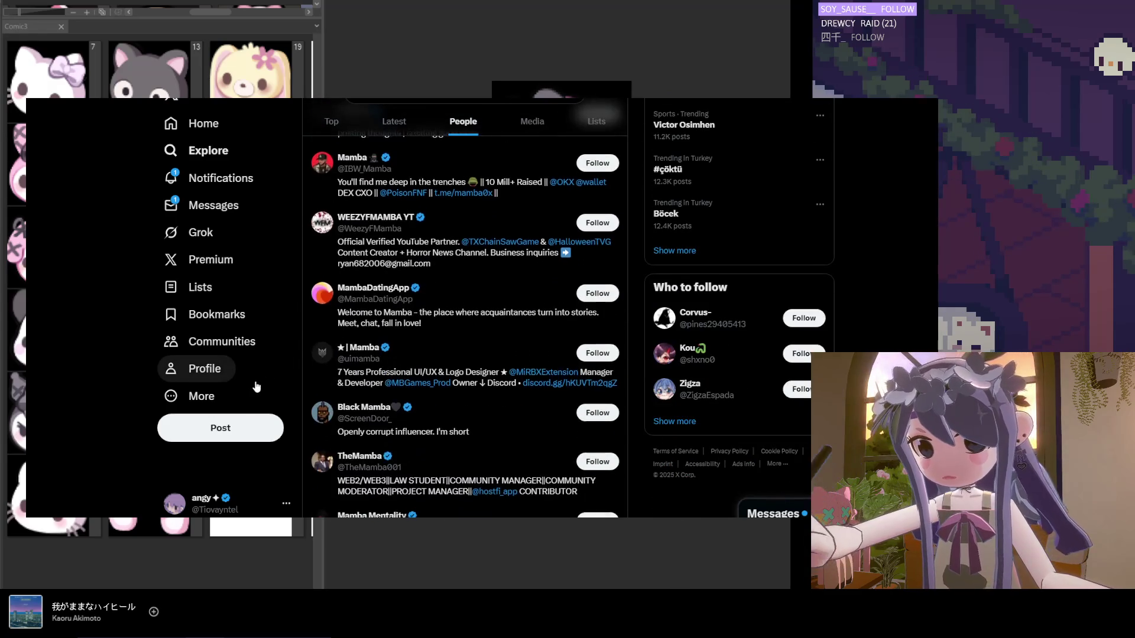
pyautogui.click(236, 377)
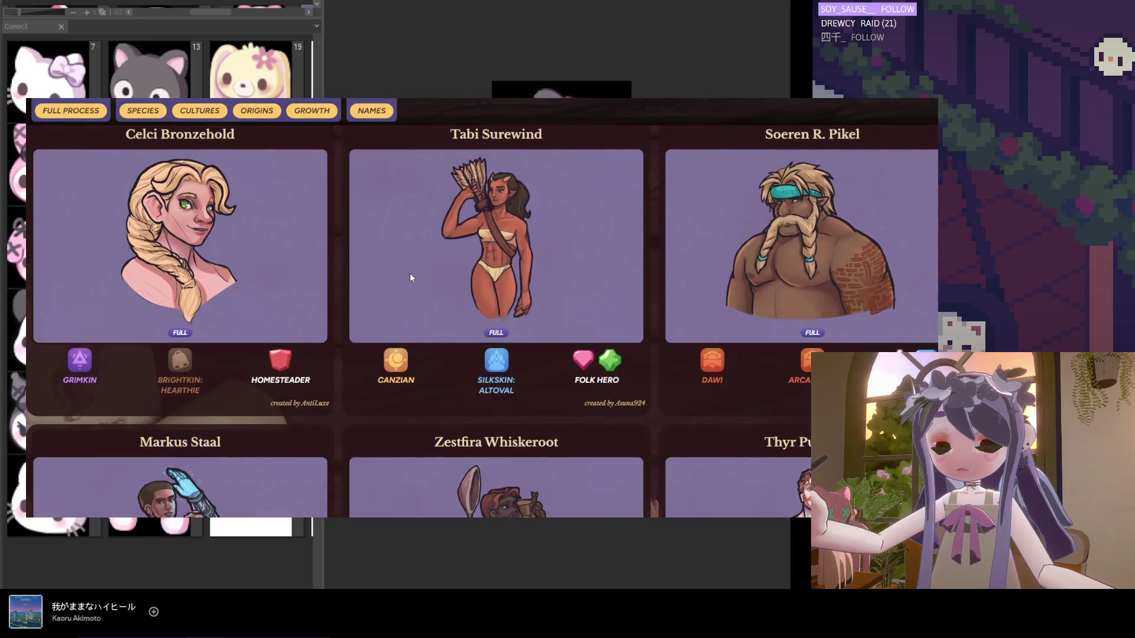
# Scroll down the Beanut Lands character cards to the Ome Lichengrove row.
pyautogui.scroll(-5, 408, 280)
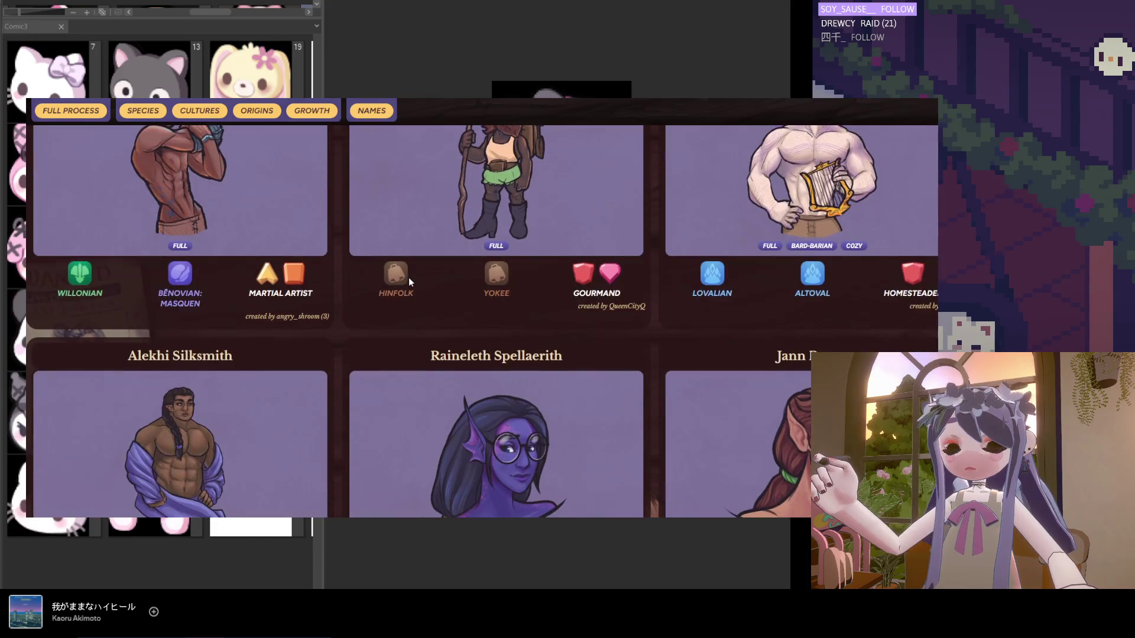
pyautogui.scroll(-1, 408, 289)
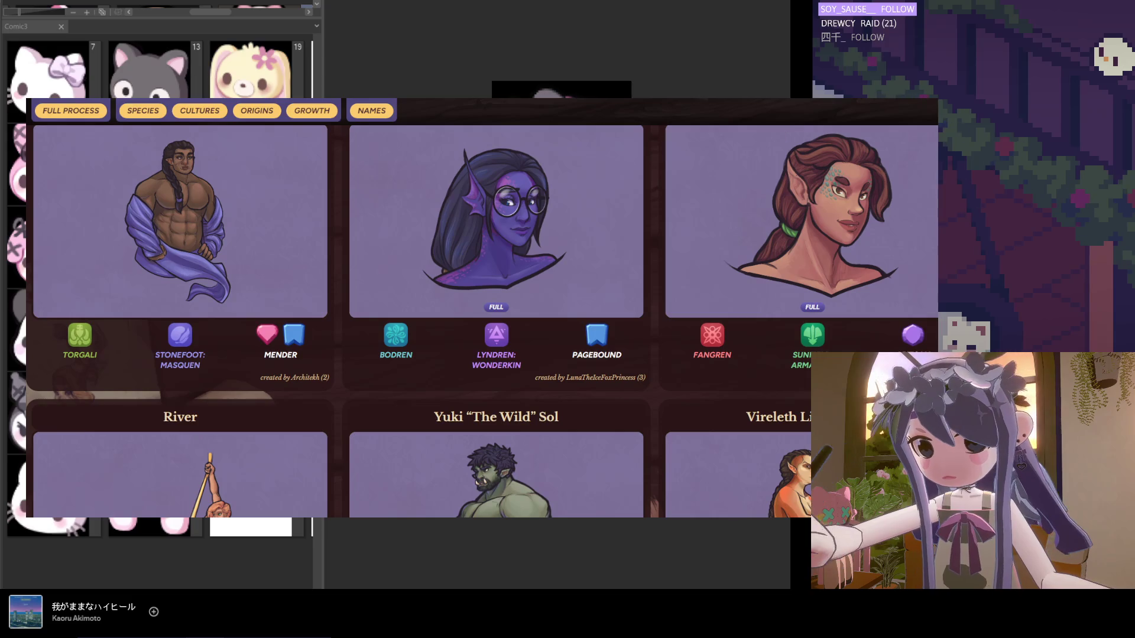
pyautogui.scroll(-6, 407, 290)
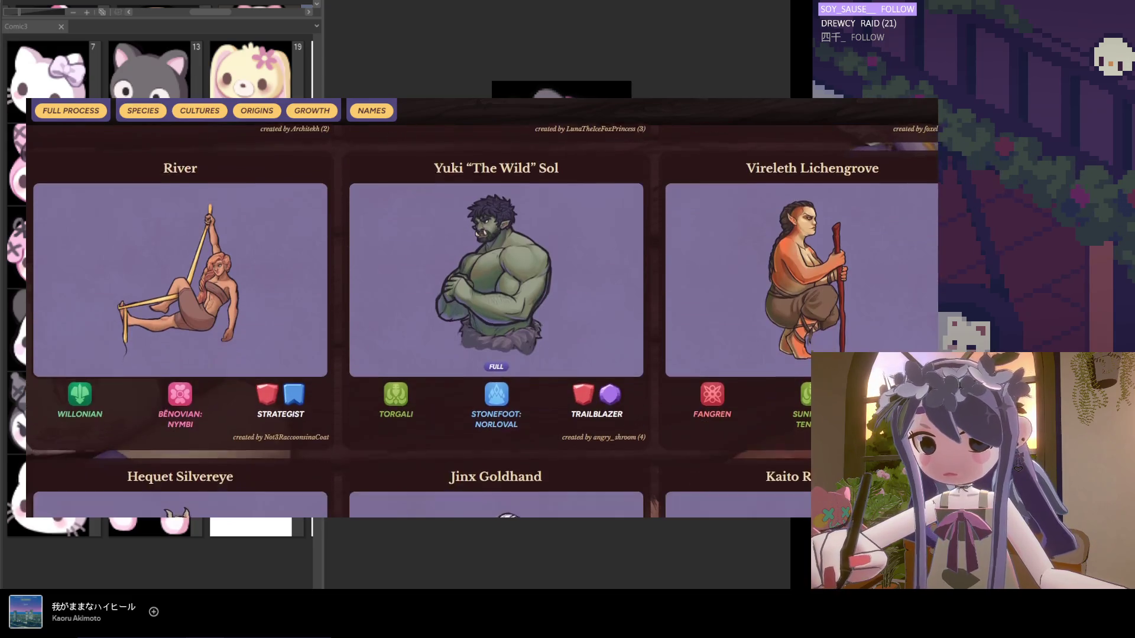
pyautogui.scroll(-6, 407, 290)
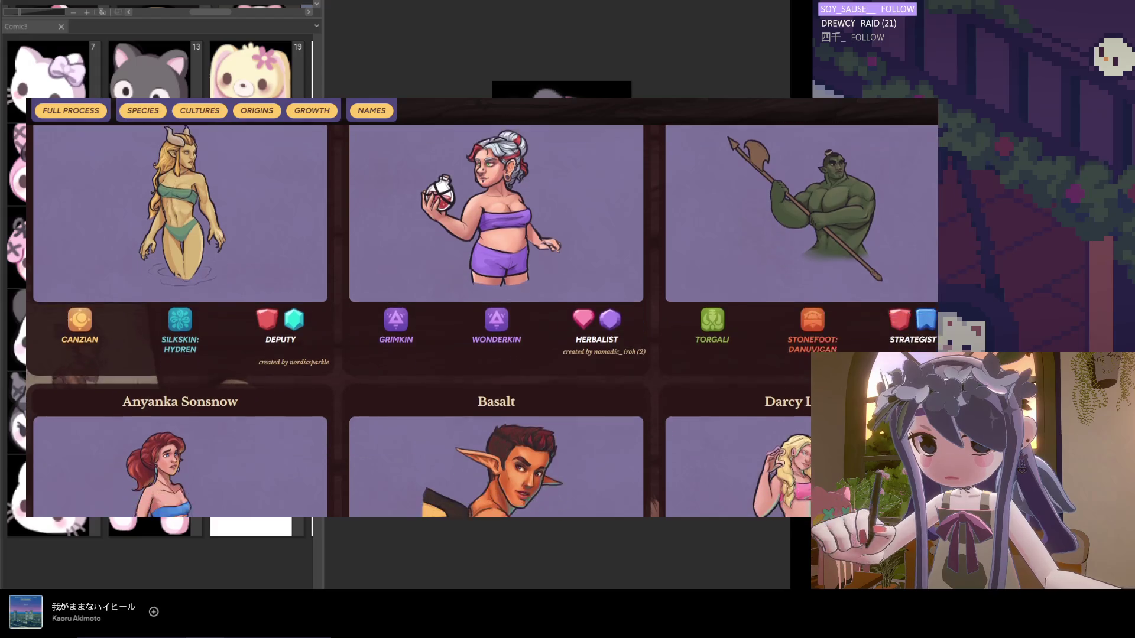
pyautogui.scroll(-8, 408, 289)
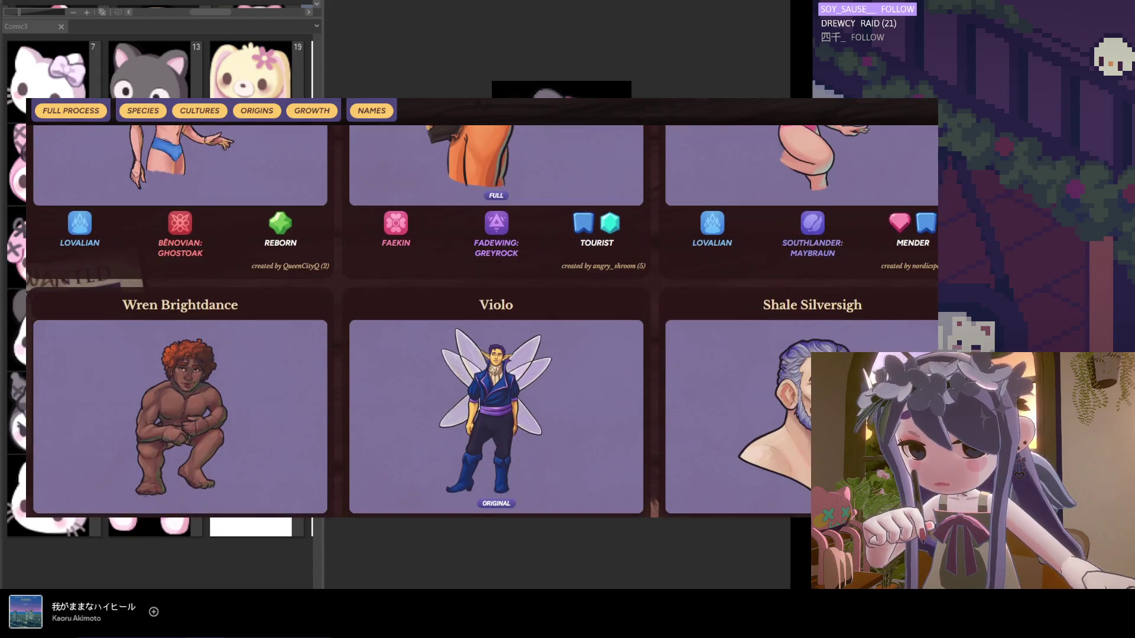
pyautogui.scroll(-8, 407, 290)
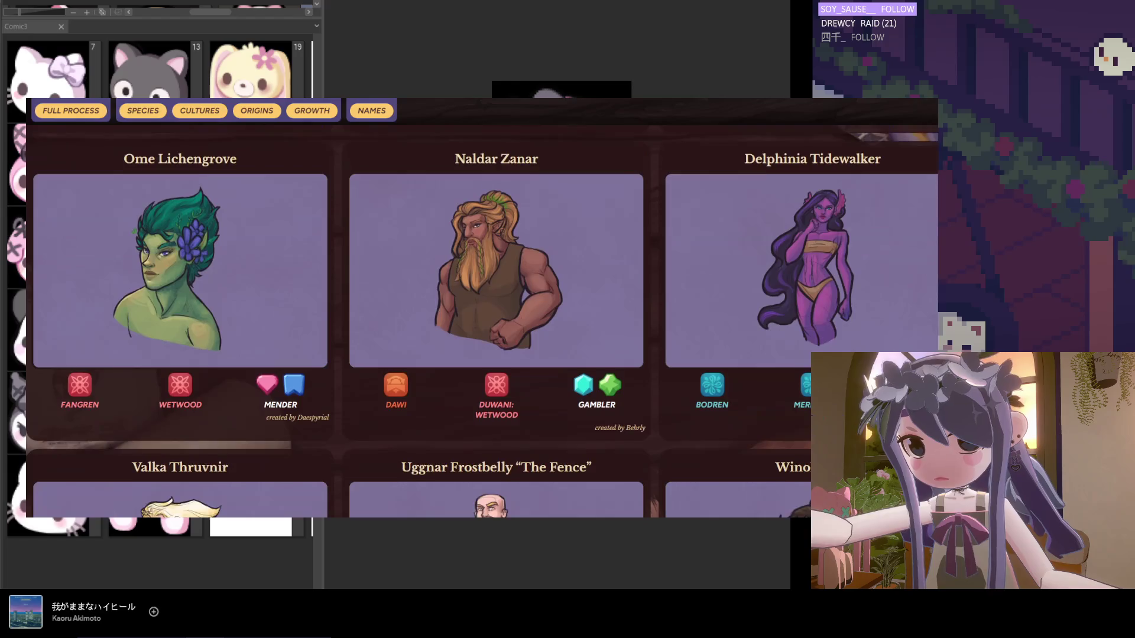
pyautogui.scroll(-8, 407, 289)
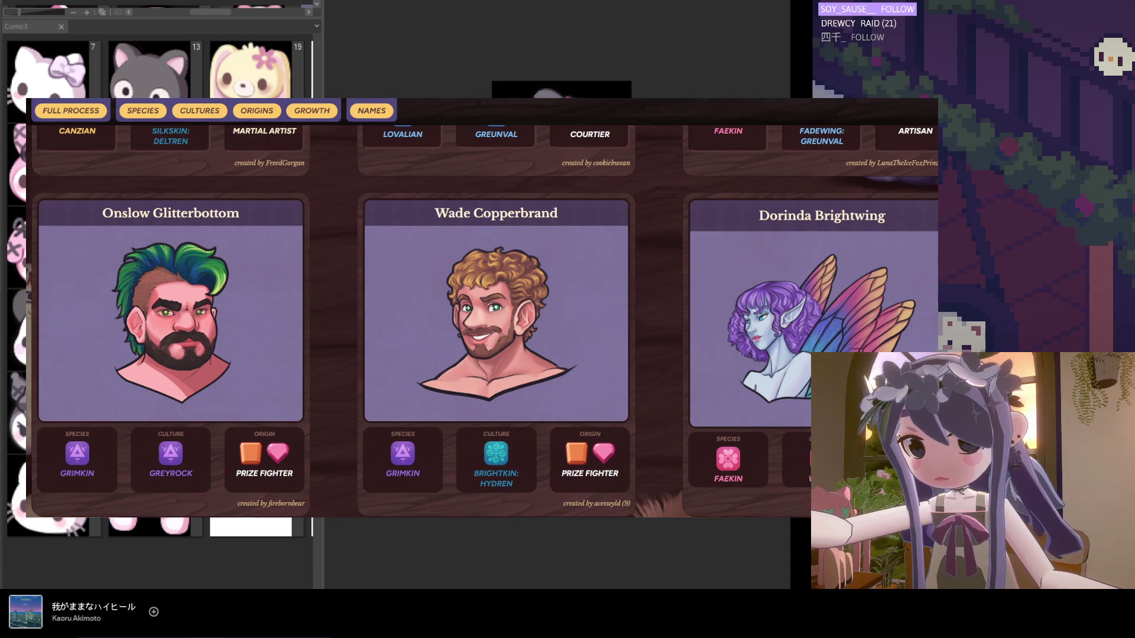
pyautogui.moveTo(282, 503); pyautogui.dragTo(250, 505)
pyautogui.click(364, 501)
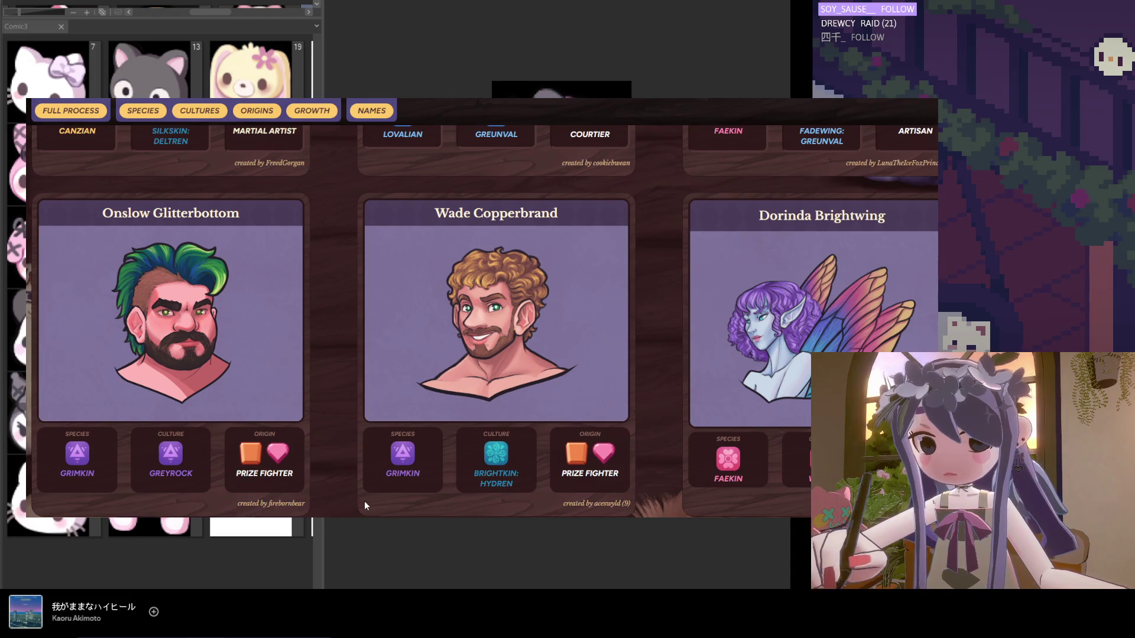
pyautogui.scroll(3, 354, 490)
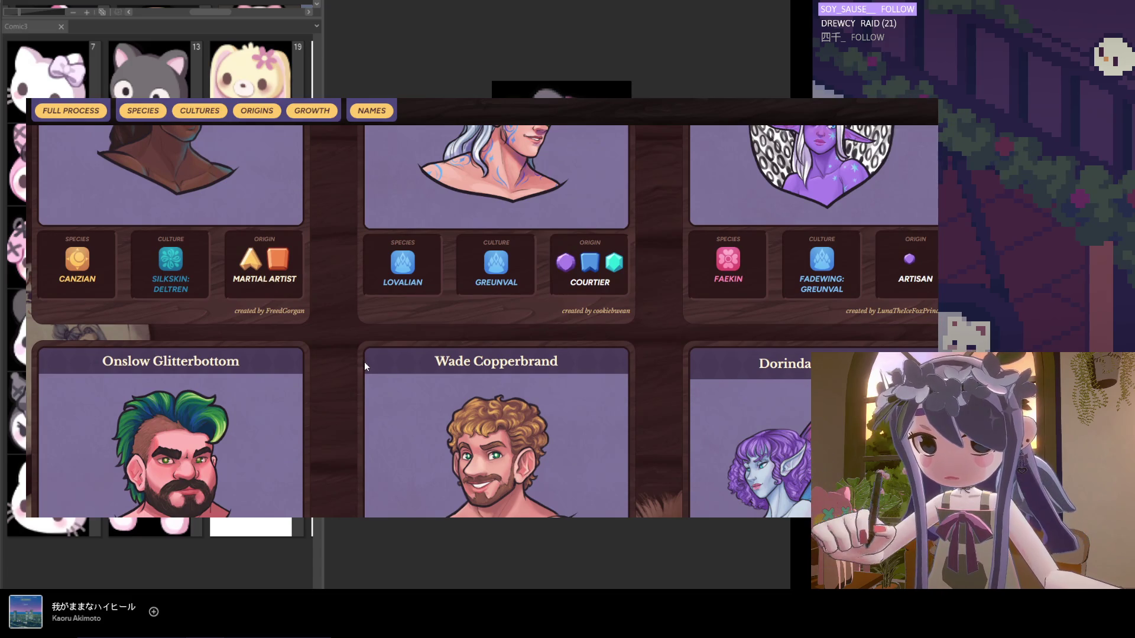
pyautogui.scroll(-2, 339, 388)
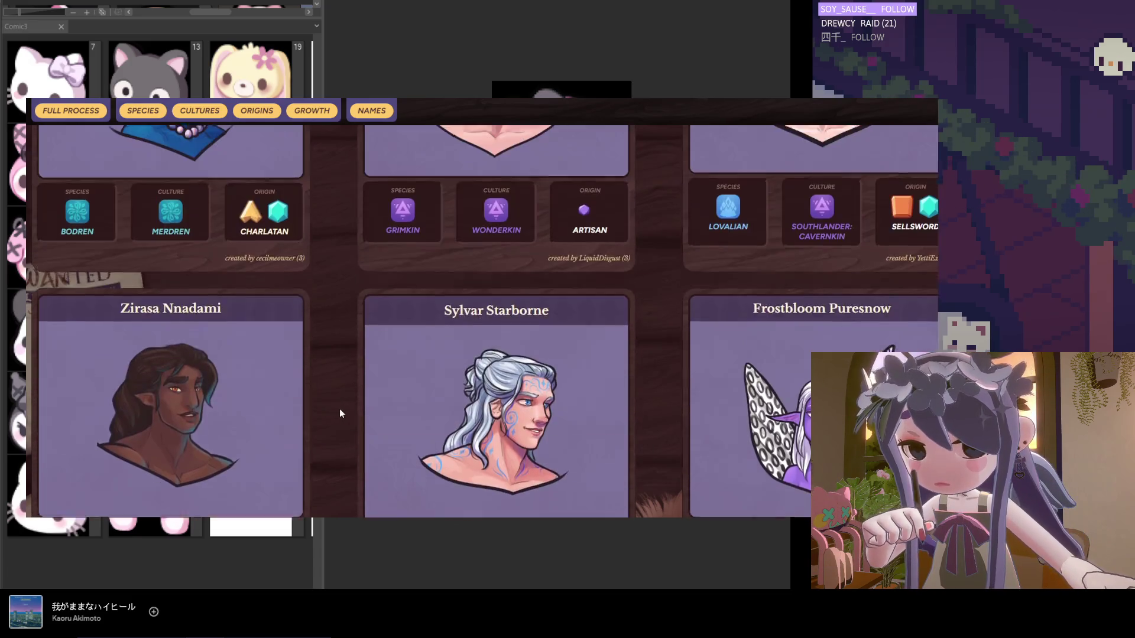
pyautogui.scroll(-2, 342, 415)
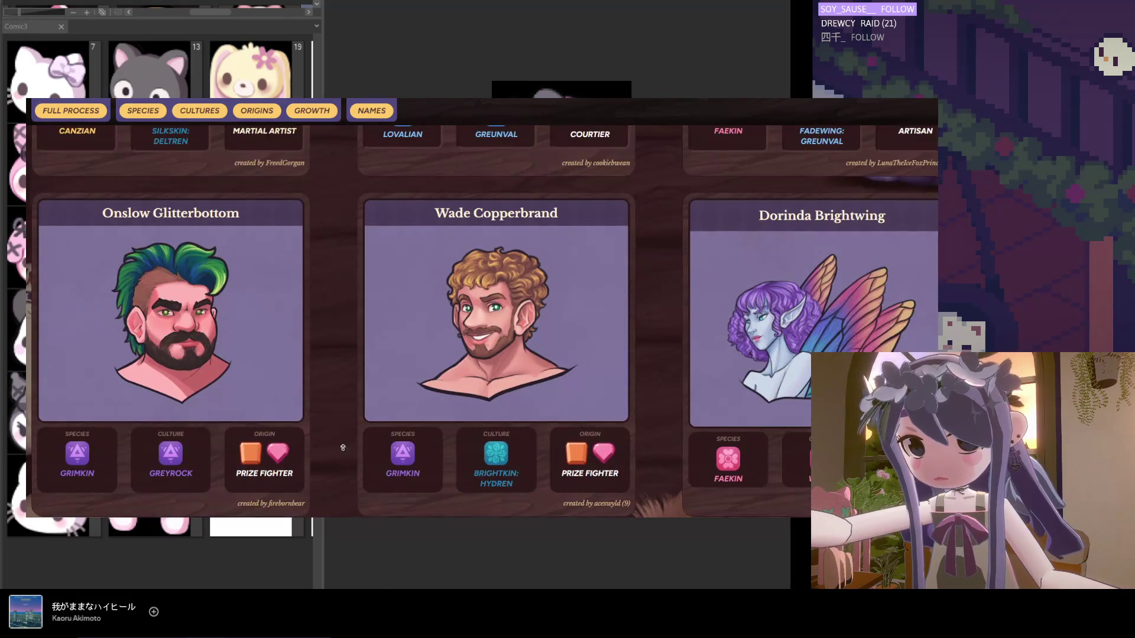
pyautogui.scroll(10, 349, 443)
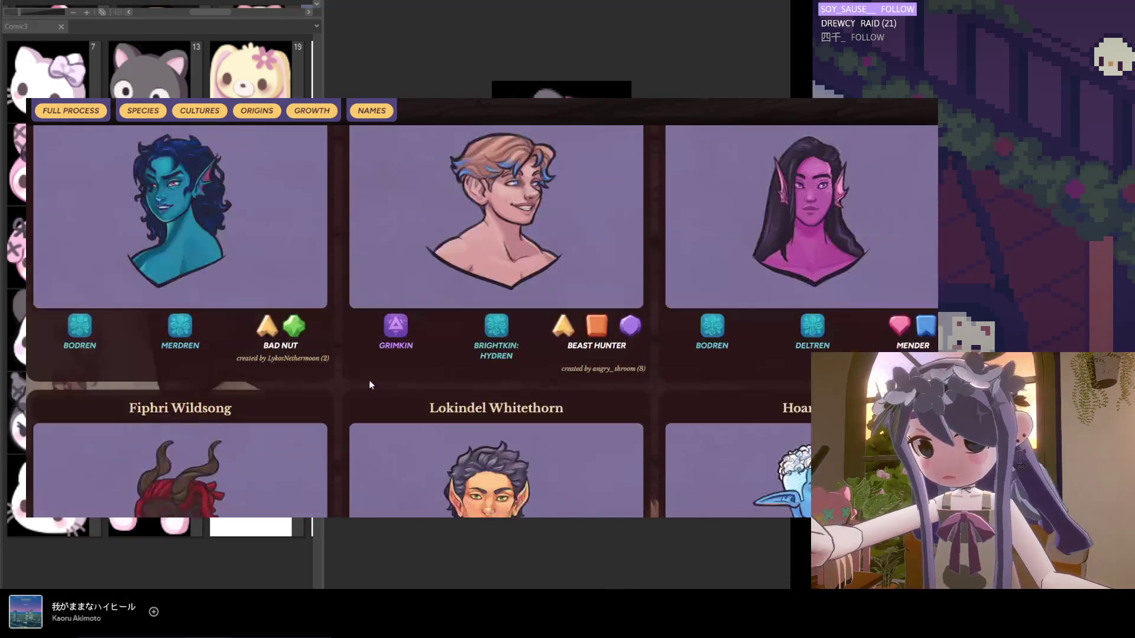
pyautogui.scroll(10, 370, 376)
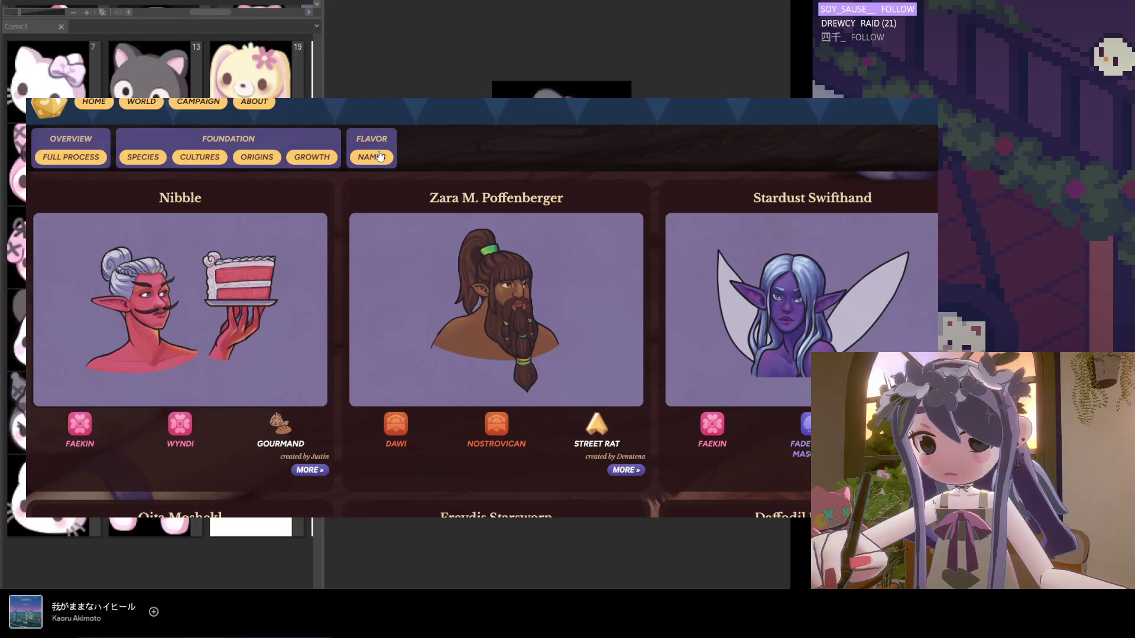
# Read through the Names of the Beanut Lands sections, then return to the Beanut Lands home page.
pyautogui.click(380, 156)
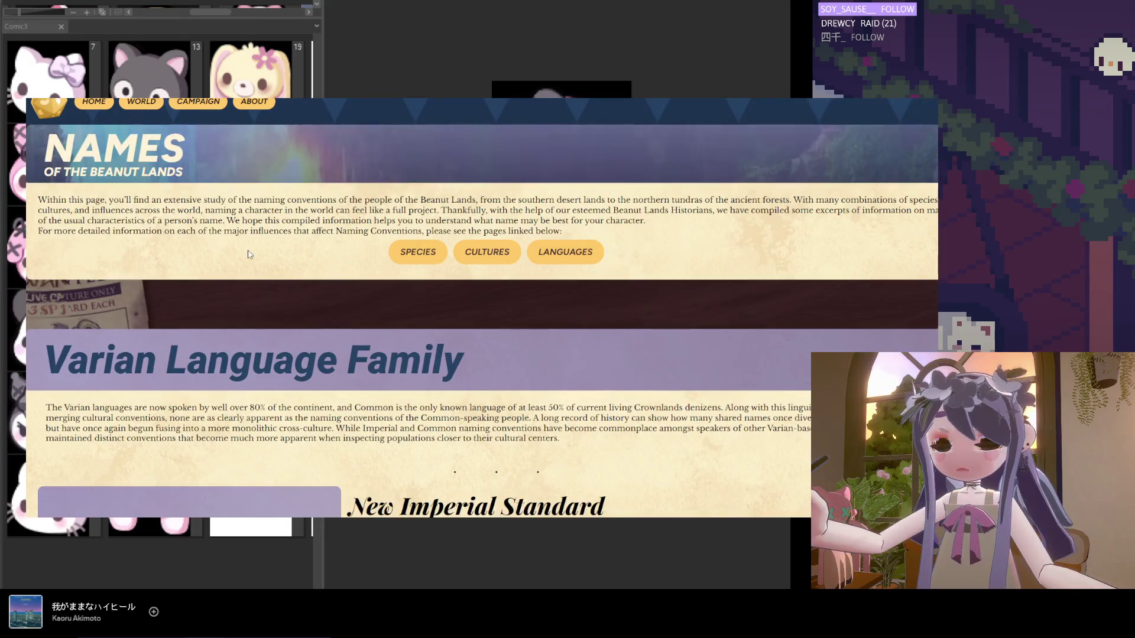
pyautogui.scroll(-9, 249, 252)
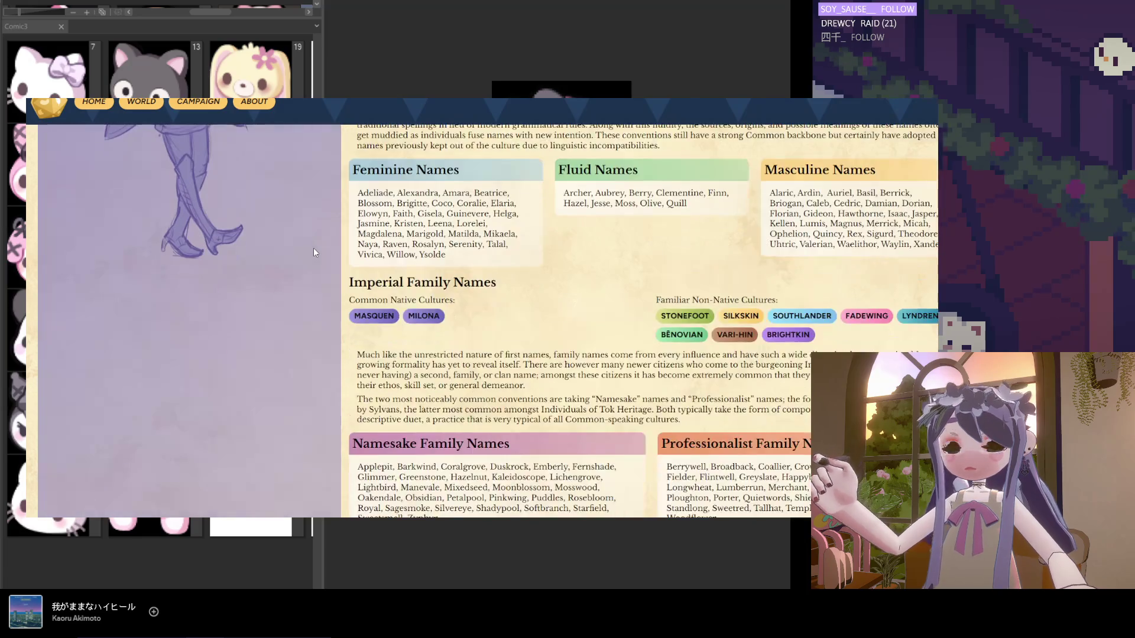
pyautogui.scroll(-15, 313, 253)
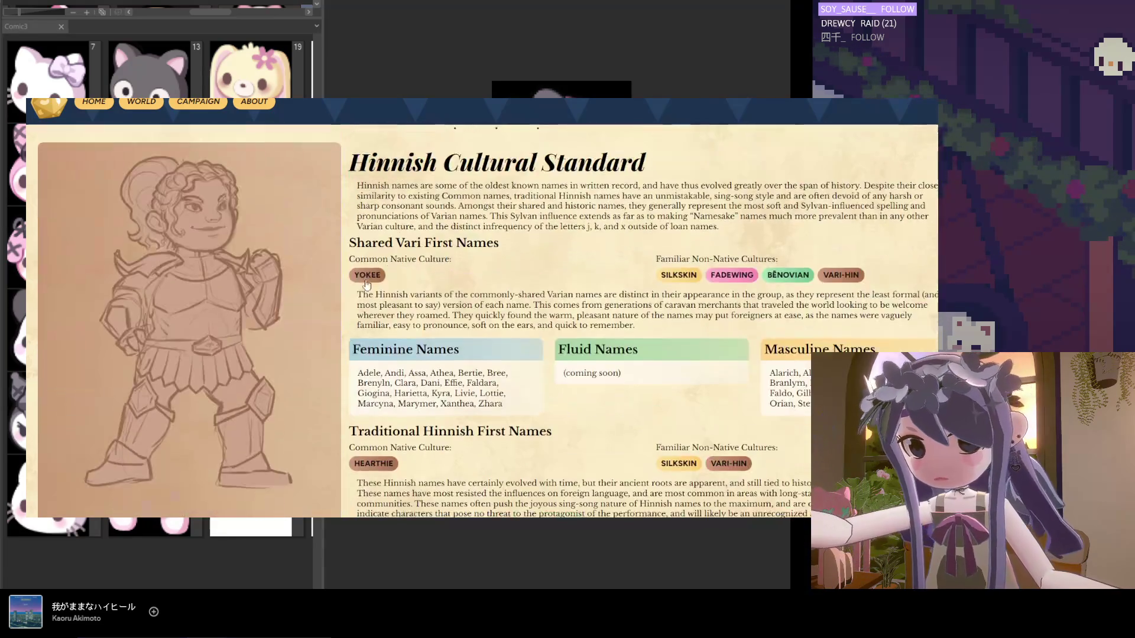
pyautogui.scroll(-15, 366, 280)
pyautogui.scroll(-15, 383, 285)
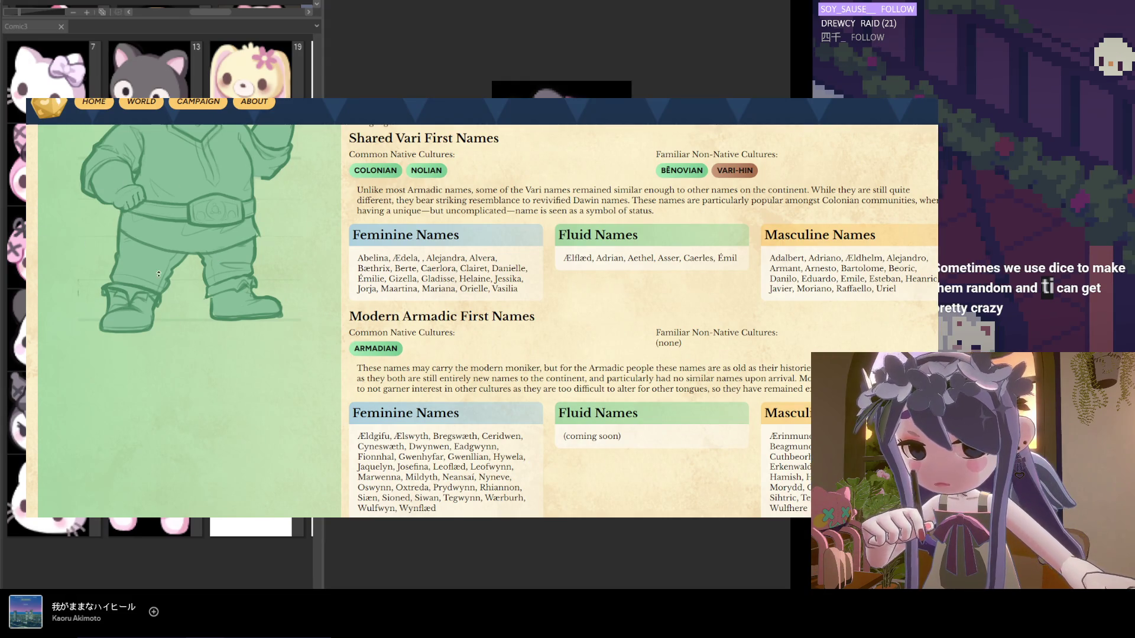
pyautogui.scroll(-10, 183, 125)
pyautogui.press('Home')
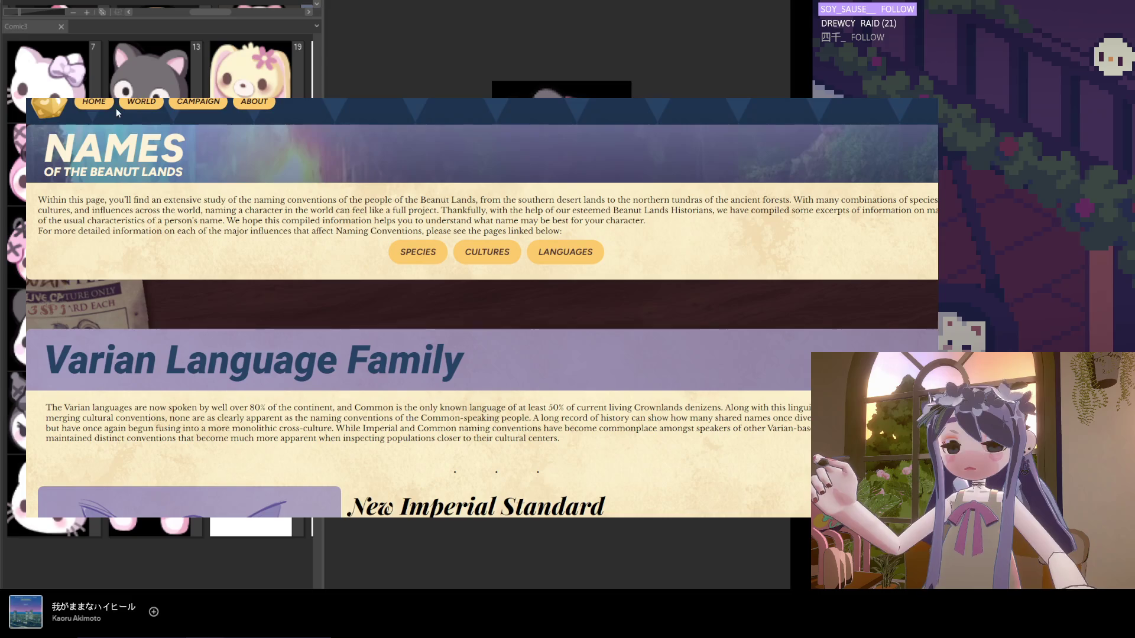
pyautogui.click(85, 103)
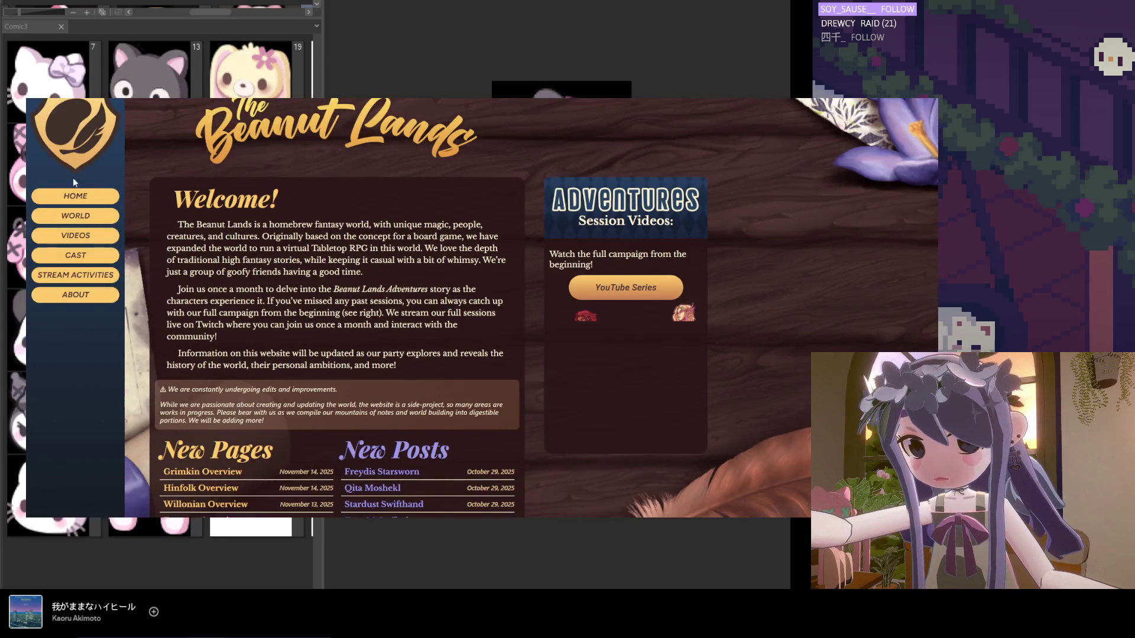
# Go from the Characters page to the World page and scroll through its Species, Cultures, Lands and Language cards.
pyautogui.scroll(-2, 319, 223)
pyautogui.scroll(2, 68, 194)
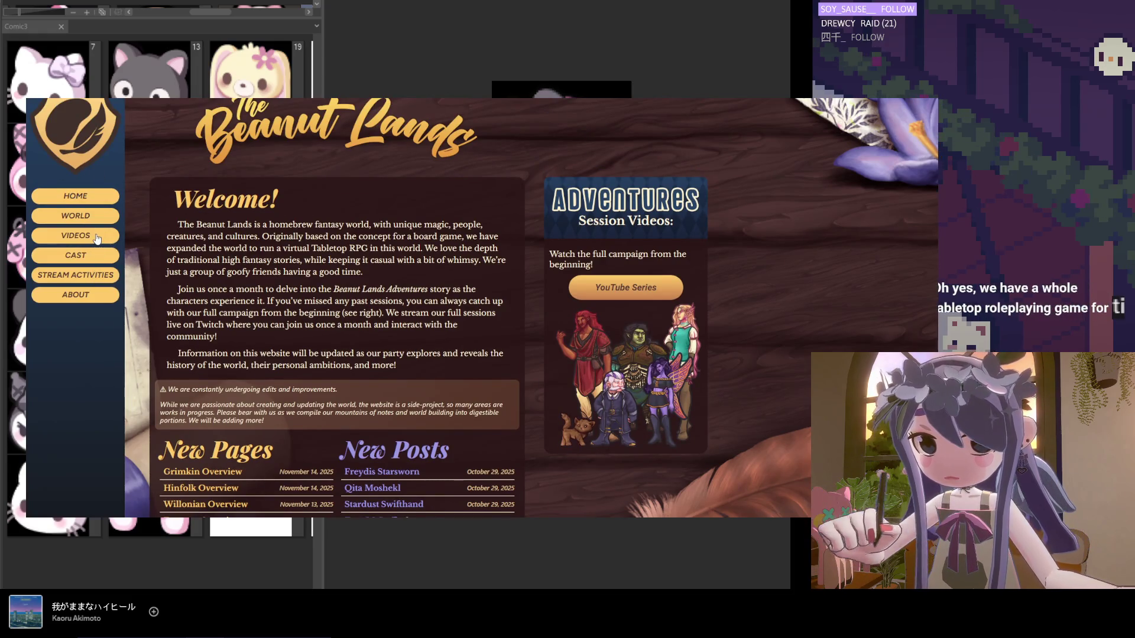
pyautogui.click(96, 276)
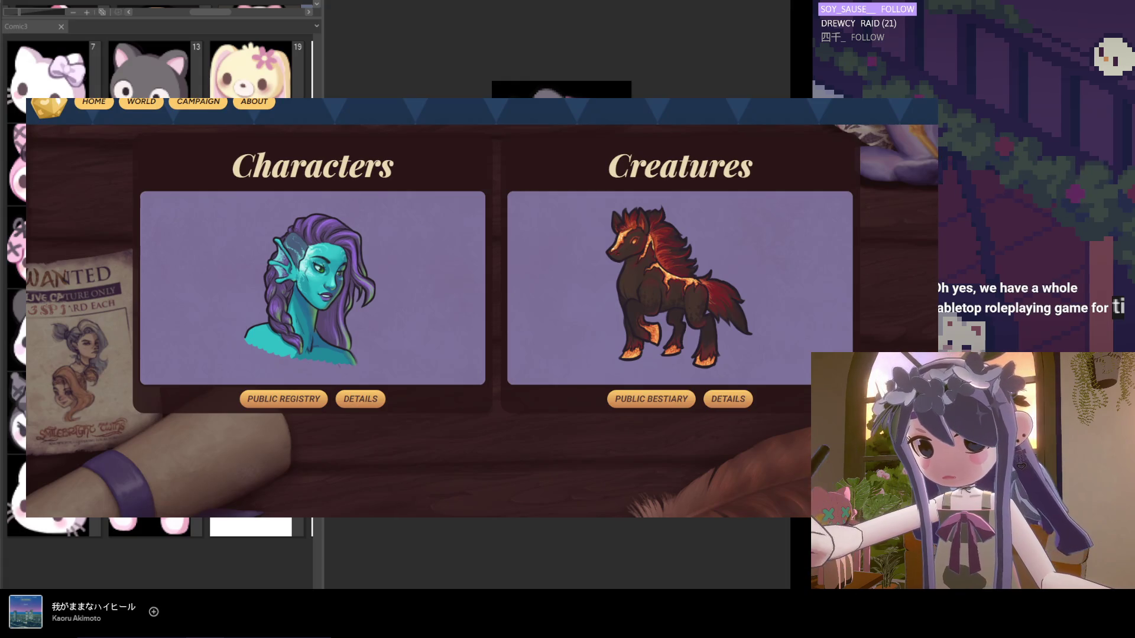
pyautogui.click(141, 101)
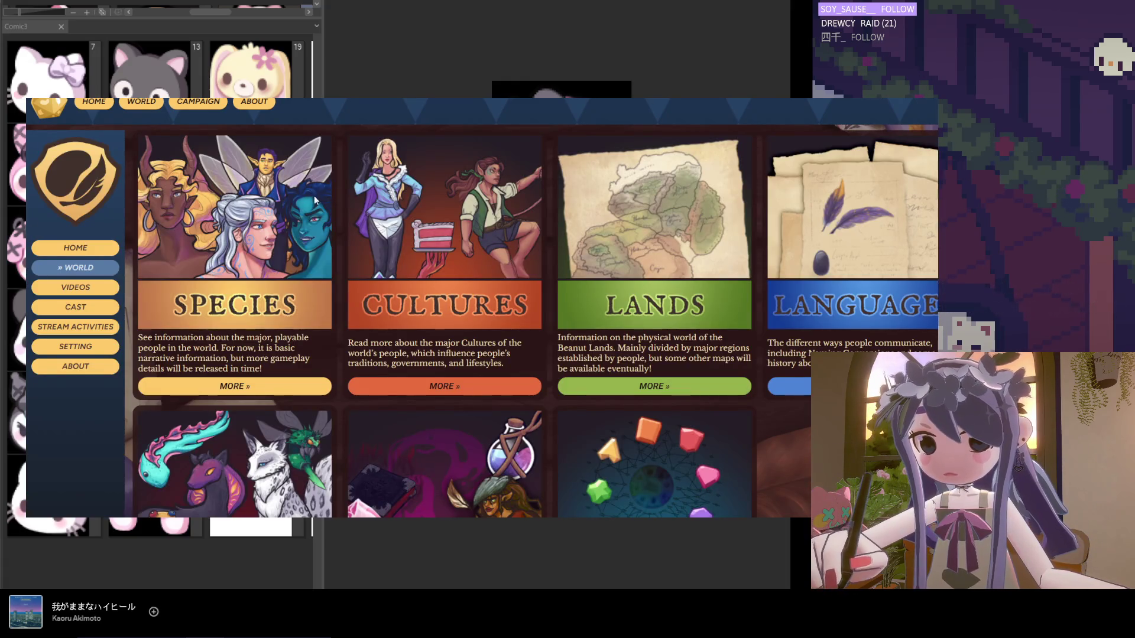
pyautogui.scroll(-3, 330, 224)
pyautogui.scroll(3, 319, 234)
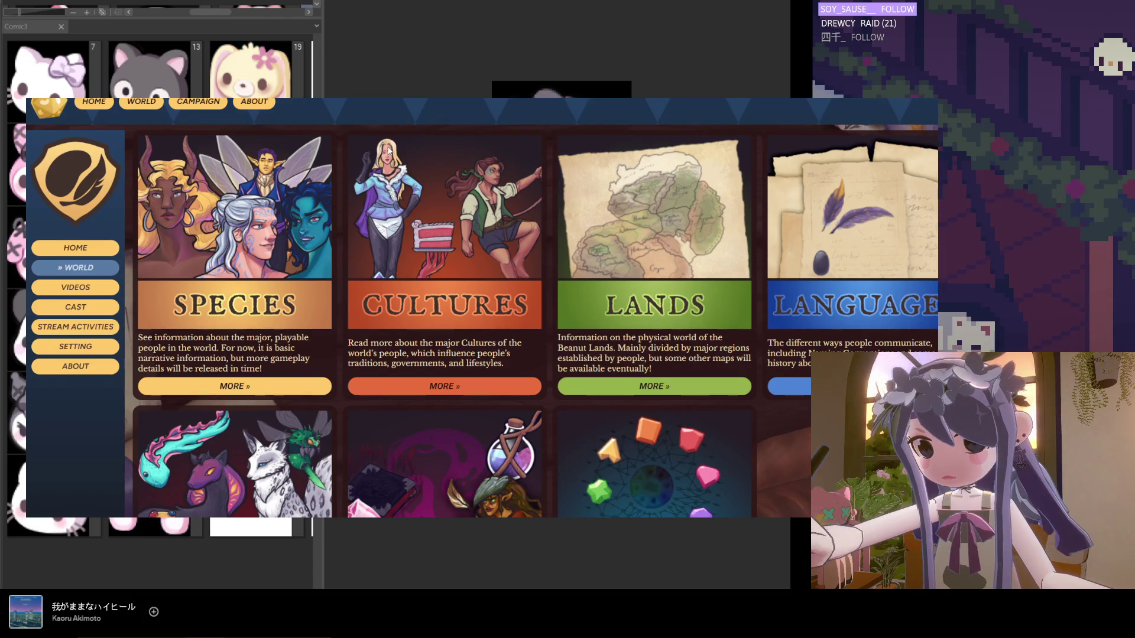
pyautogui.scroll(-3, 422, 228)
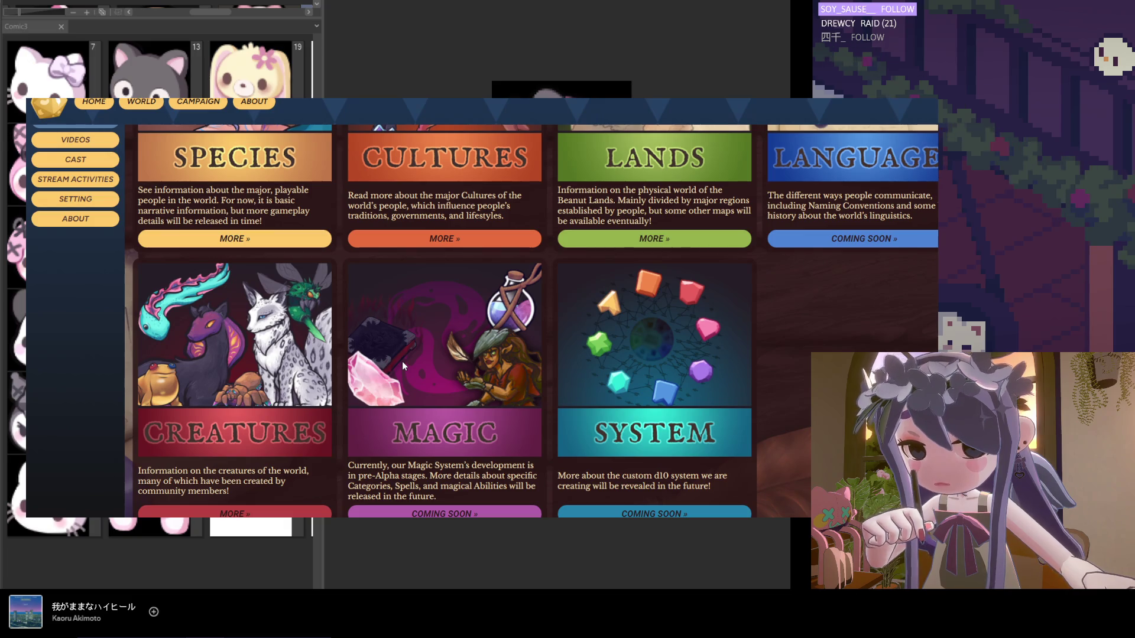
pyautogui.scroll(3, 402, 307)
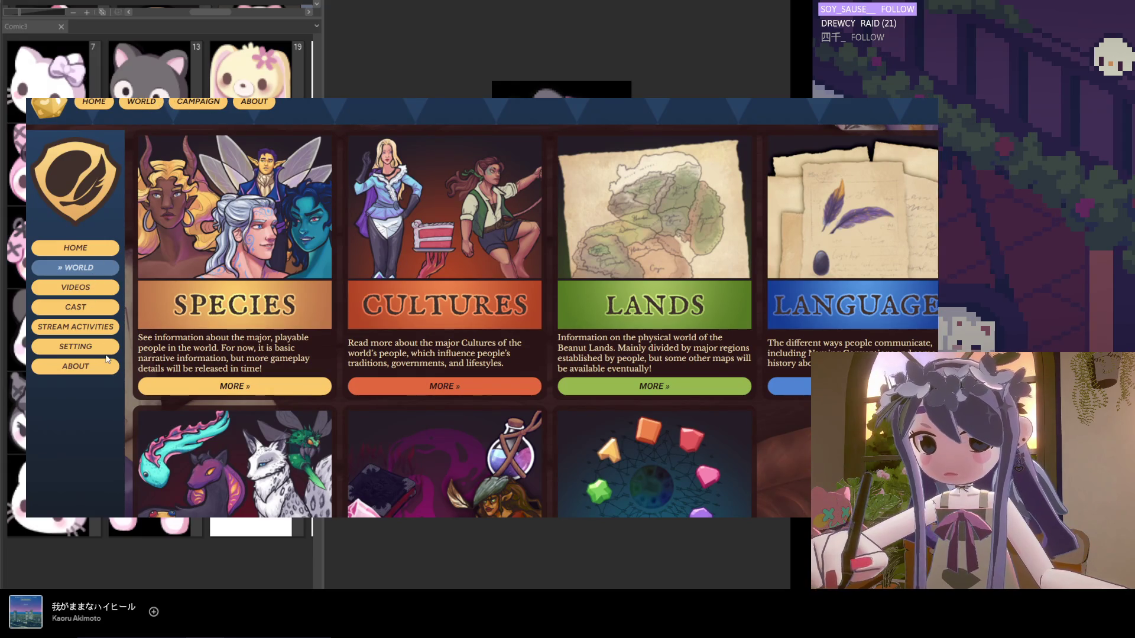
# Scroll through the Adventures Campaign cast's character cards, then return to the Beanut Lands home page.
pyautogui.click(92, 307)
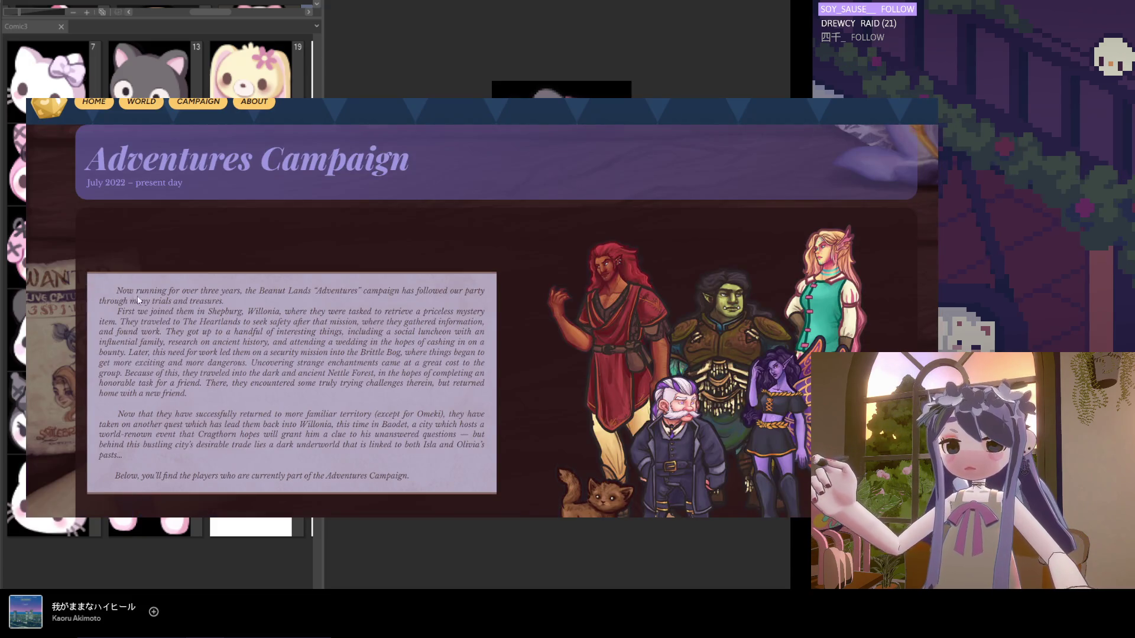
pyautogui.scroll(-3, 142, 298)
pyautogui.scroll(-10, 147, 306)
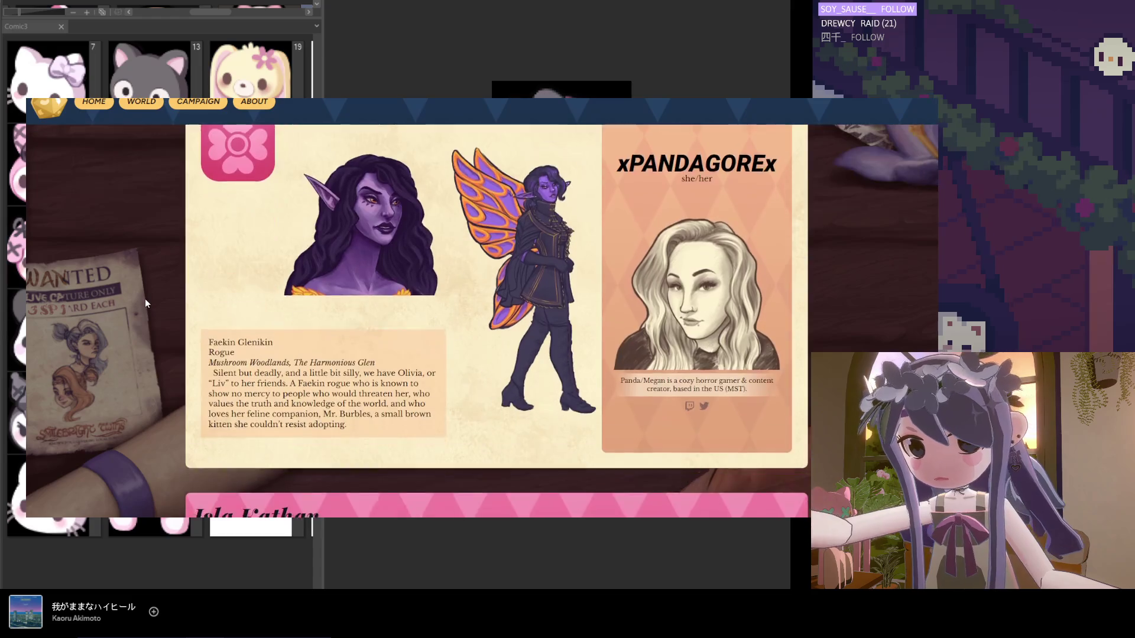
pyautogui.scroll(-15, 143, 293)
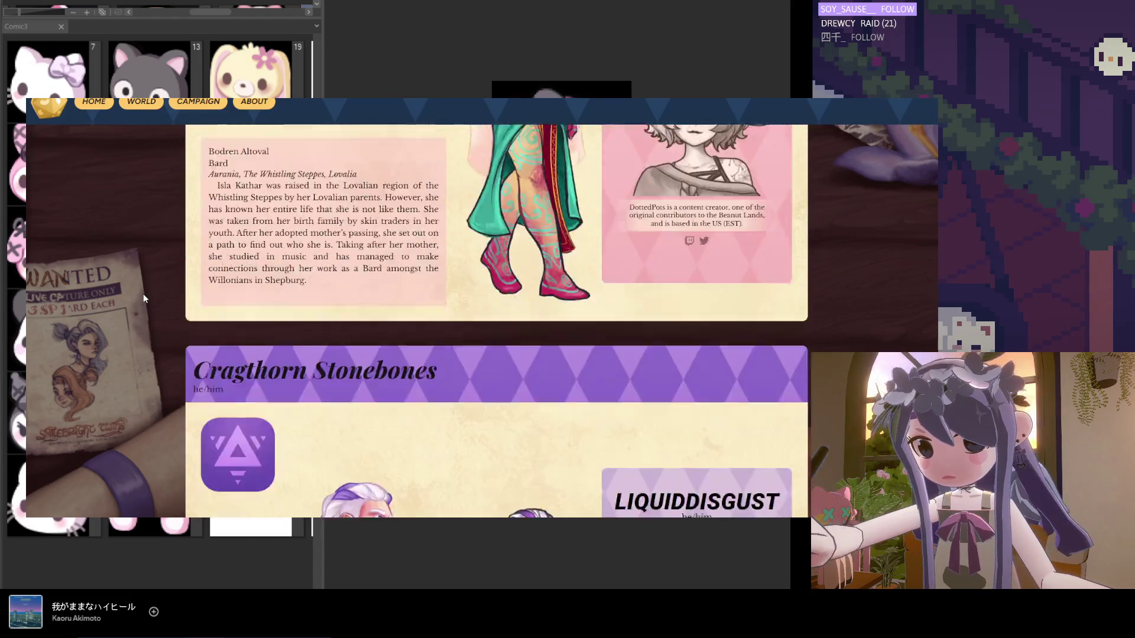
pyautogui.scroll(-15, 135, 288)
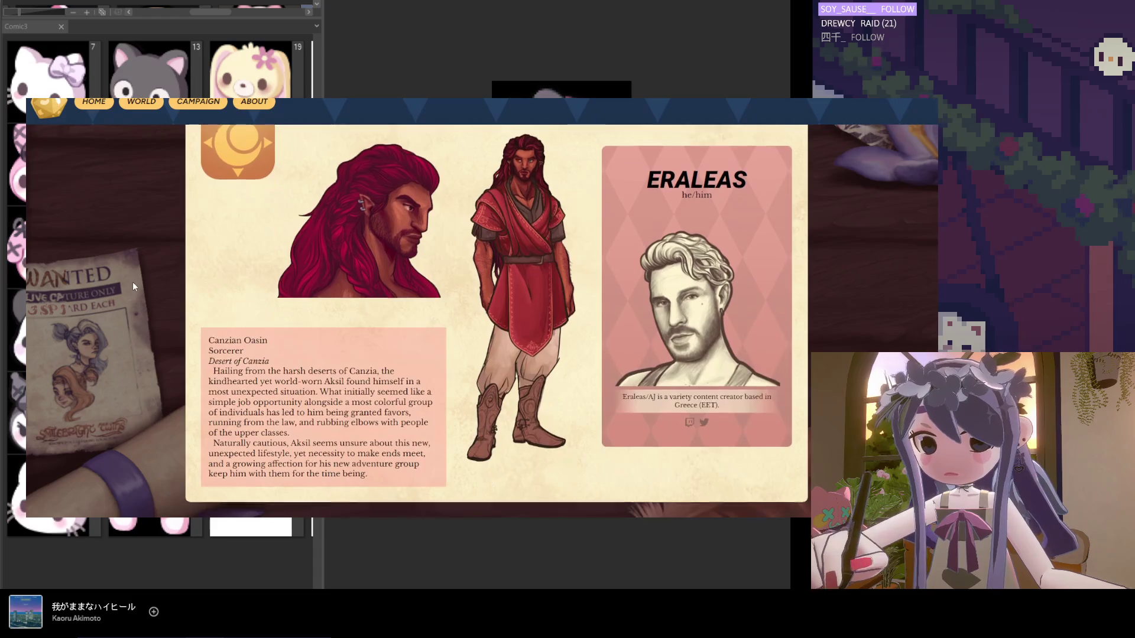
pyautogui.scroll(-15, 131, 285)
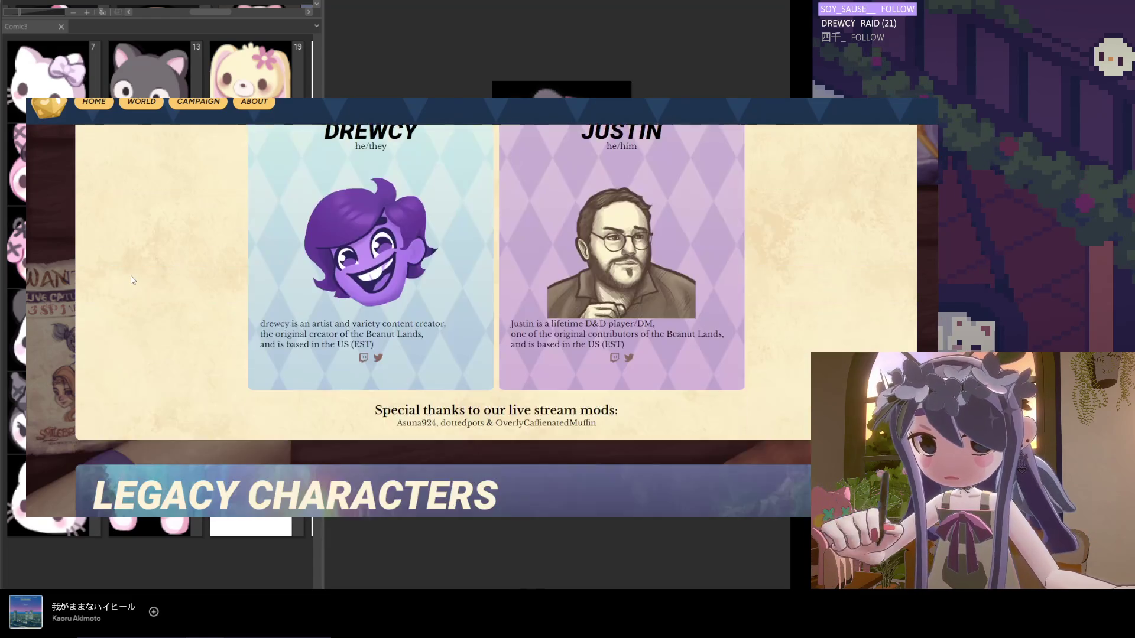
pyautogui.scroll(-15, 117, 337)
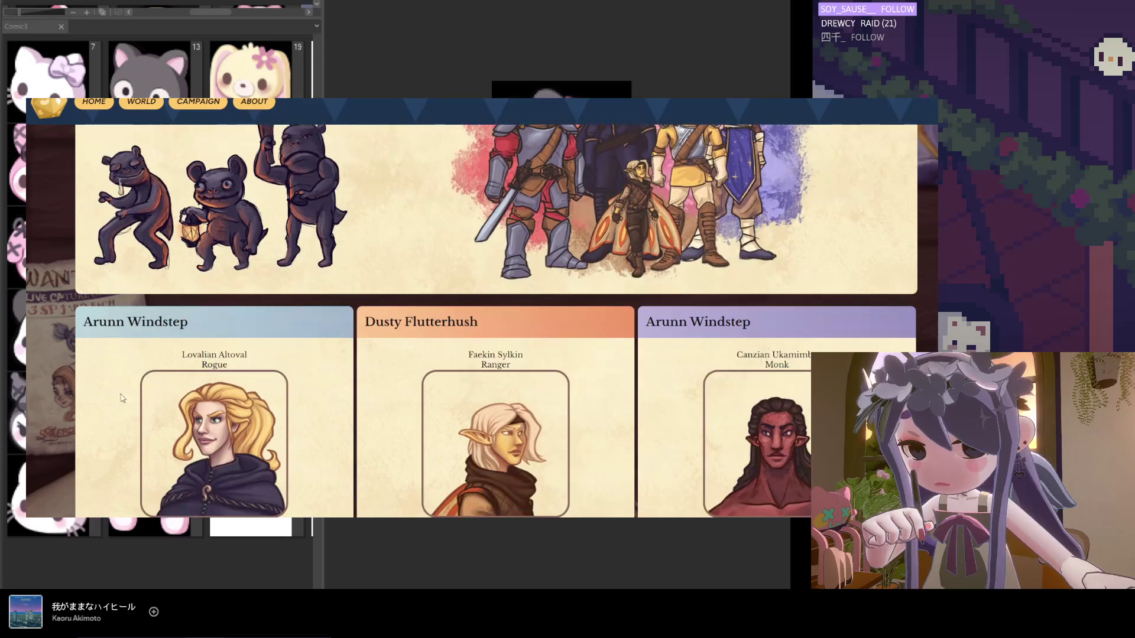
pyautogui.scroll(-10, 183, 442)
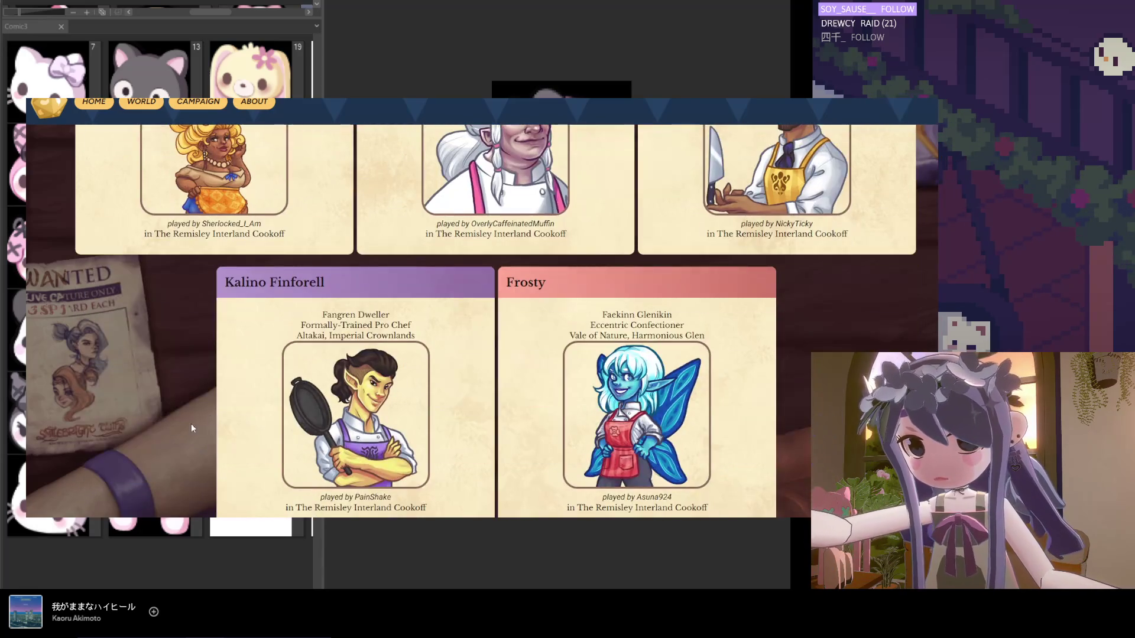
pyautogui.scroll(20, 170, 392)
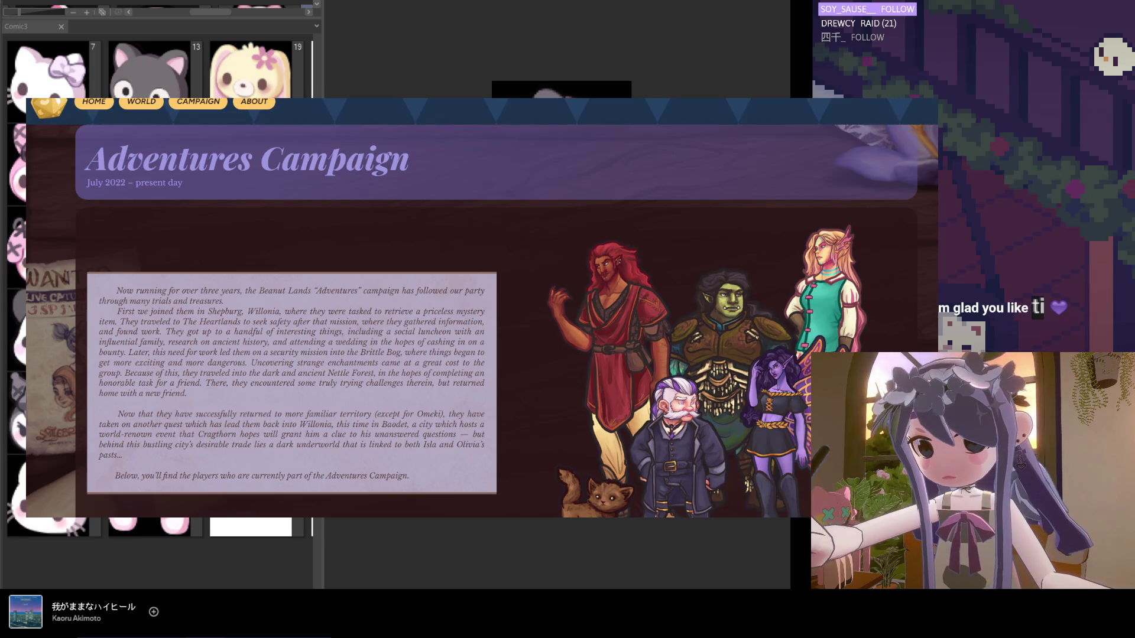
pyautogui.moveTo(125, 183); pyautogui.dragTo(110, 184)
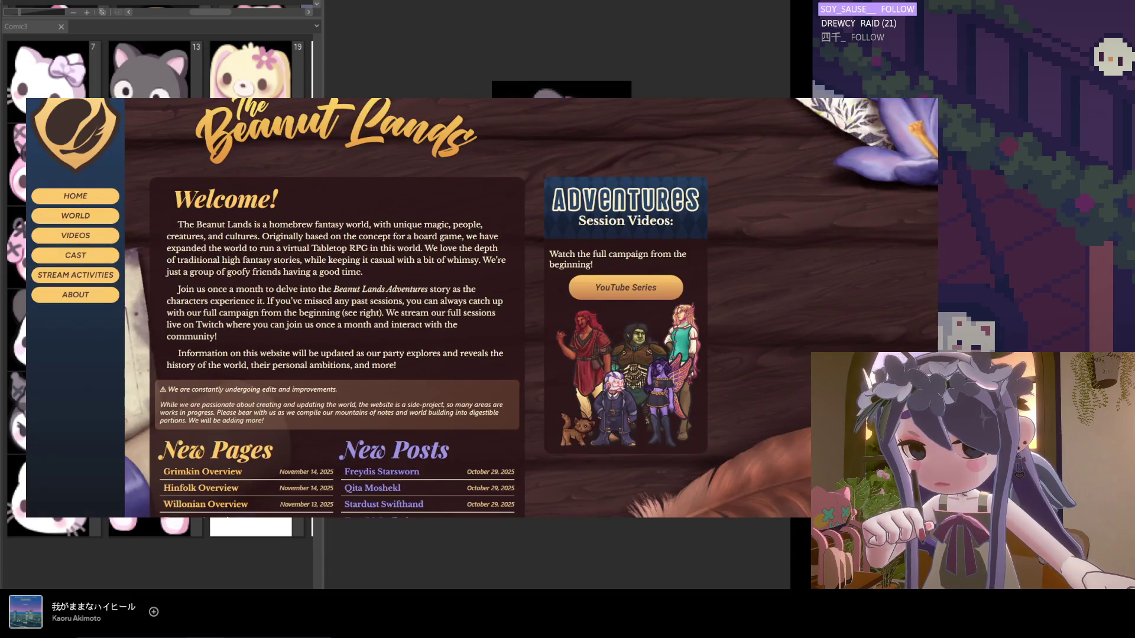
# Cycle past the translation and X profile tabs to get back to Clip Studio Paint.
pyautogui.hotkey('ctrl', 'Tab')
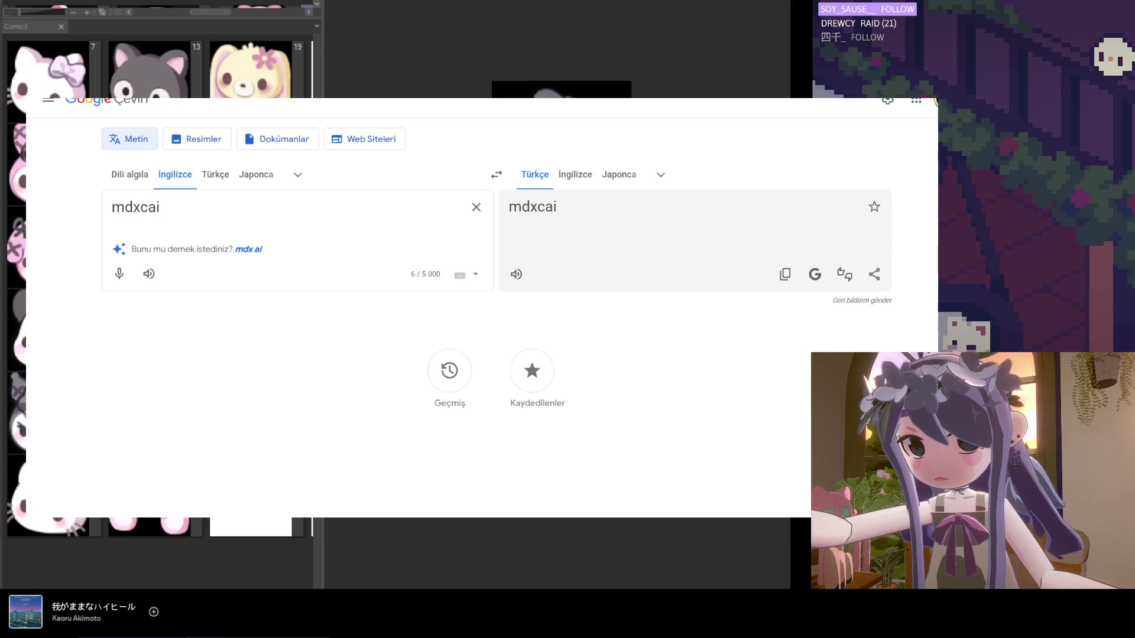
pyautogui.hotkey('ctrl', 'Tab')
pyautogui.hotkey('ctrl', 'Tab')
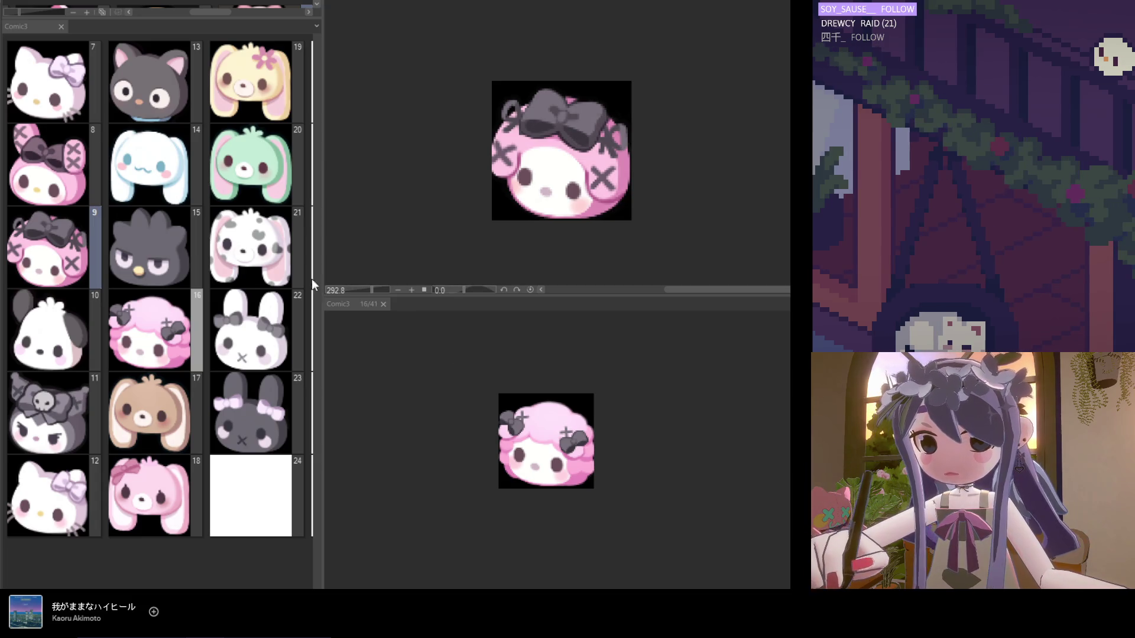
# Narrow the page manager to a single thumbnail column and open page 17, the brown bunny emote.
pyautogui.moveTo(320, 254); pyautogui.dragTo(161, 252)
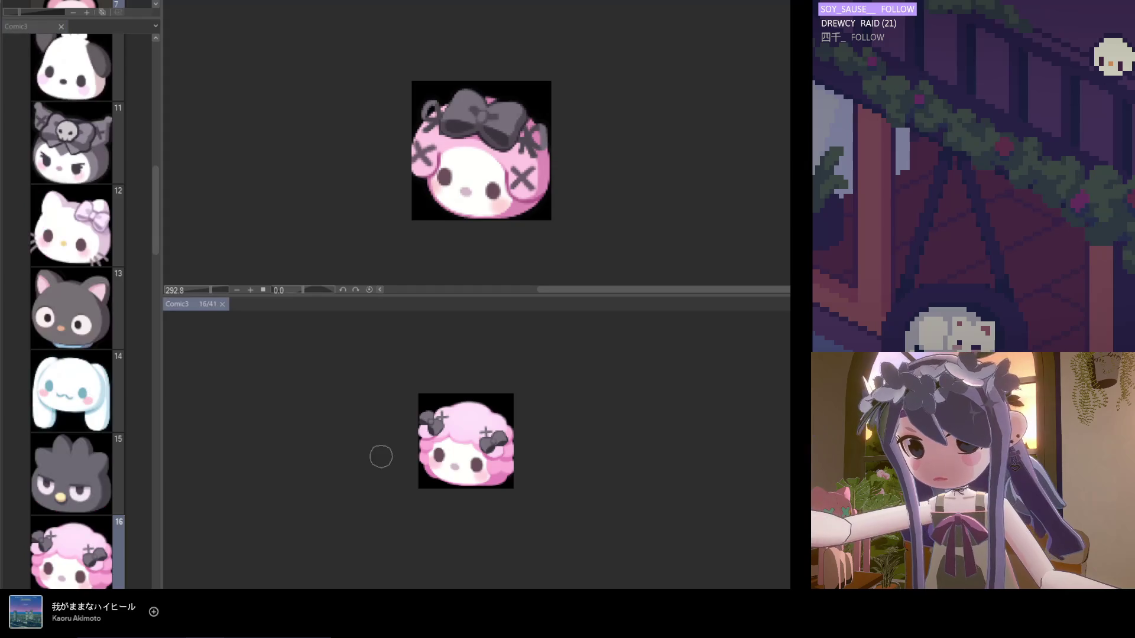
pyautogui.scroll(1, 381, 457)
pyautogui.moveTo(154, 218); pyautogui.dragTo(157, 283)
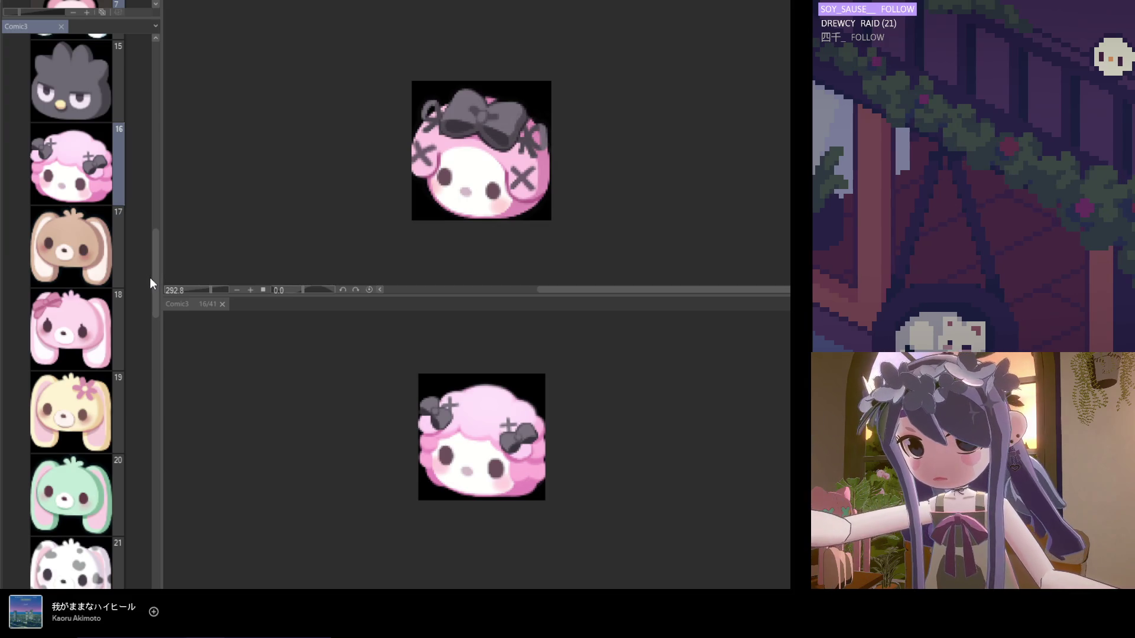
pyautogui.click(80, 255)
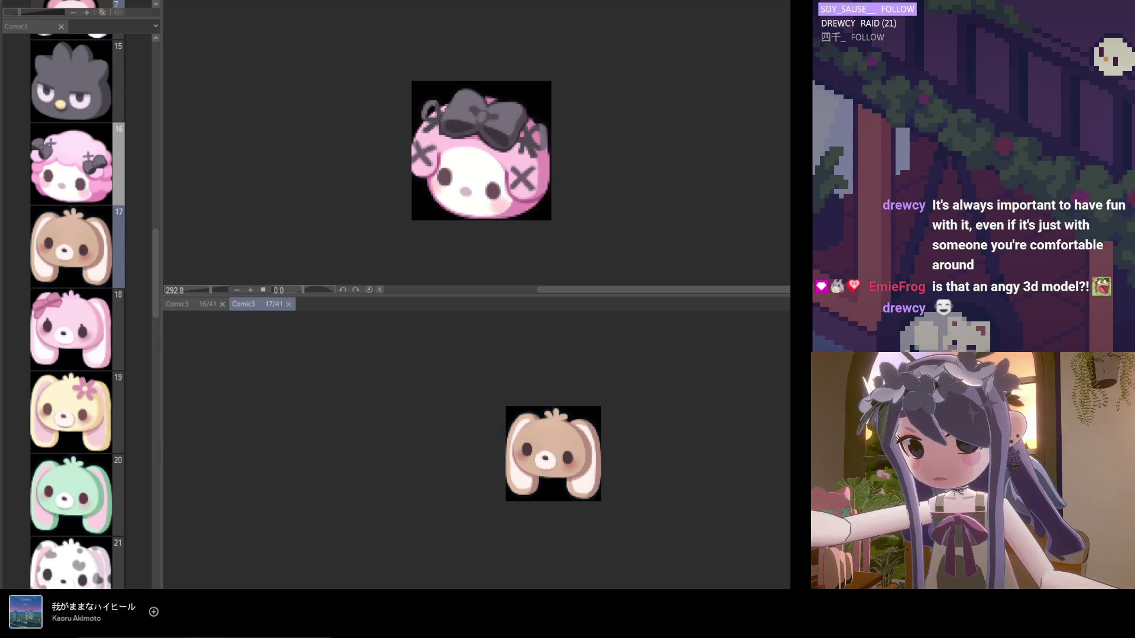
# Paint a dark pixel near the top of the brown bunny's head and zoom in on the emote.
pyautogui.scroll(3, 502, 431)
pyautogui.moveTo(509, 404); pyautogui.dragTo(507, 410)
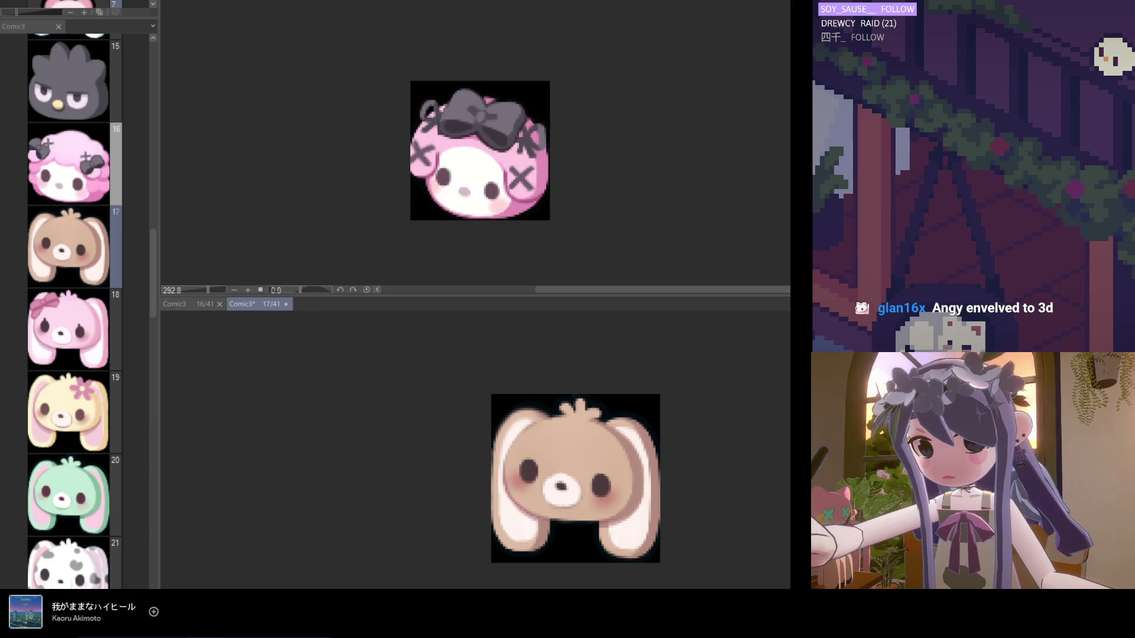
pyautogui.hotkey('ctrl', '+')
pyautogui.hotkey('ctrl', '+')
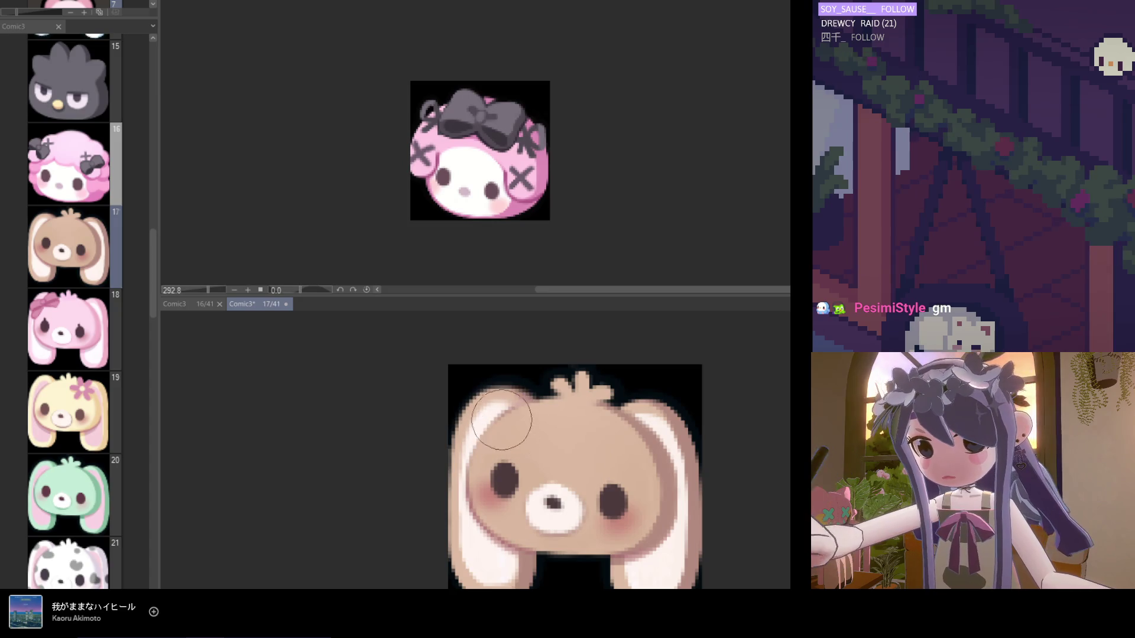
pyautogui.scroll(-4, 520, 449)
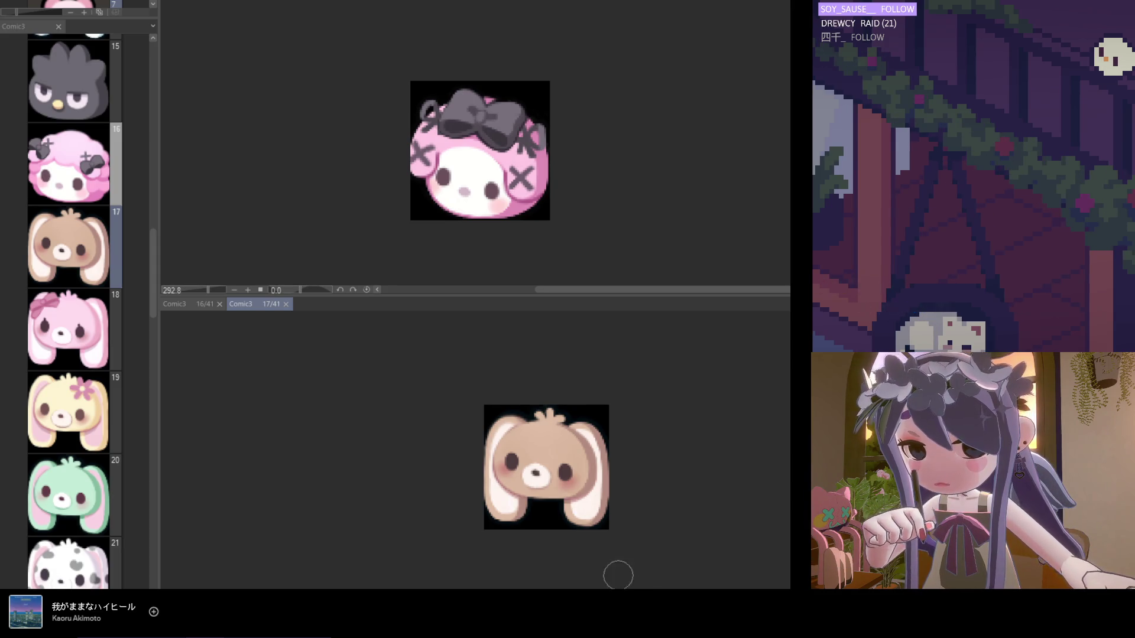
# Lighten the lower edge of the bunny's right ear and save the file.
pyautogui.scroll(1, 497, 535)
pyautogui.scroll(1, 557, 506)
pyautogui.scroll(1, 608, 512)
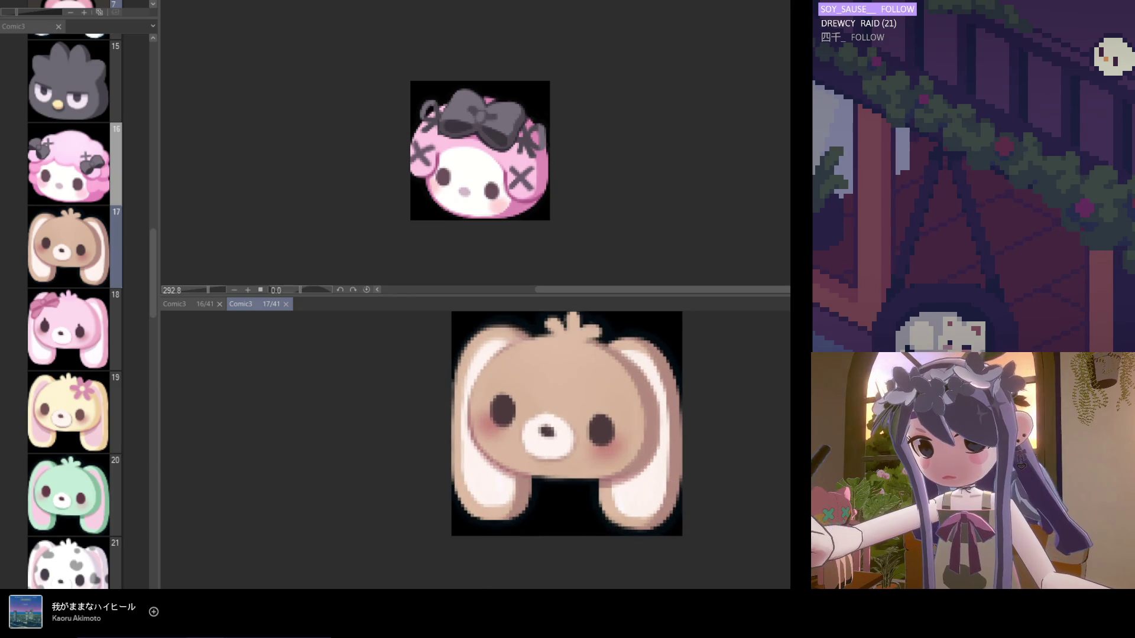
pyautogui.moveTo(673, 511); pyautogui.dragTo(666, 494)
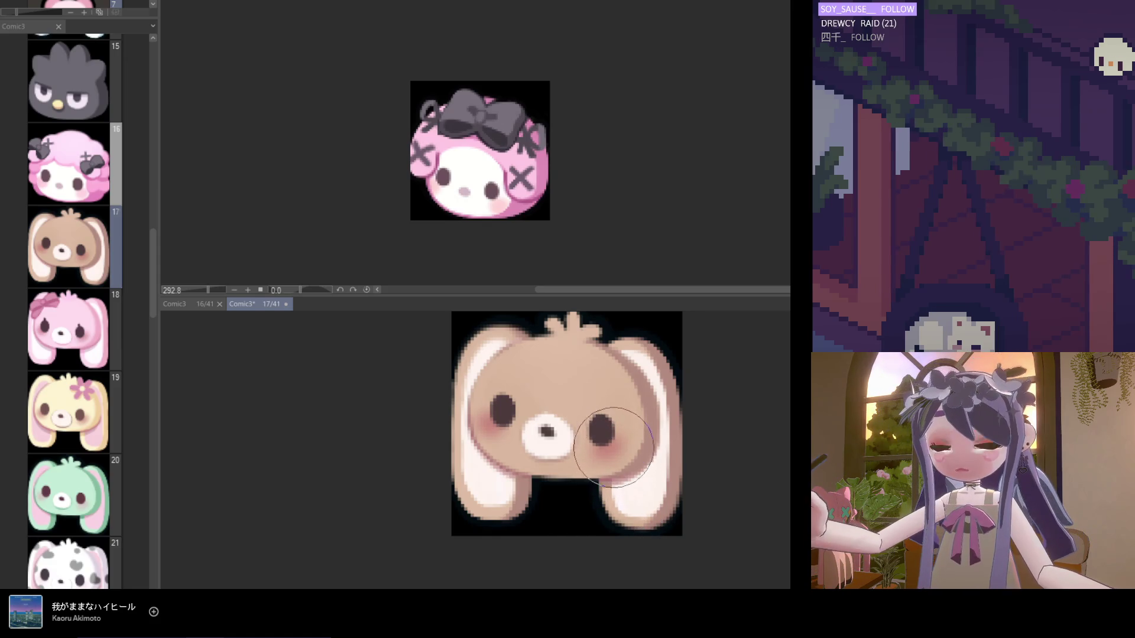
pyautogui.scroll(-5, 608, 520)
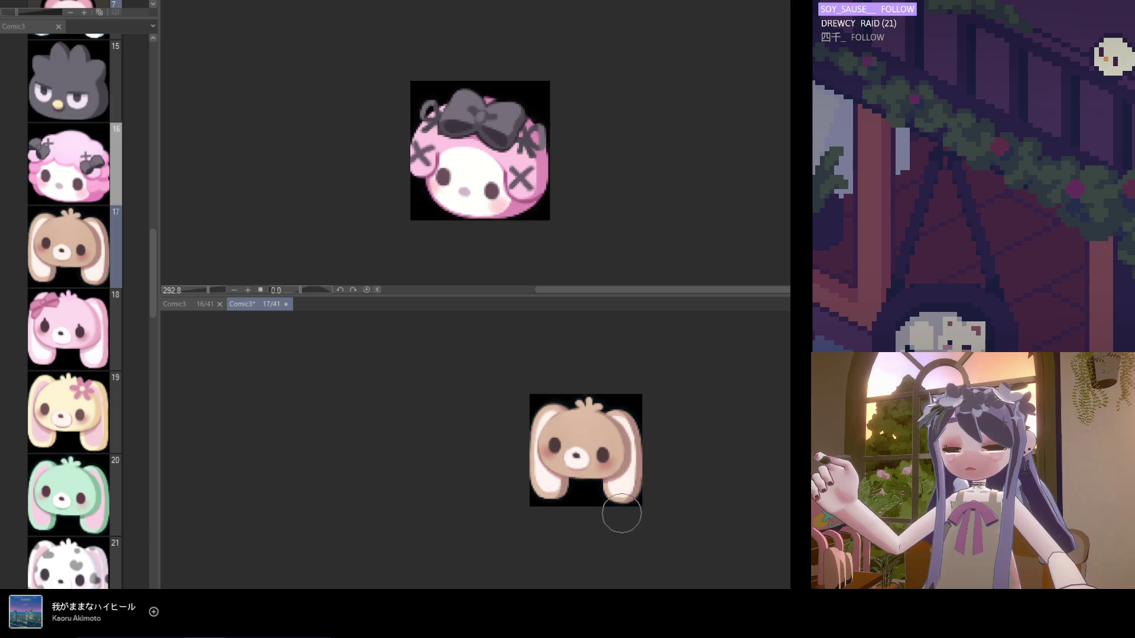
pyautogui.scroll(3, 619, 473)
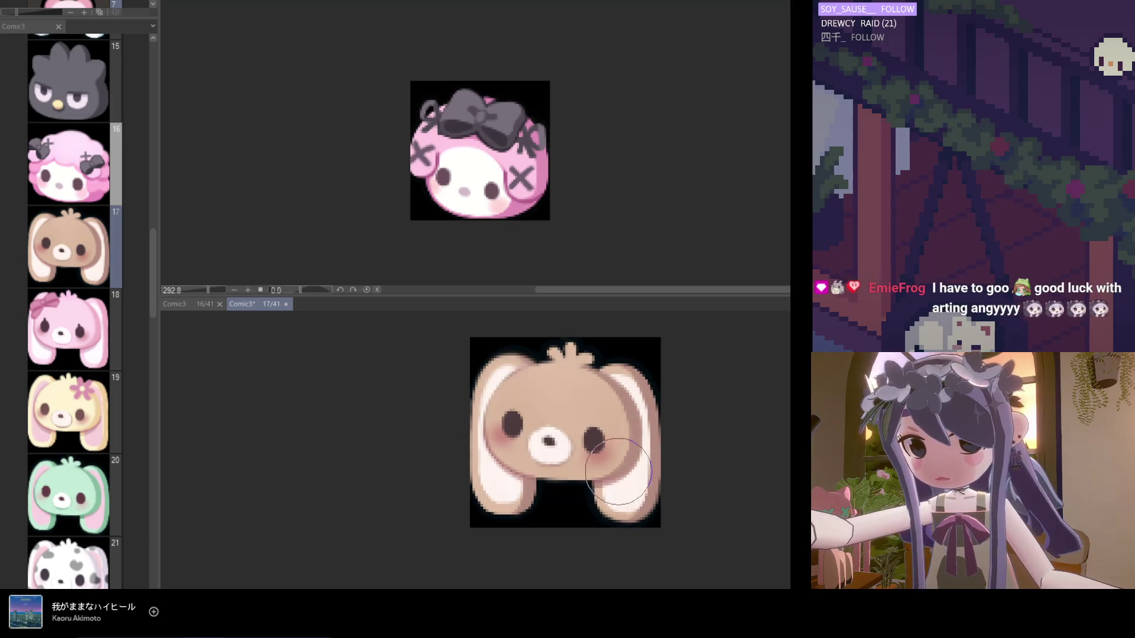
pyautogui.scroll(-2, 619, 473)
pyautogui.hotkey('ctrl', 's')
# Check the bunny at different zoom levels and save the latest edits.
pyautogui.scroll(-3, 611, 518)
pyautogui.scroll(3, 553, 471)
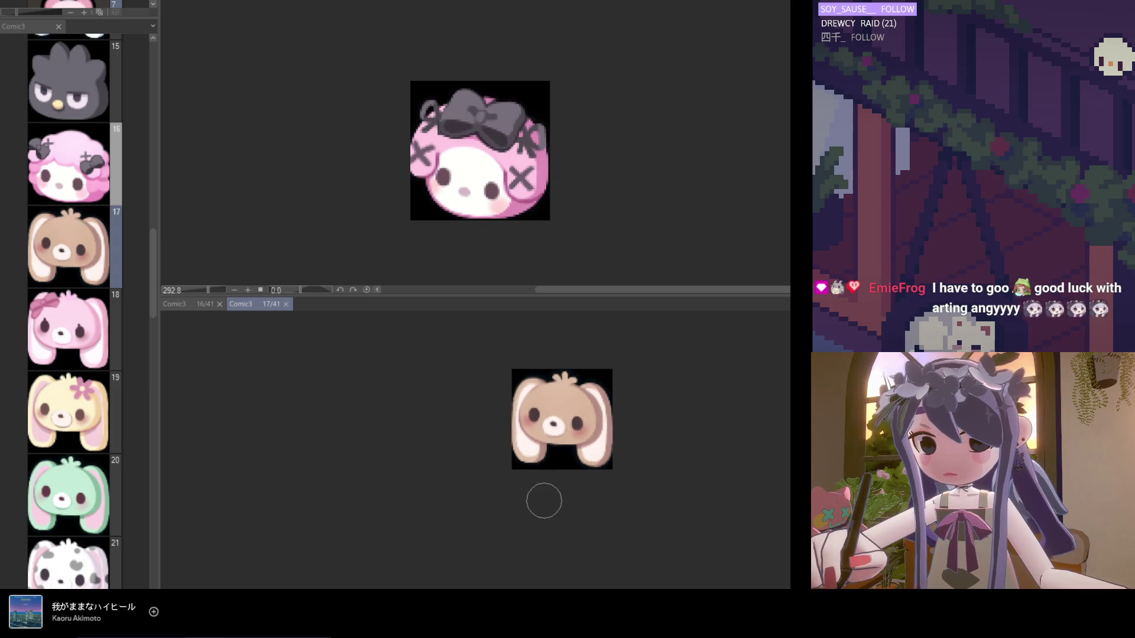
pyautogui.scroll(3, 550, 488)
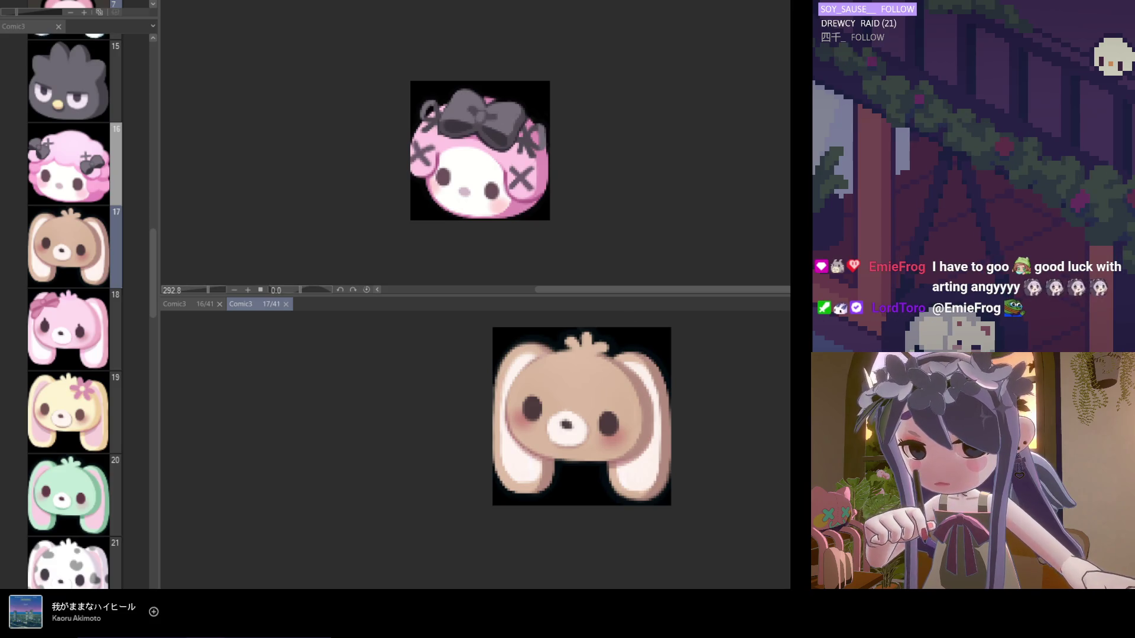
pyautogui.scroll(2, 488, 364)
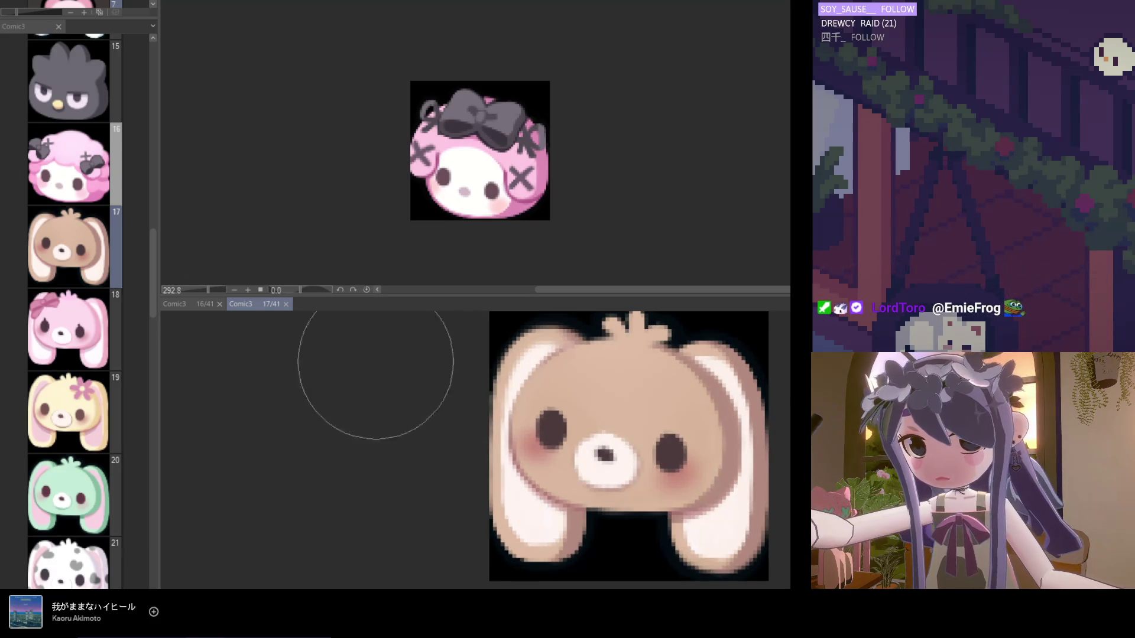
pyautogui.scroll(1, 297, 297)
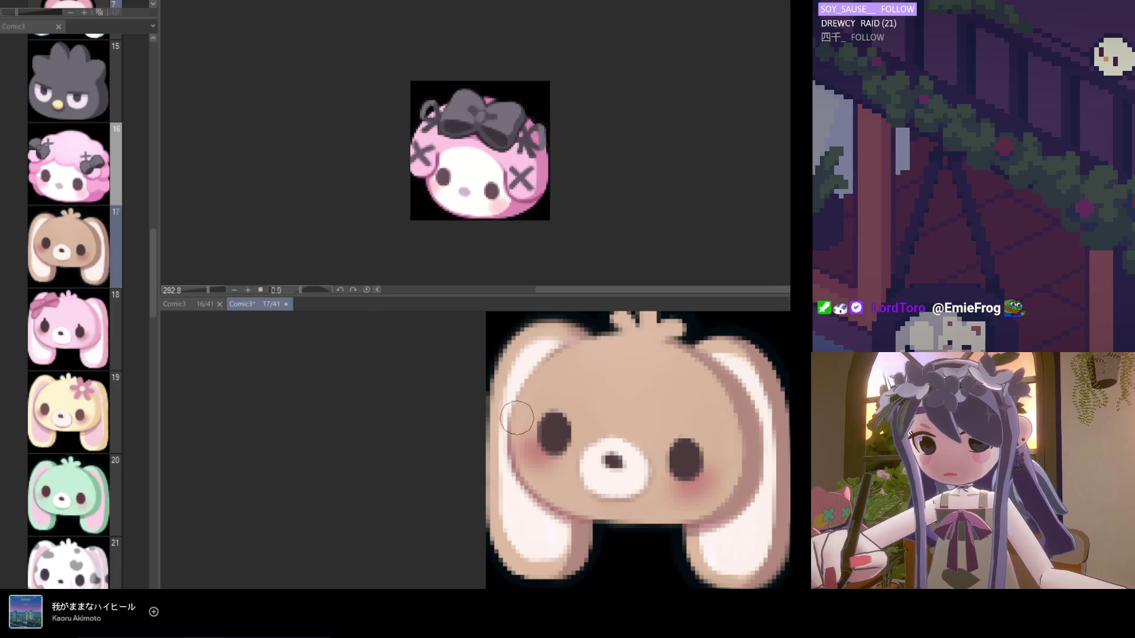
pyautogui.scroll(-2, 520, 446)
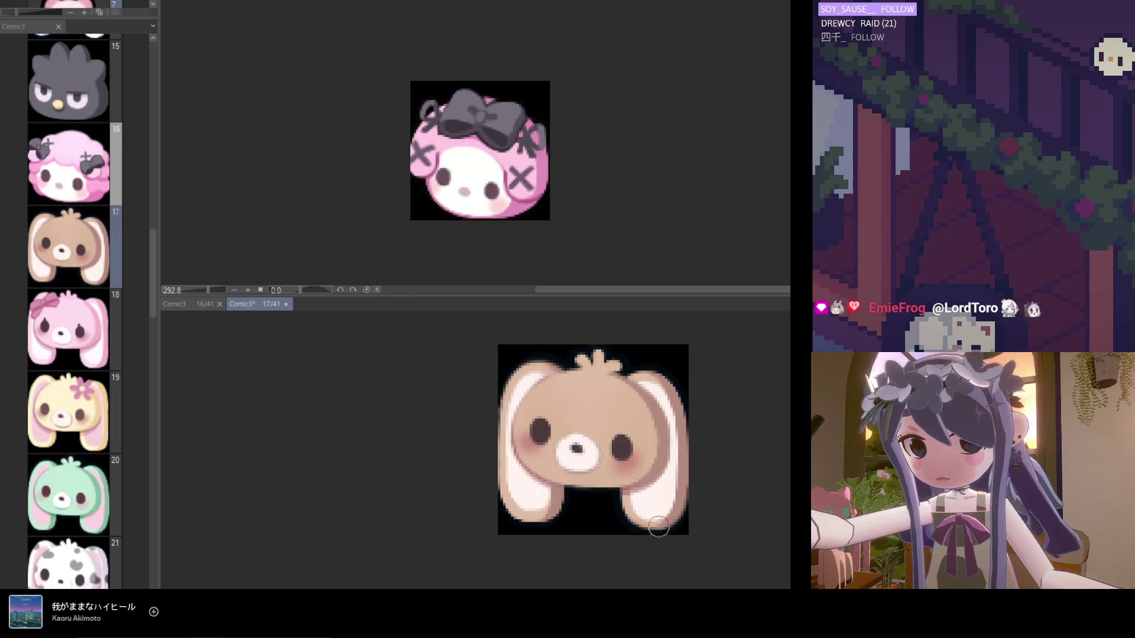
pyautogui.scroll(-3, 663, 539)
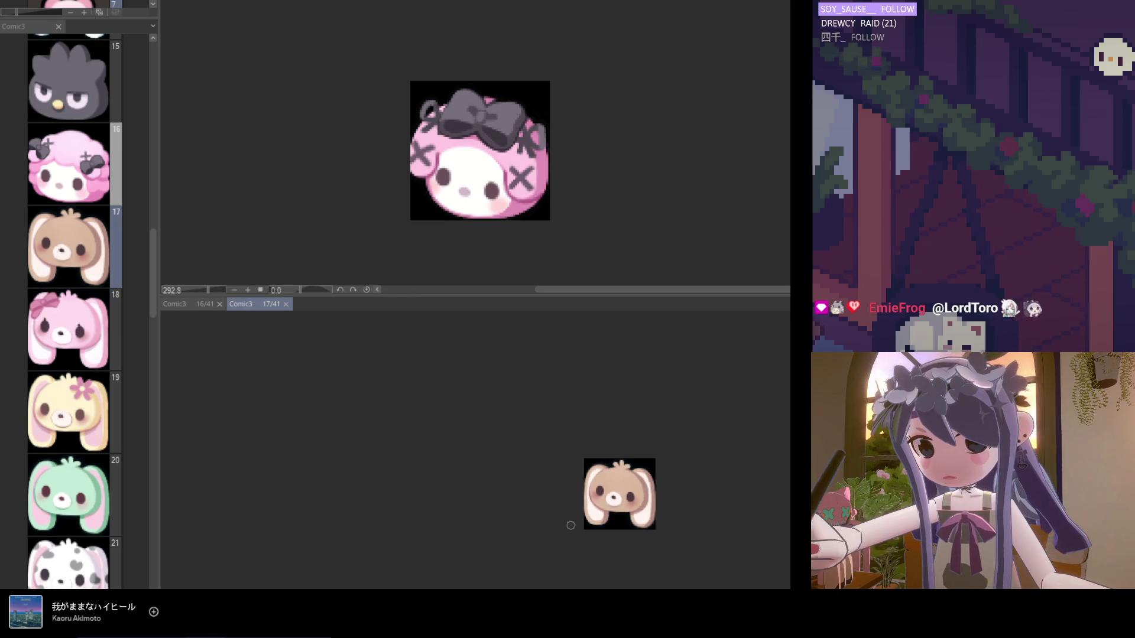
pyautogui.hotkey('ctrl', 's')
# Paint over the stray pixels along the bottom of the bunny's left ear.
pyautogui.scroll(5, 605, 538)
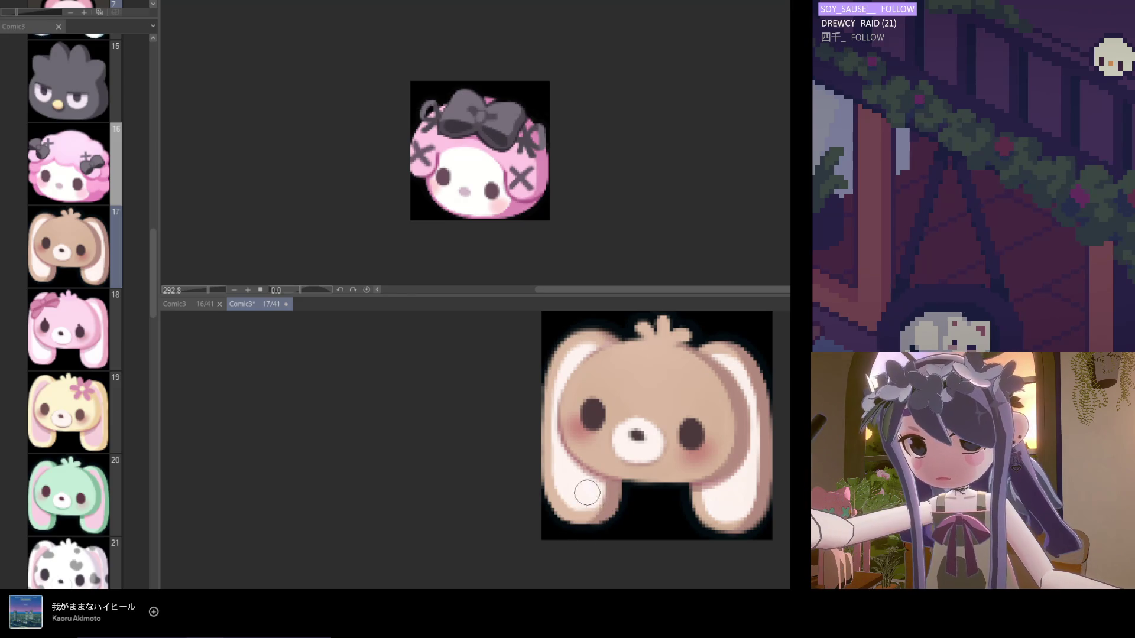
pyautogui.scroll(-3, 609, 514)
pyautogui.scroll(2, 662, 512)
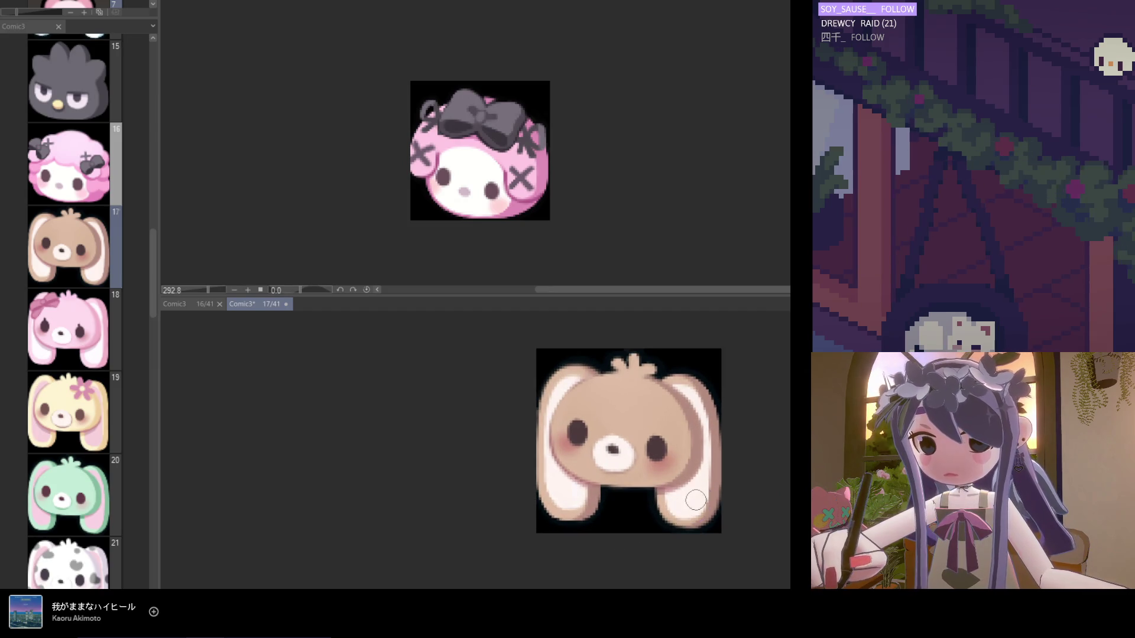
pyautogui.scroll(2, 683, 541)
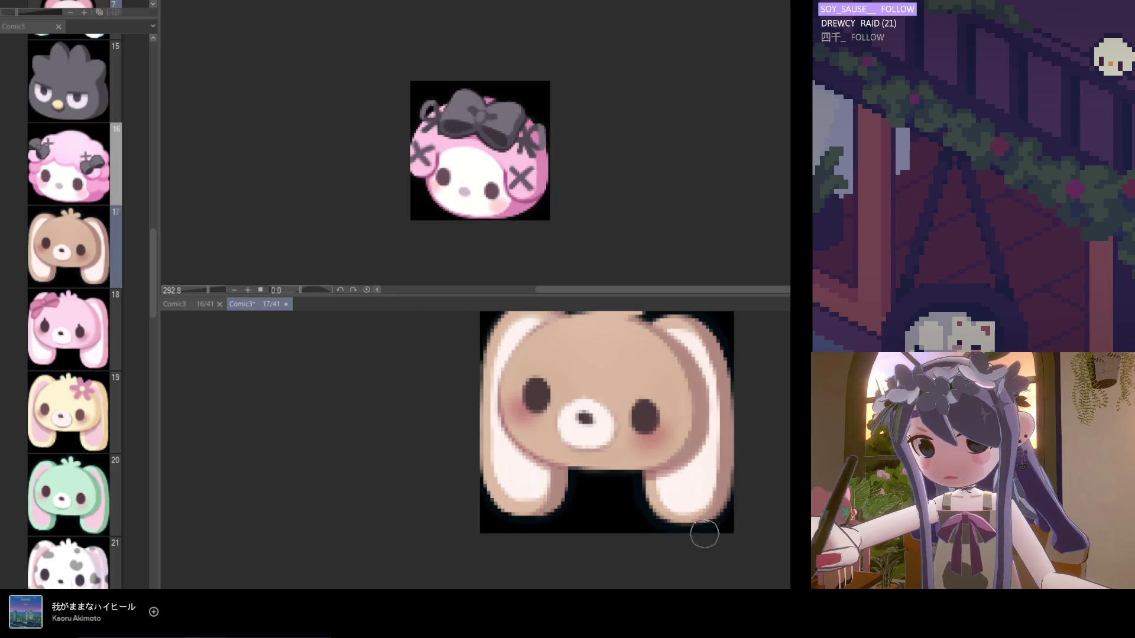
pyautogui.scroll(-4, 665, 529)
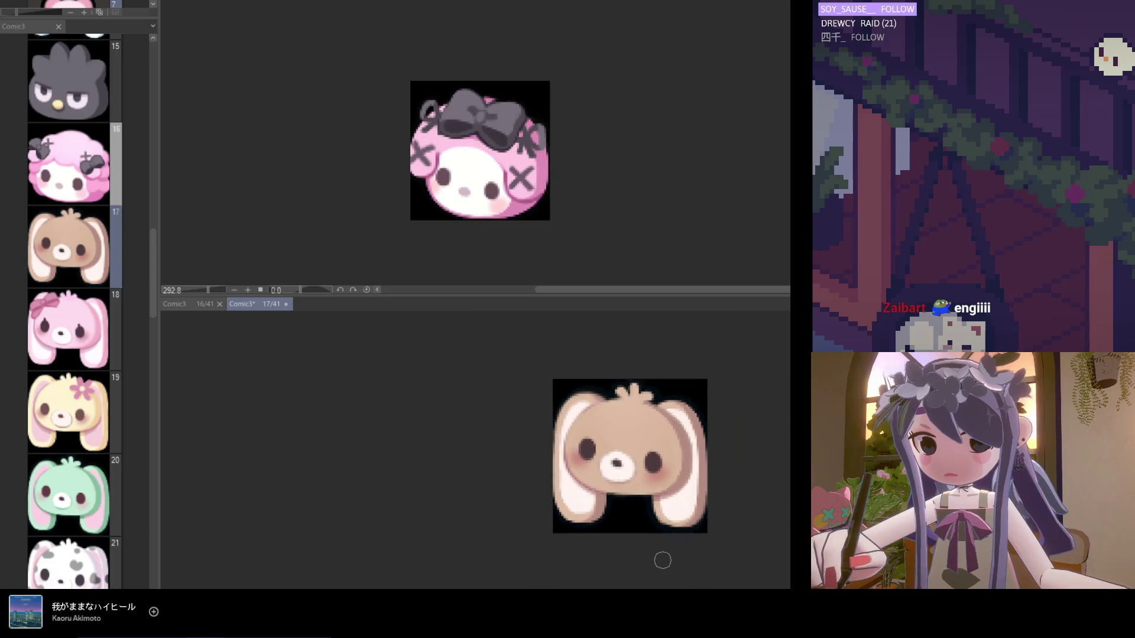
pyautogui.scroll(2, 679, 559)
pyautogui.scroll(4, 674, 533)
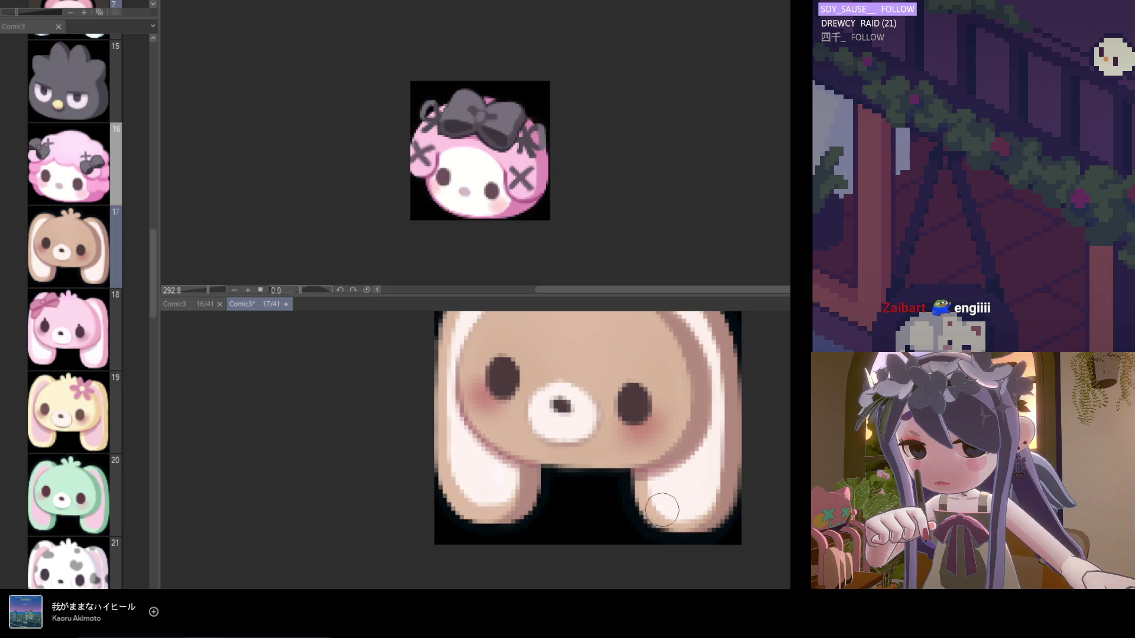
pyautogui.scroll(-5, 674, 532)
pyautogui.scroll(5, 690, 563)
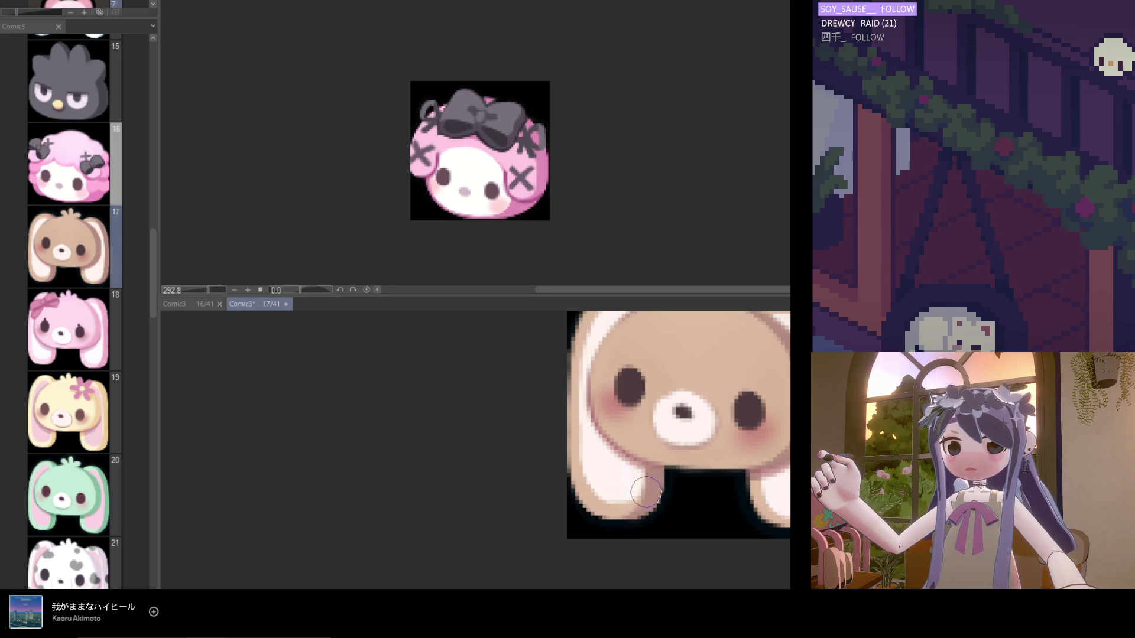
pyautogui.scroll(-1, 645, 488)
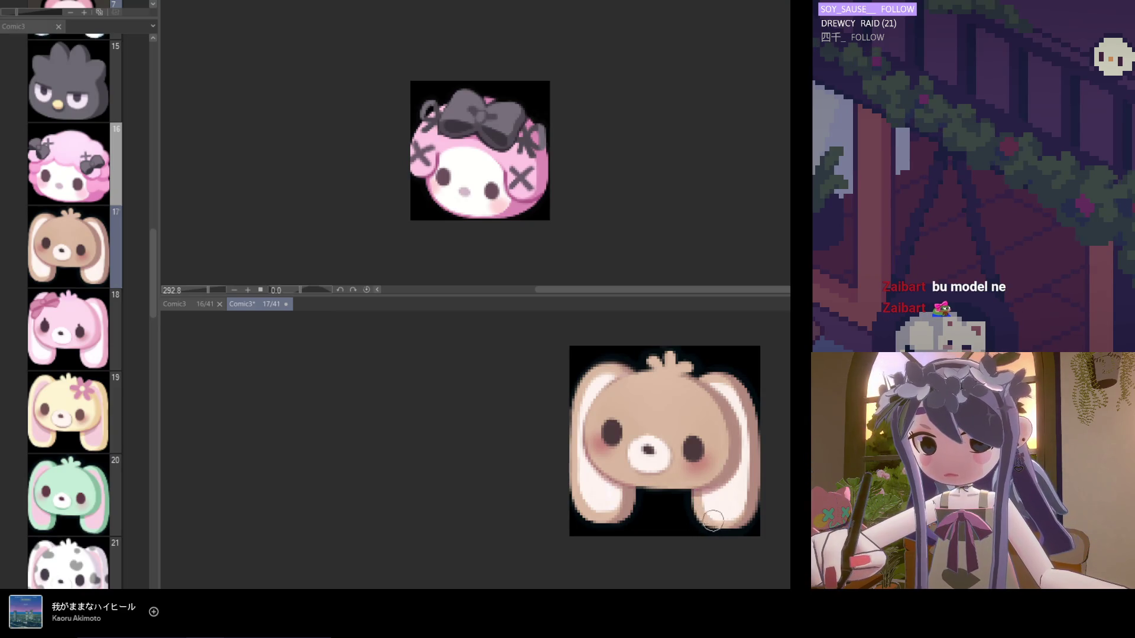
pyautogui.scroll(-2, 663, 529)
pyautogui.scroll(-1, 598, 489)
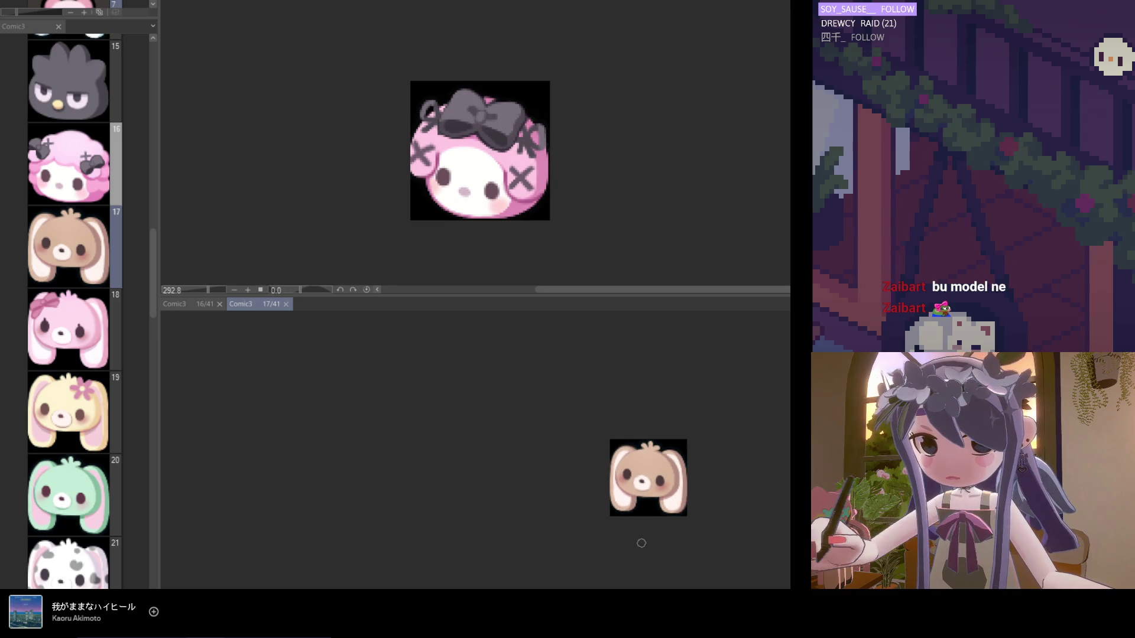
pyautogui.scroll(-1, 689, 541)
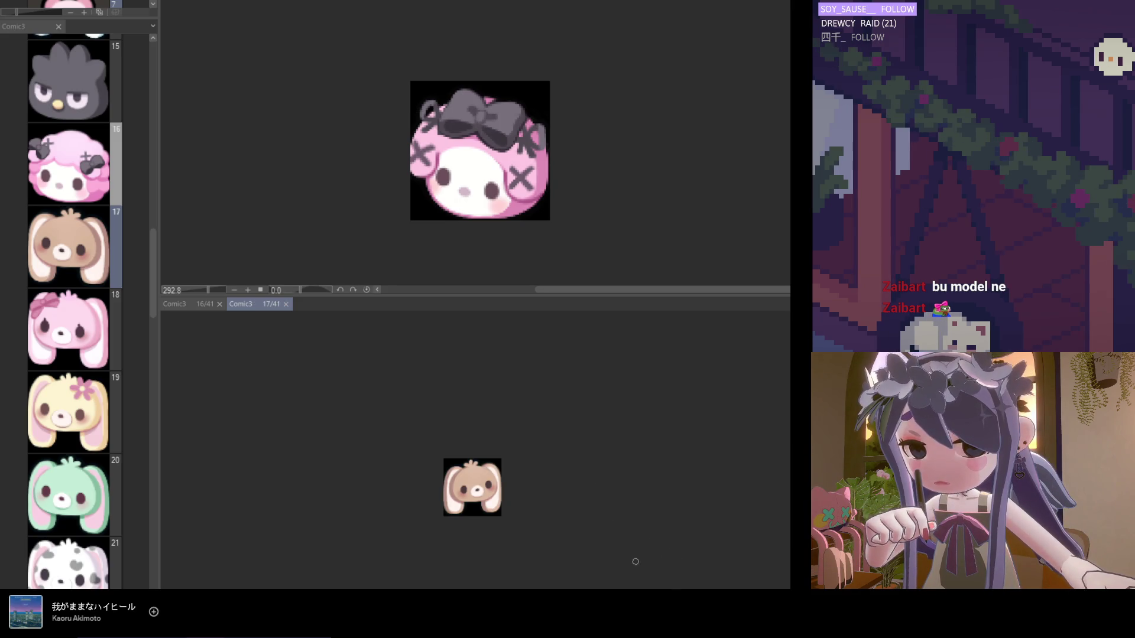
pyautogui.scroll(4, 463, 533)
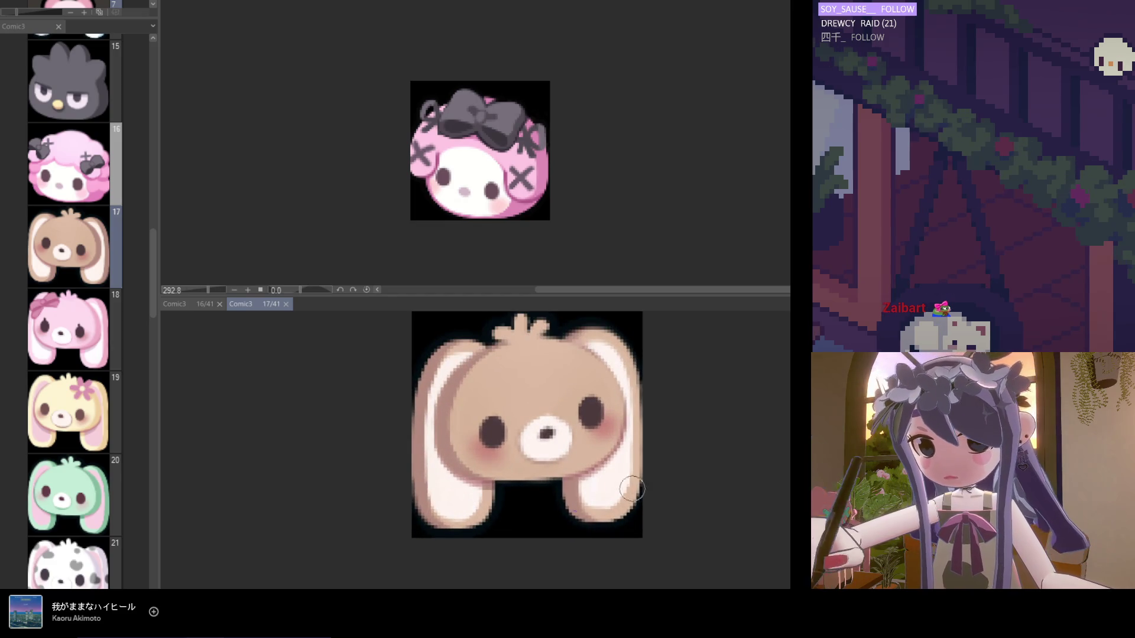
pyautogui.scroll(1, 356, 523)
pyautogui.scroll(1, 427, 503)
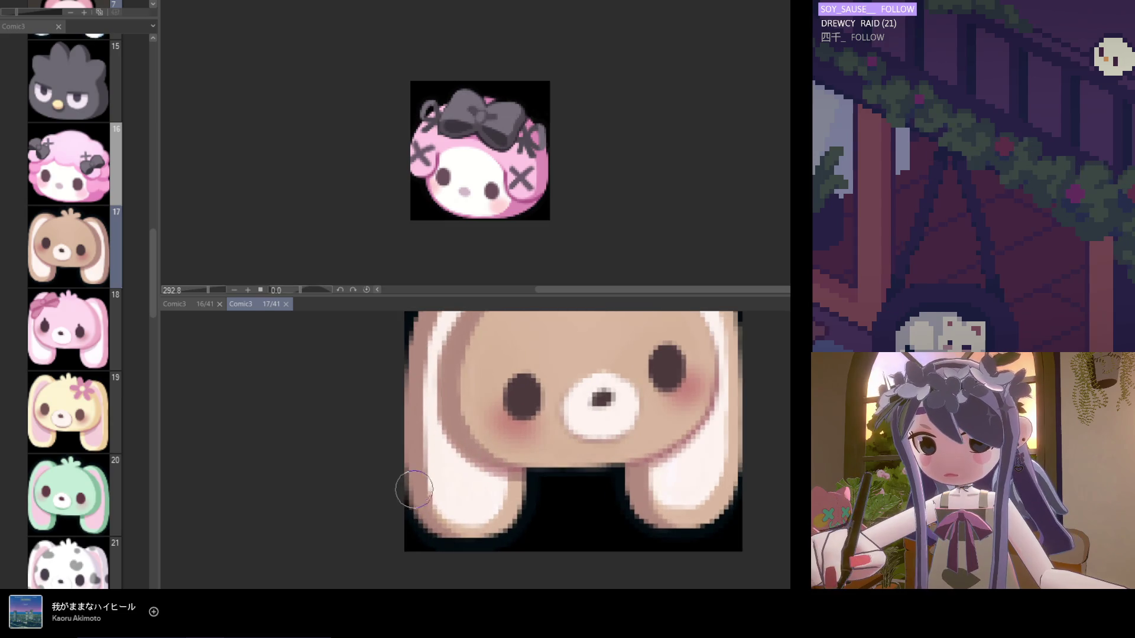
pyautogui.moveTo(398, 482); pyautogui.dragTo(479, 523)
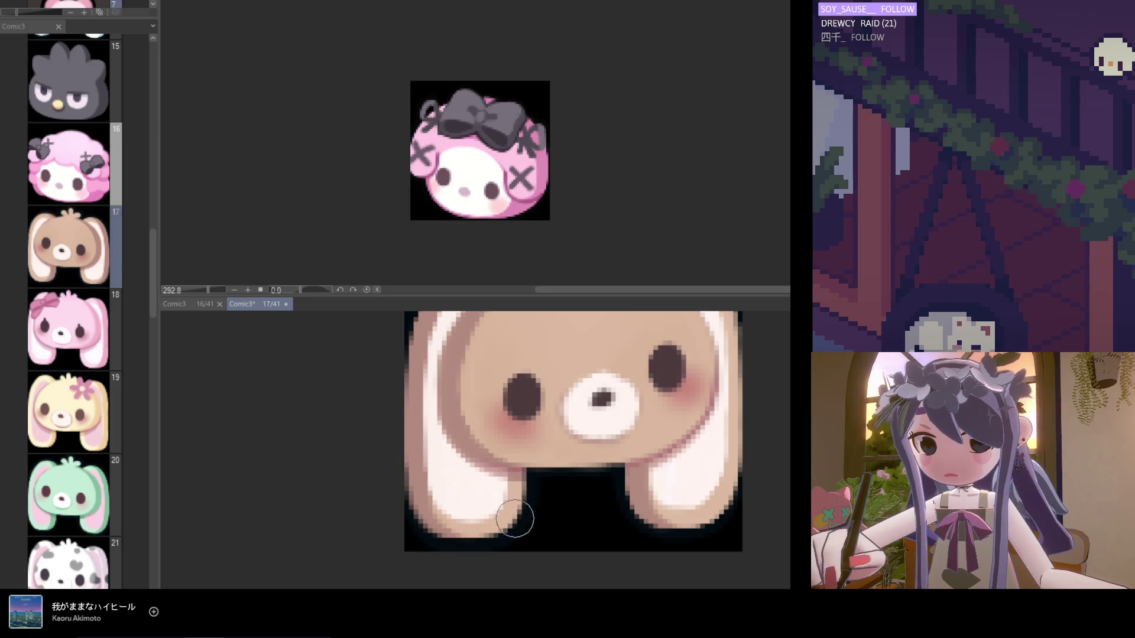
# Fix the pixels along the bunny's upper left ear edge.
pyautogui.scroll(-5, 515, 518)
pyautogui.scroll(4, 489, 463)
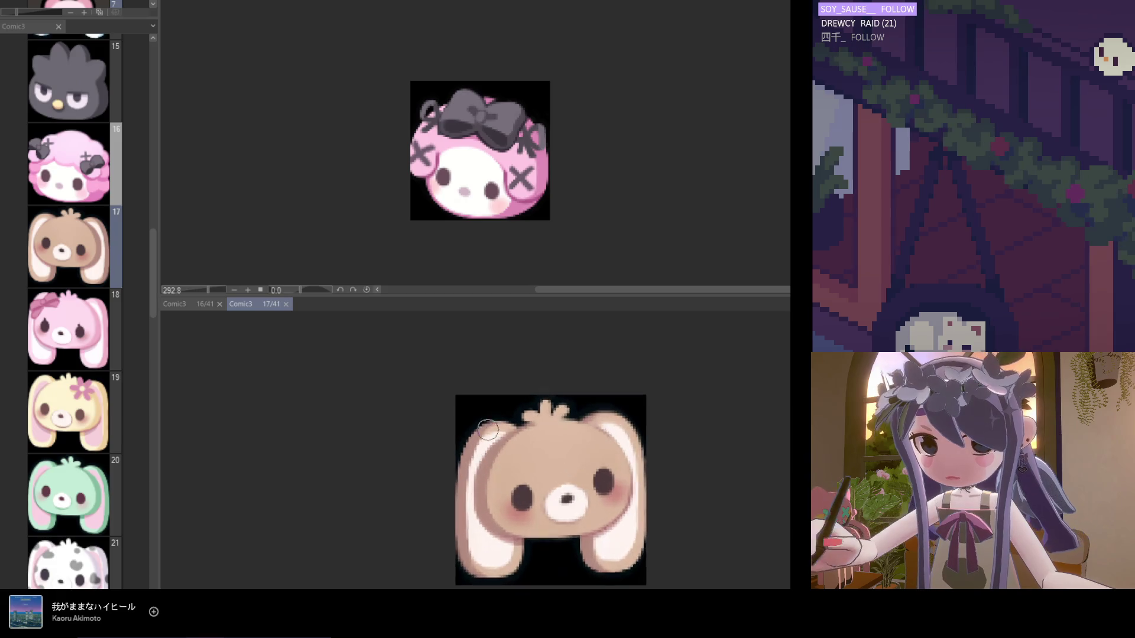
pyautogui.moveTo(473, 425); pyautogui.dragTo(452, 456)
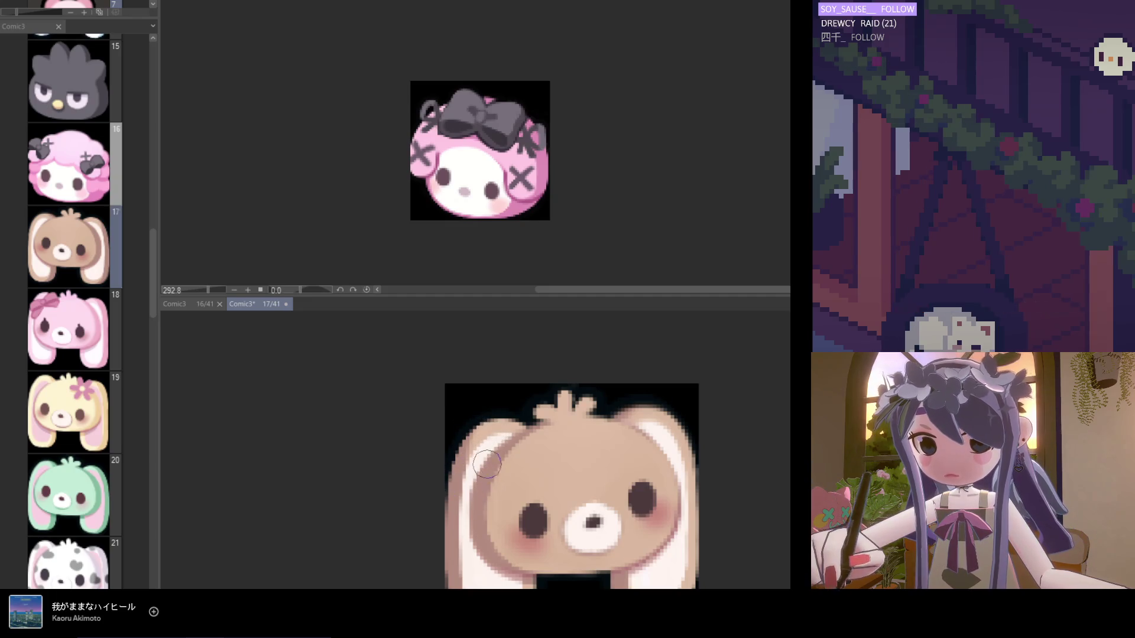
pyautogui.scroll(-3, 502, 467)
pyautogui.scroll(2, 608, 449)
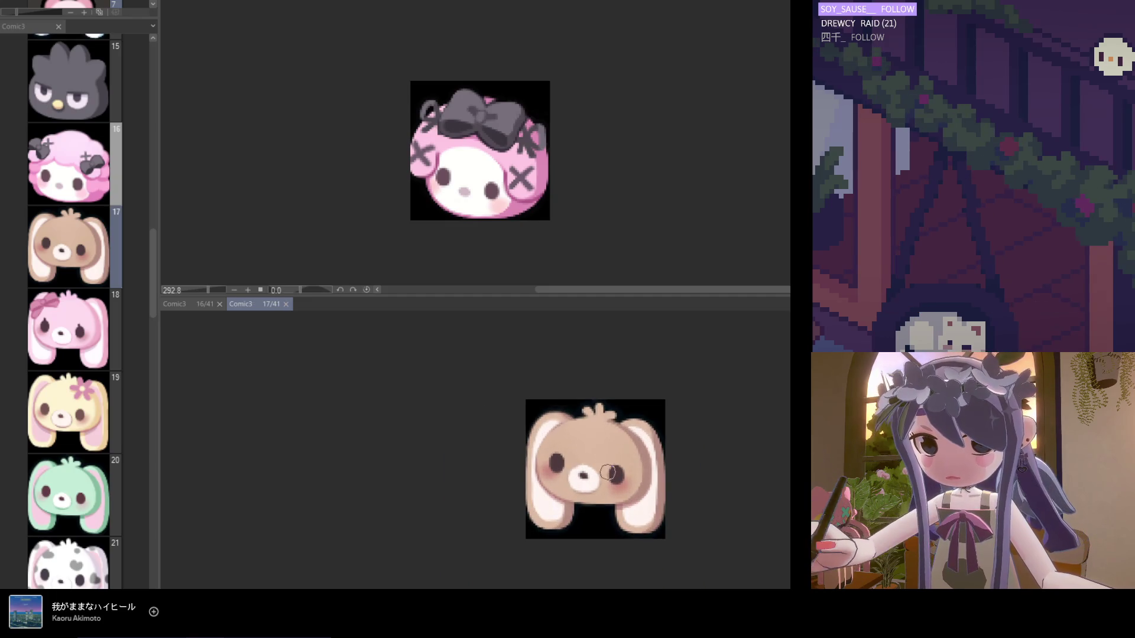
pyautogui.scroll(-2, 608, 431)
pyautogui.scroll(1, 630, 451)
pyautogui.scroll(-2, 626, 449)
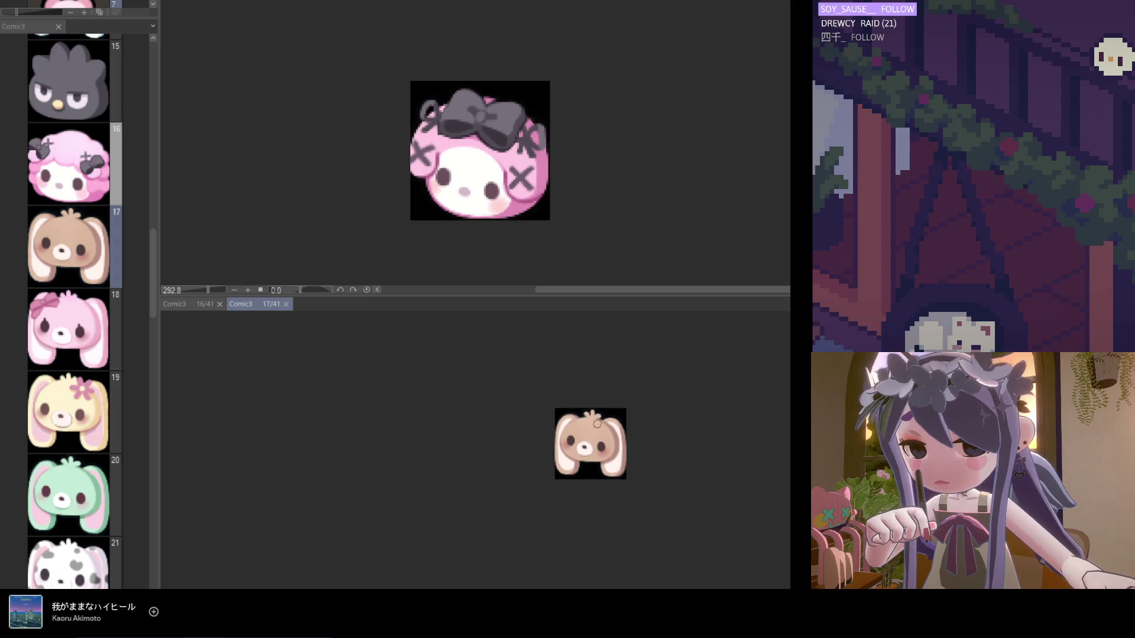
pyautogui.scroll(1, 613, 452)
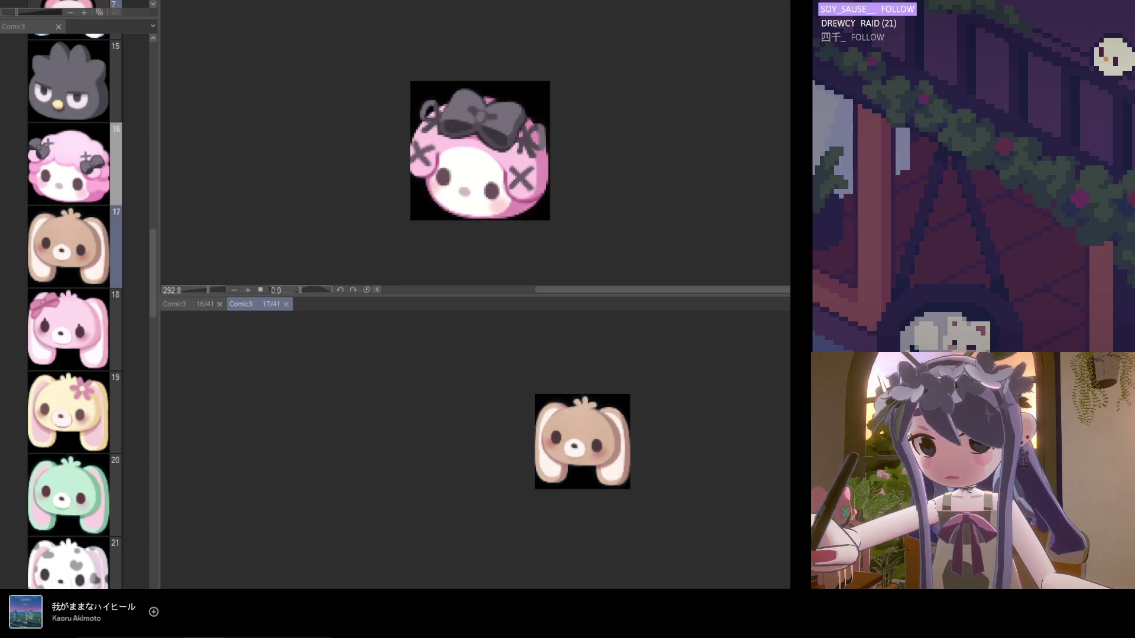
# Try a pixel fix on the top tuft, then undo it, leaving the bunny shown against white.
pyautogui.moveTo(577, 402); pyautogui.dragTo(594, 404)
pyautogui.hotkey('ctrl', 'z')
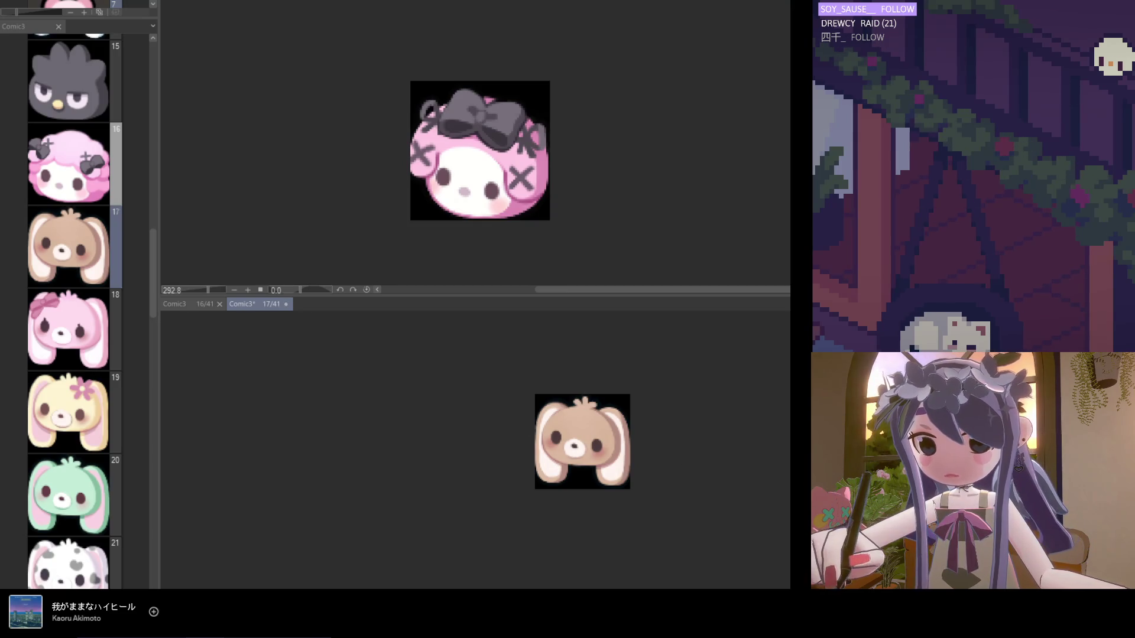
pyautogui.scroll(3, 571, 424)
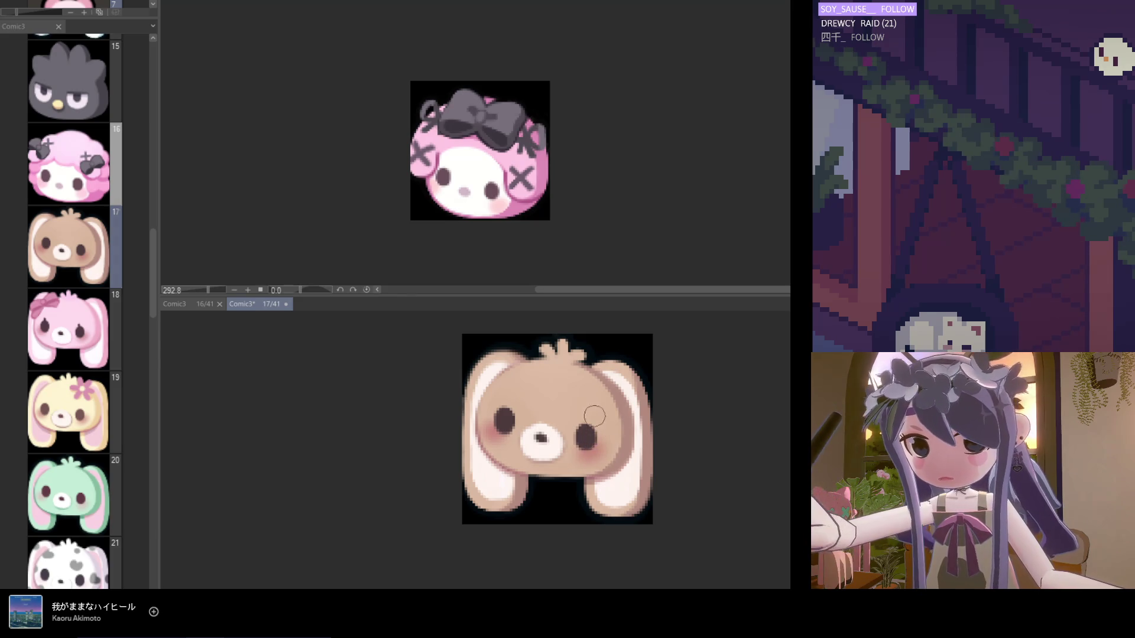
pyautogui.scroll(-3, 537, 438)
pyautogui.scroll(2, 552, 418)
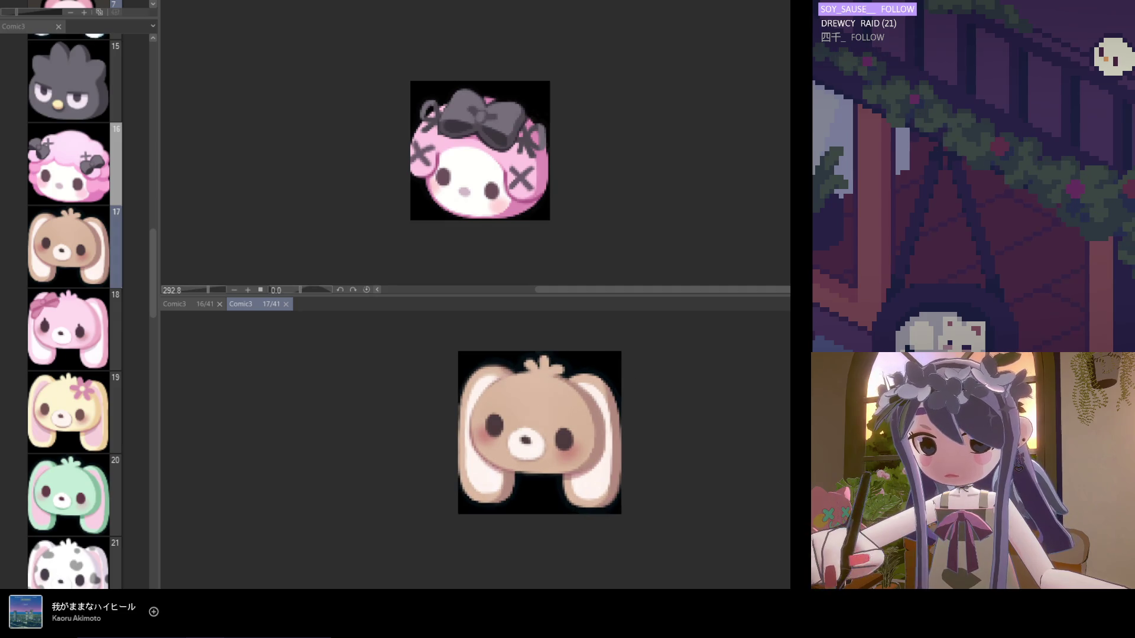
pyautogui.scroll(-3, 532, 408)
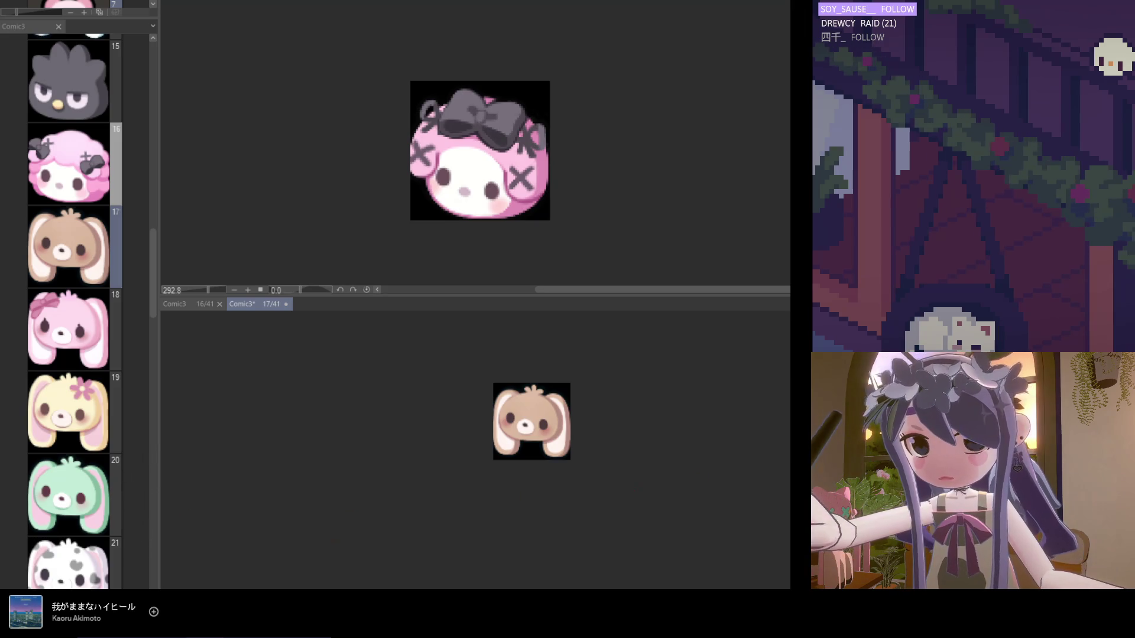
pyautogui.scroll(3, 580, 465)
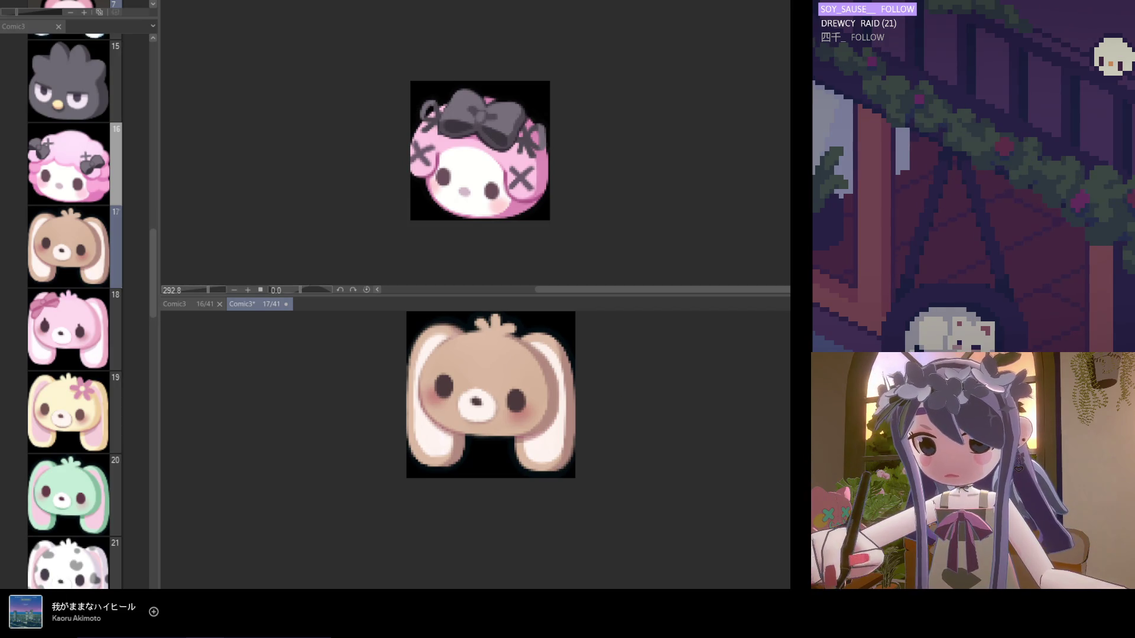
pyautogui.hotkey('ctrl', 'z')
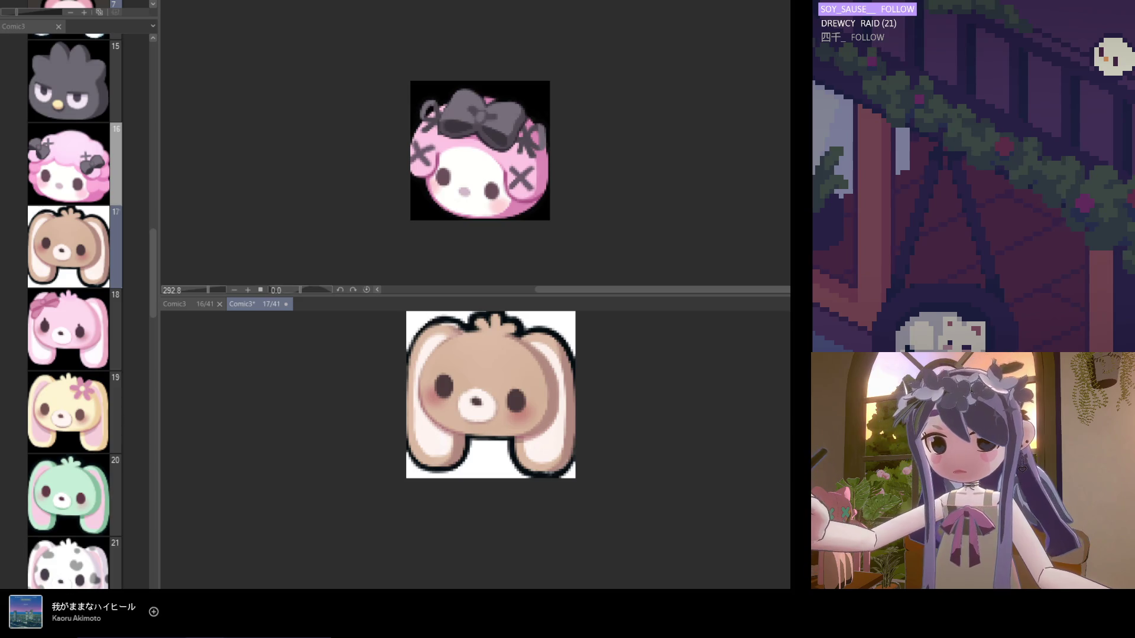
# Fit the whole brown bunny into view to check its dark outline against white.
pyautogui.scroll(2, 532, 408)
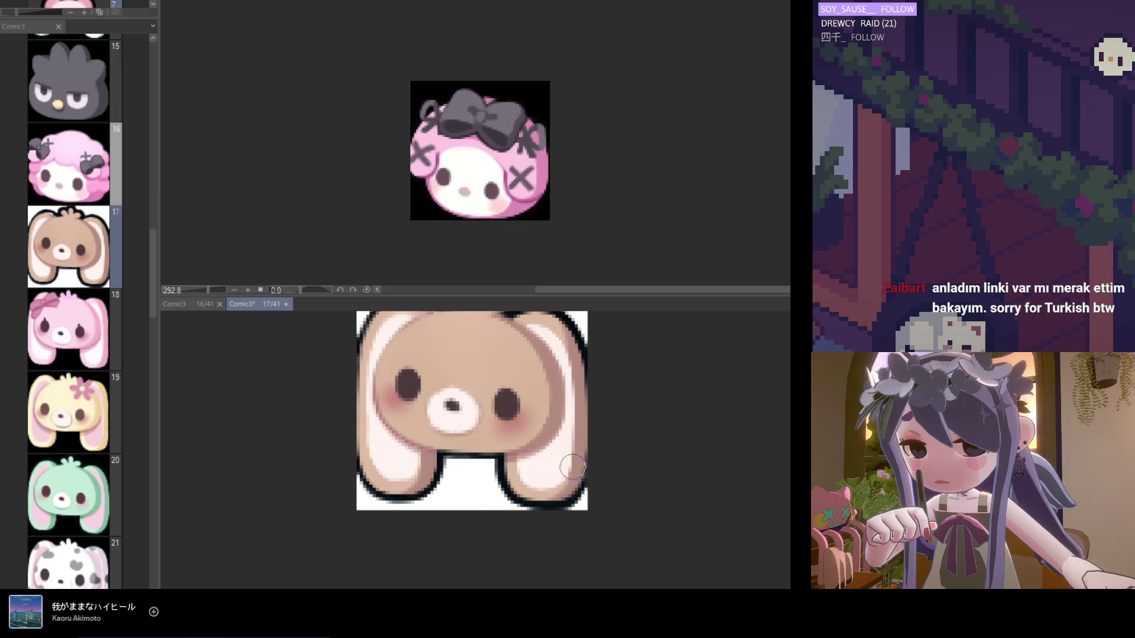
pyautogui.hotkey('ctrl', '0')
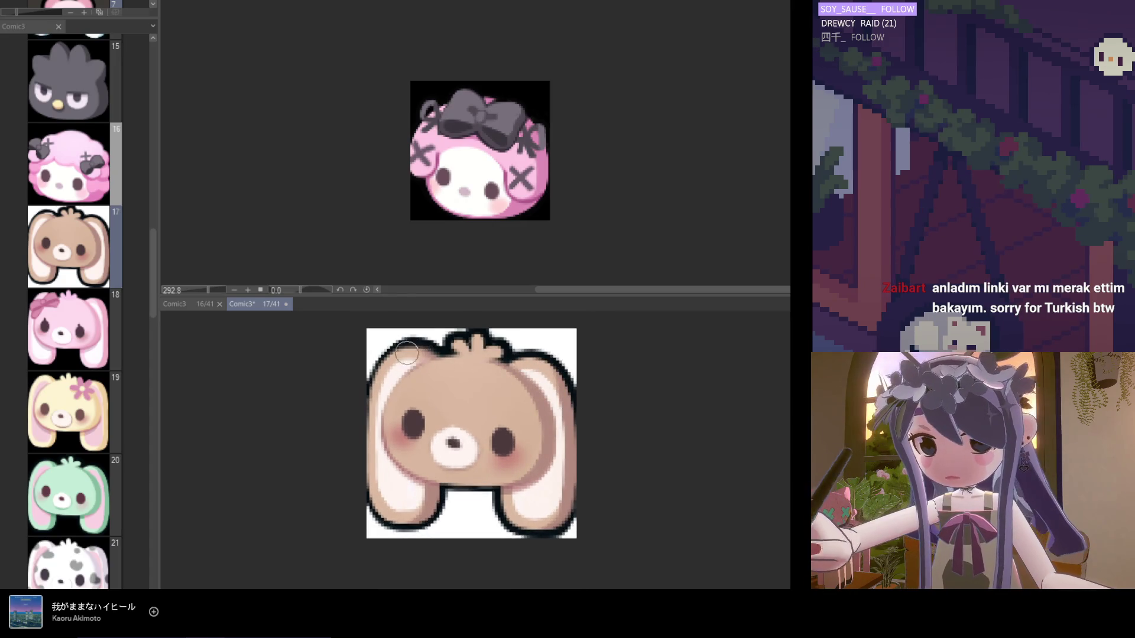
pyautogui.scroll(2, 437, 349)
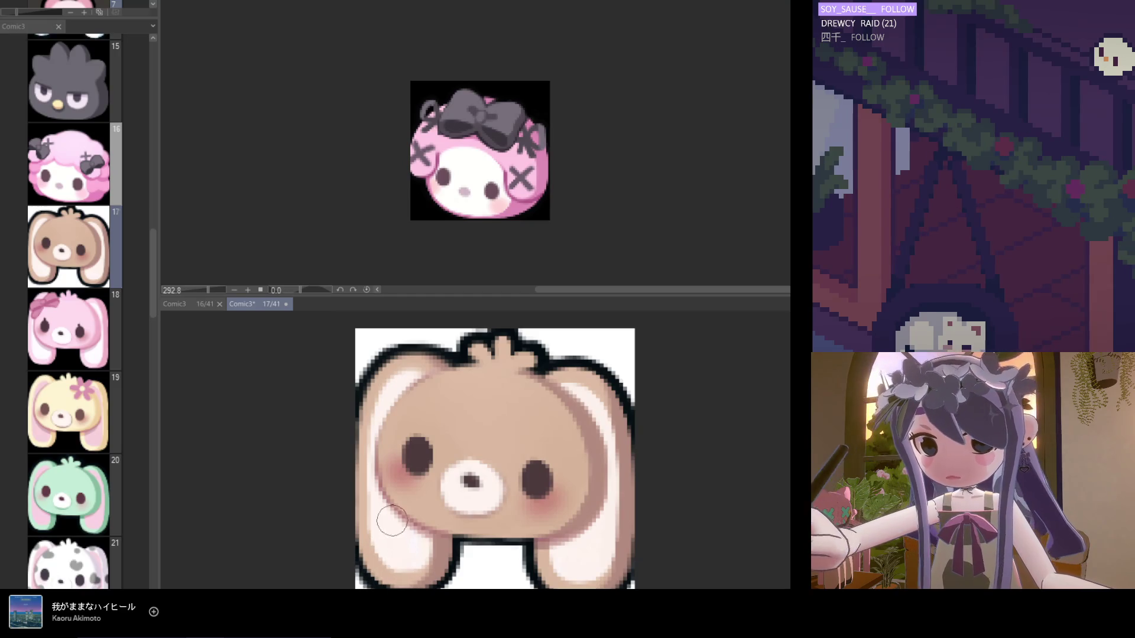
pyautogui.scroll(-2, 393, 523)
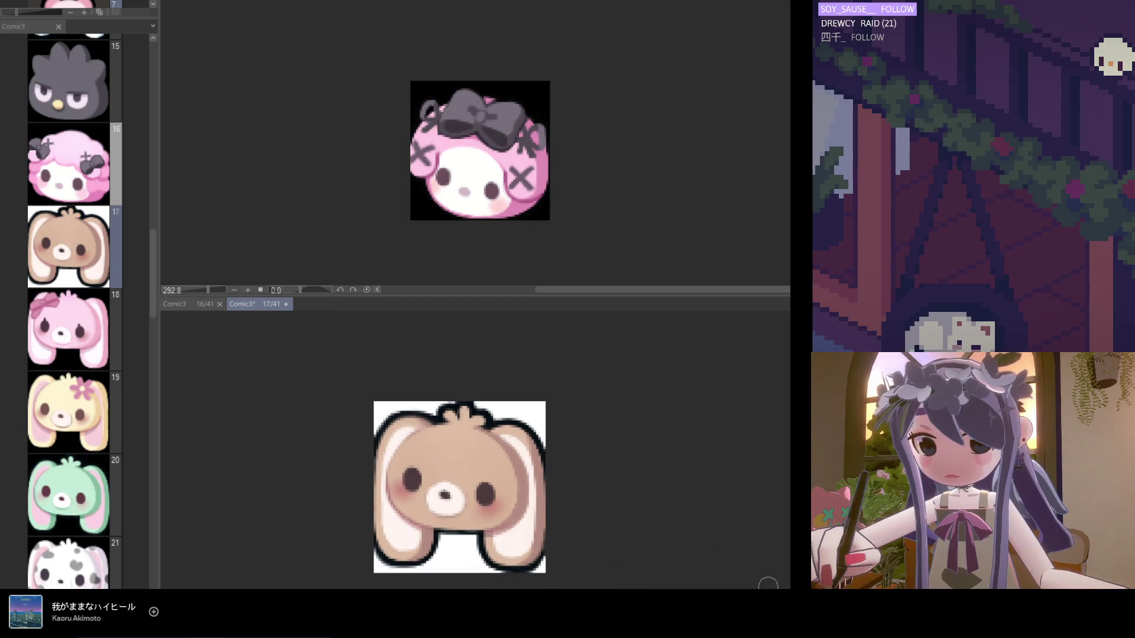
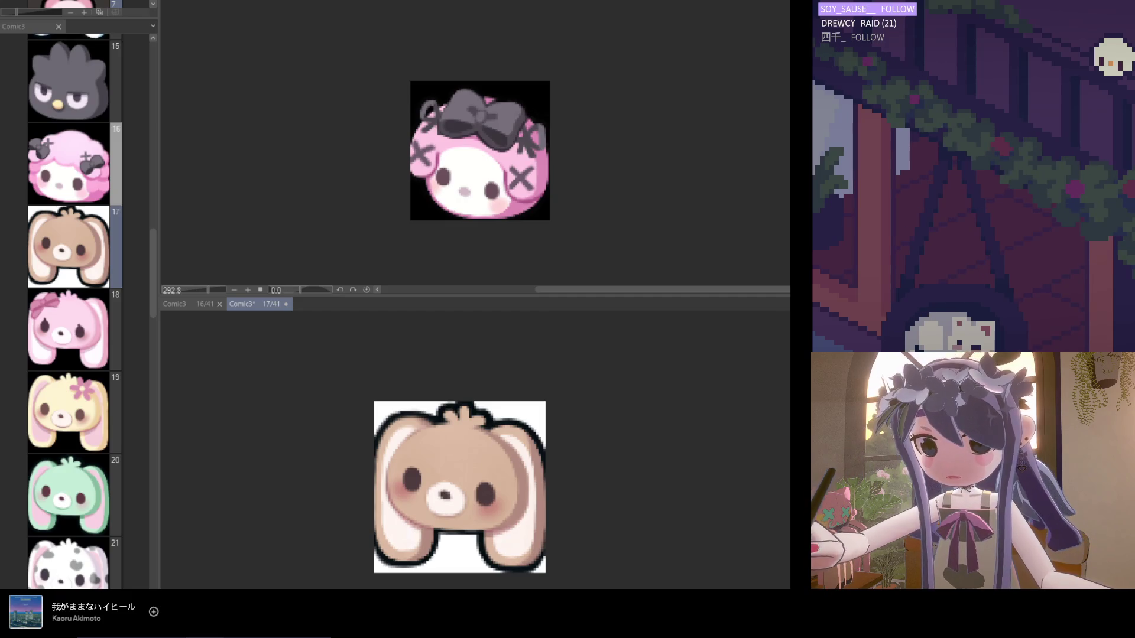
# Inspect the tan bunny's edges on page 17 up close, save, then open page 20.
pyautogui.scroll(-2, 526, 444)
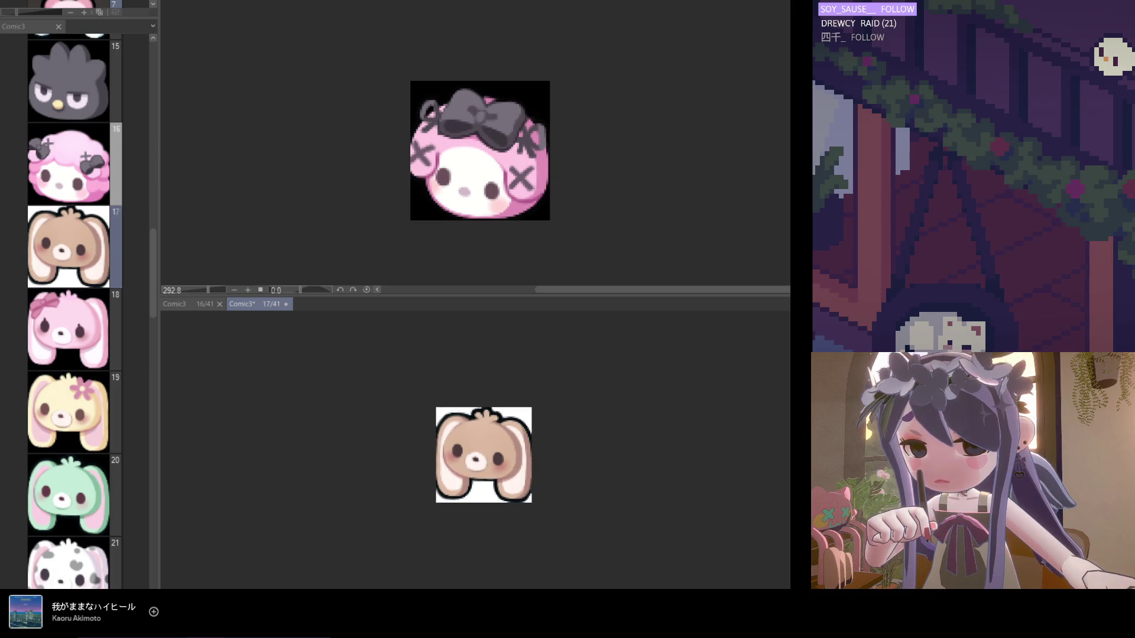
pyautogui.scroll(5, 448, 491)
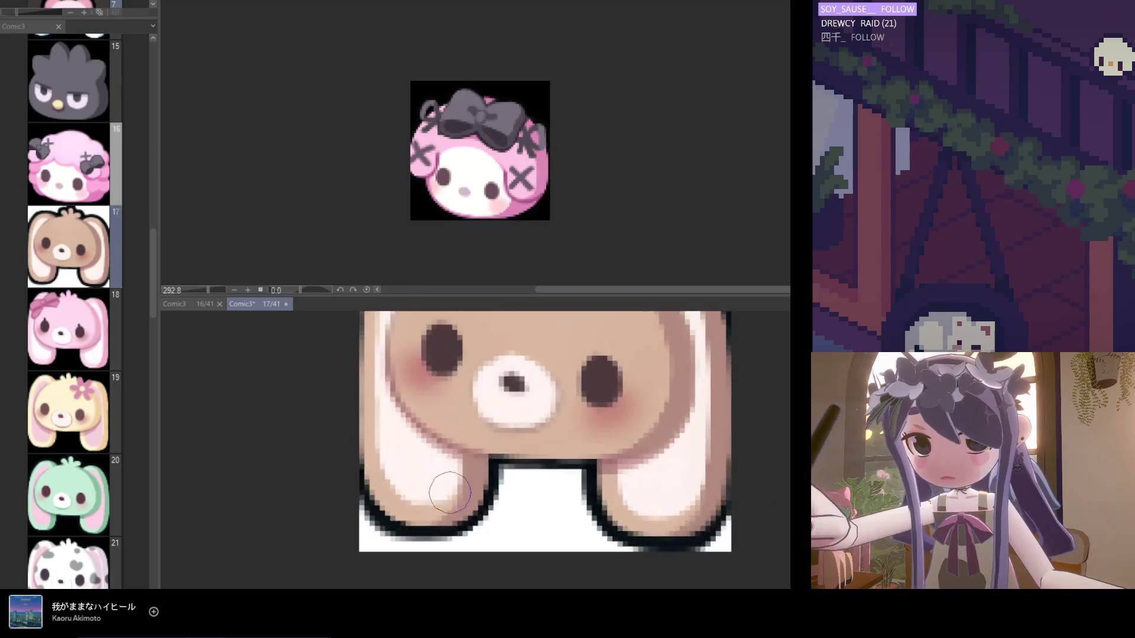
pyautogui.scroll(1, 447, 492)
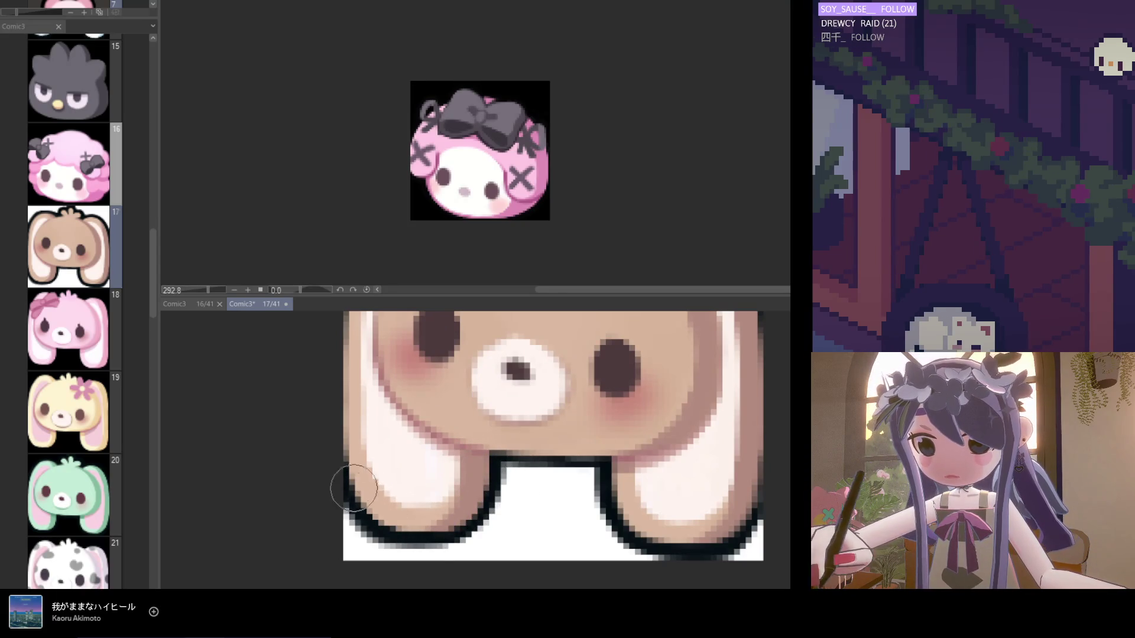
pyautogui.scroll(-3, 379, 520)
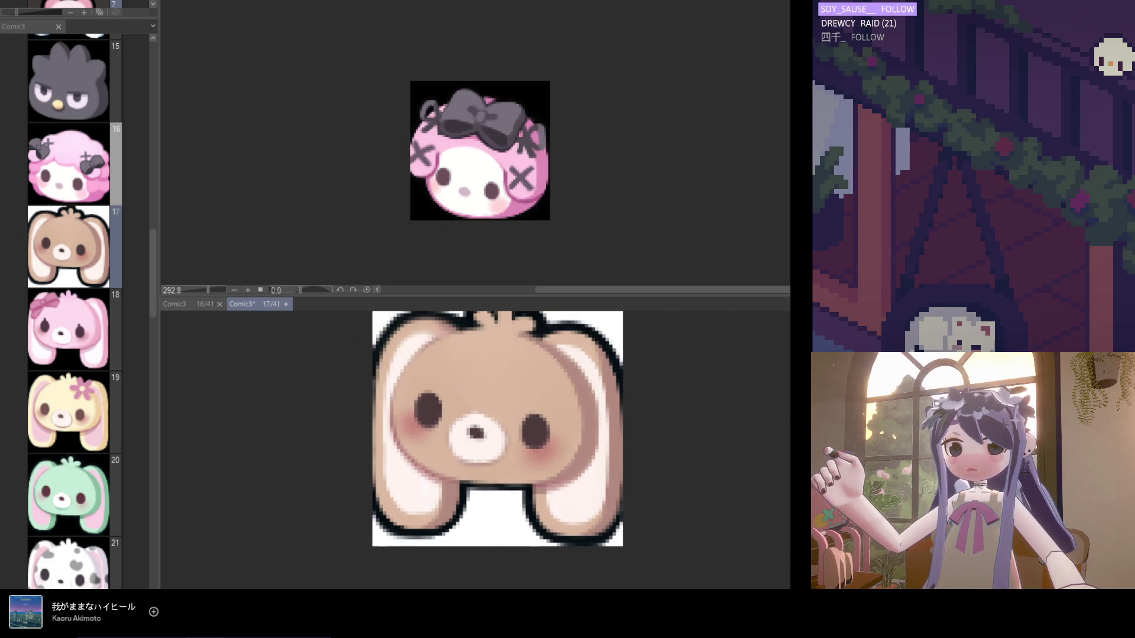
pyautogui.scroll(1, 402, 379)
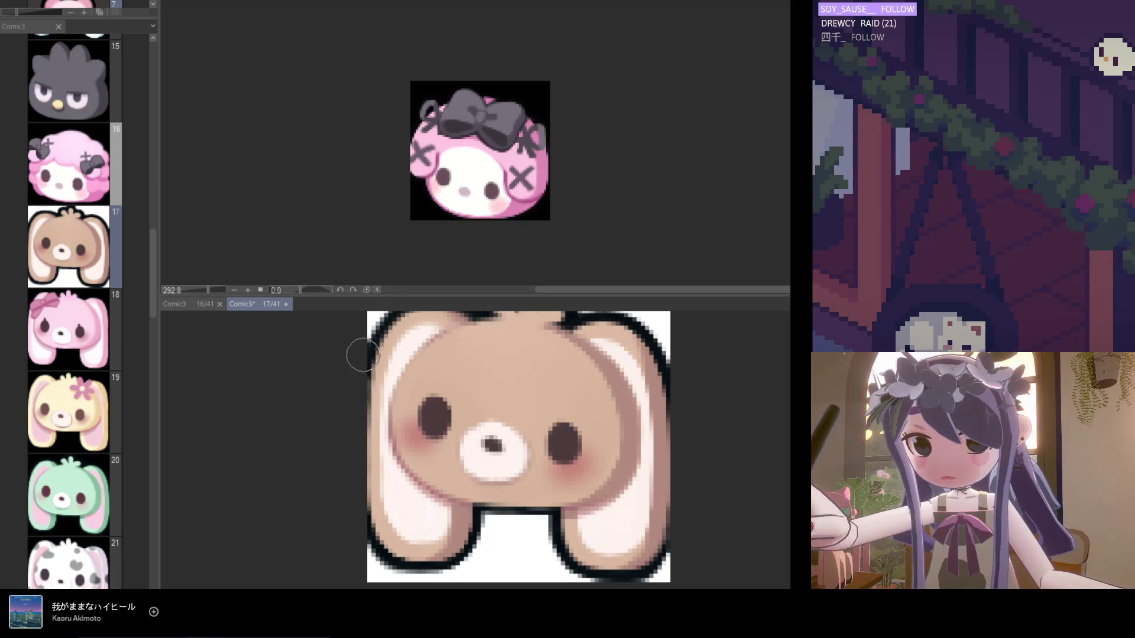
pyautogui.scroll(-3, 366, 499)
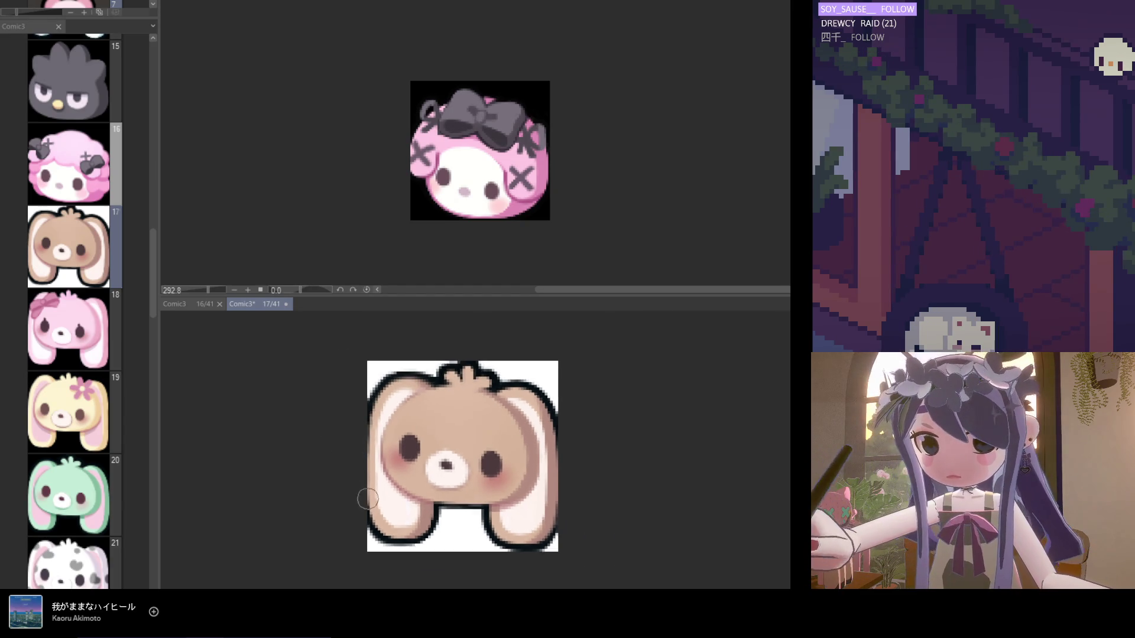
pyautogui.scroll(1, 674, 441)
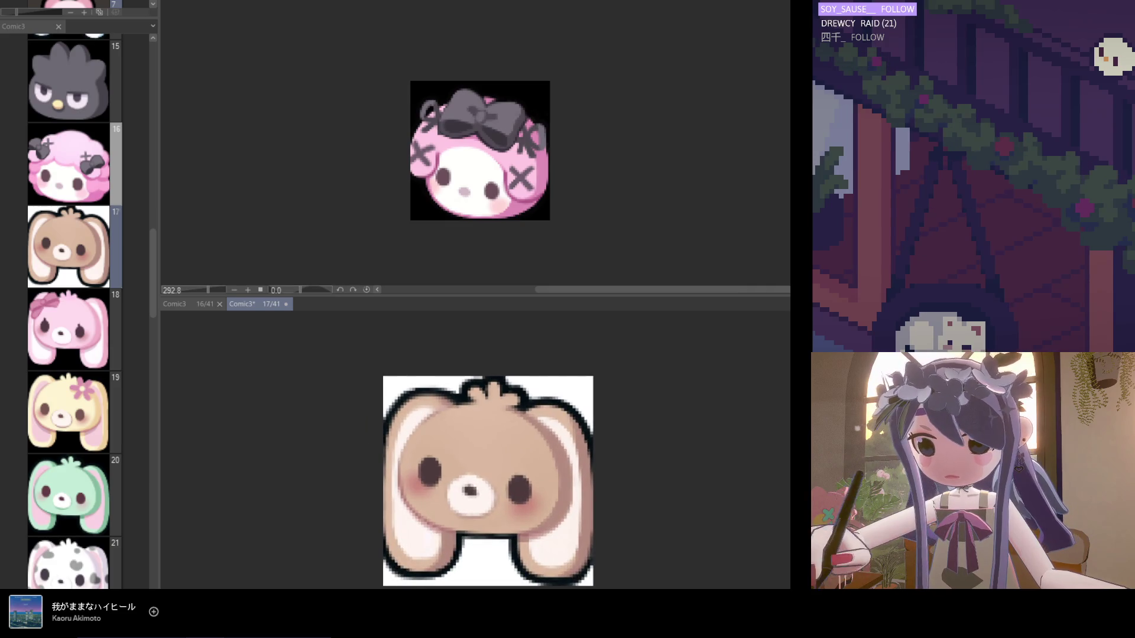
pyautogui.scroll(2, 421, 442)
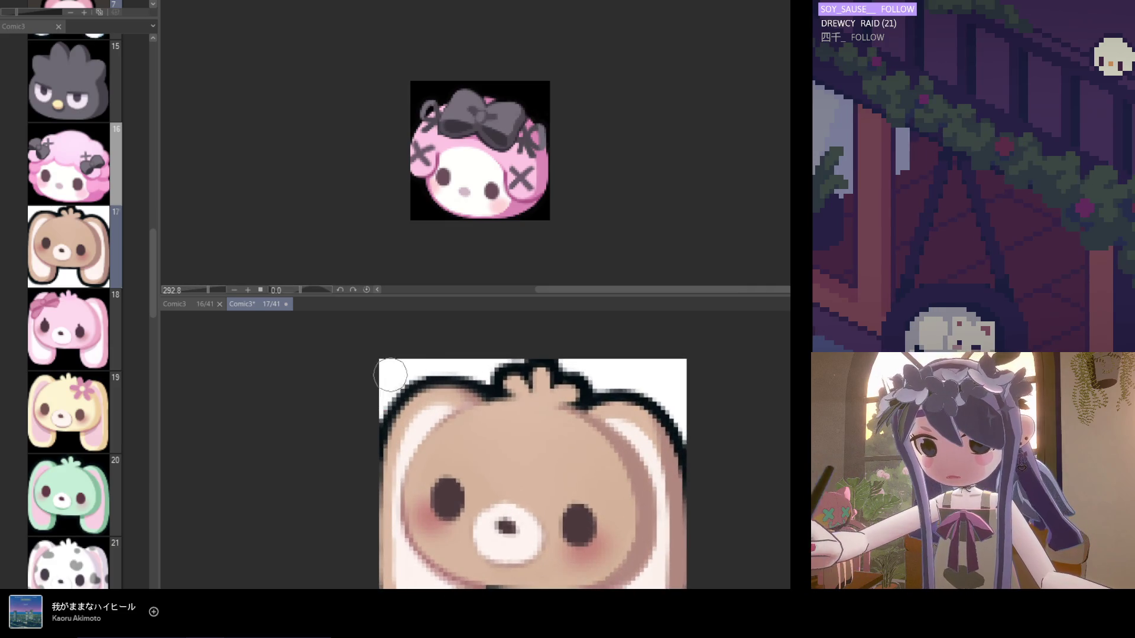
pyautogui.scroll(-5, 531, 393)
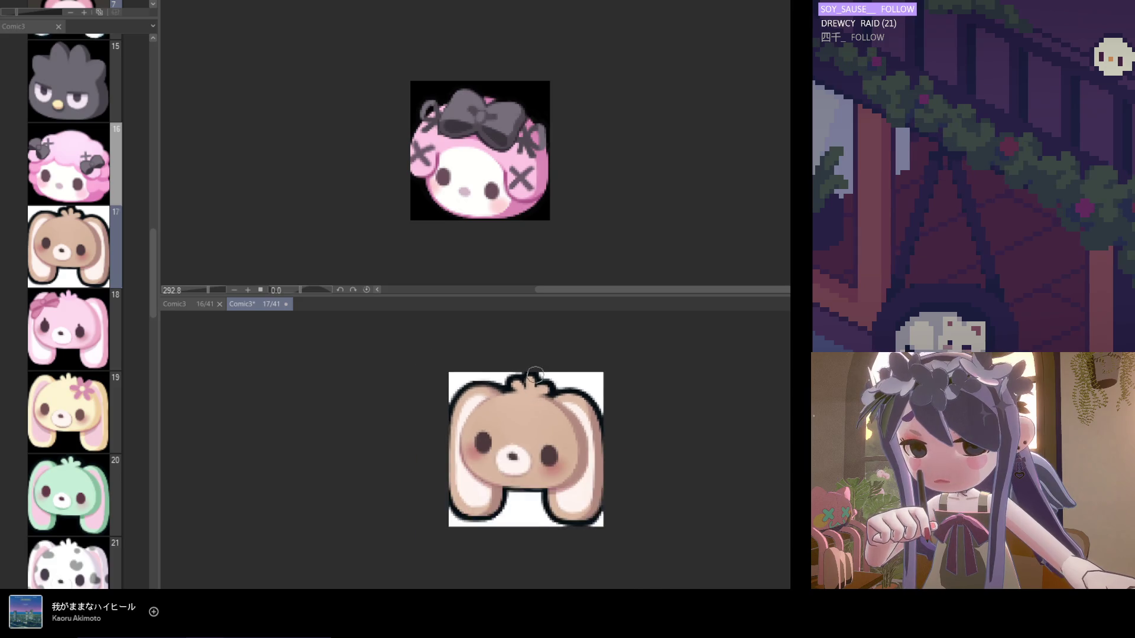
pyautogui.scroll(-1, 570, 461)
pyautogui.hotkey('ctrl', 's')
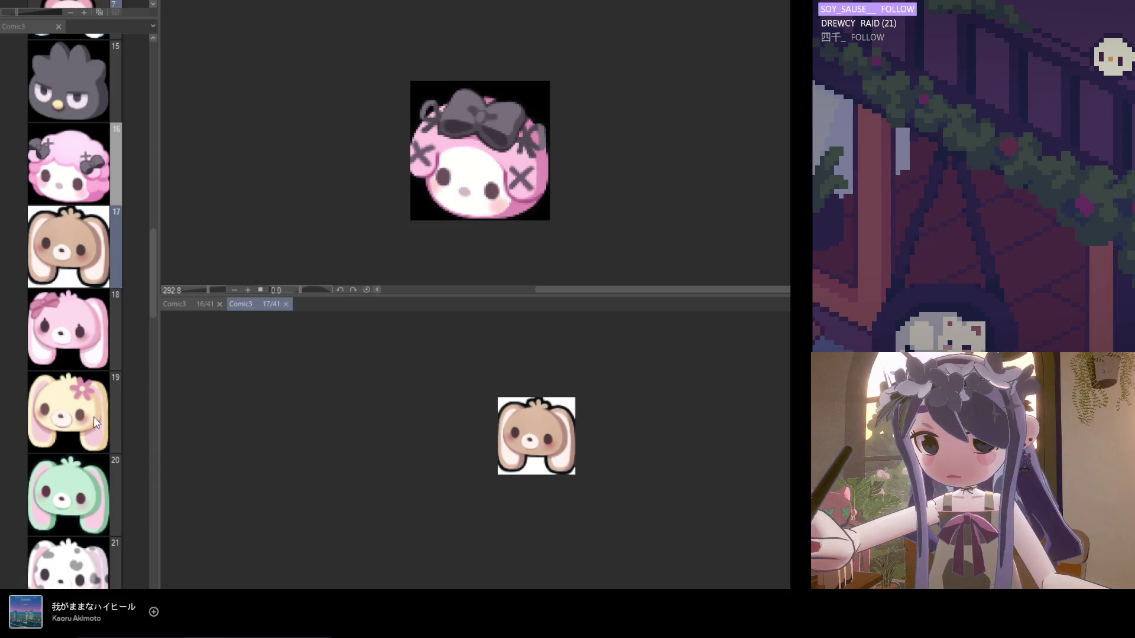
pyautogui.doubleClick(62, 502)
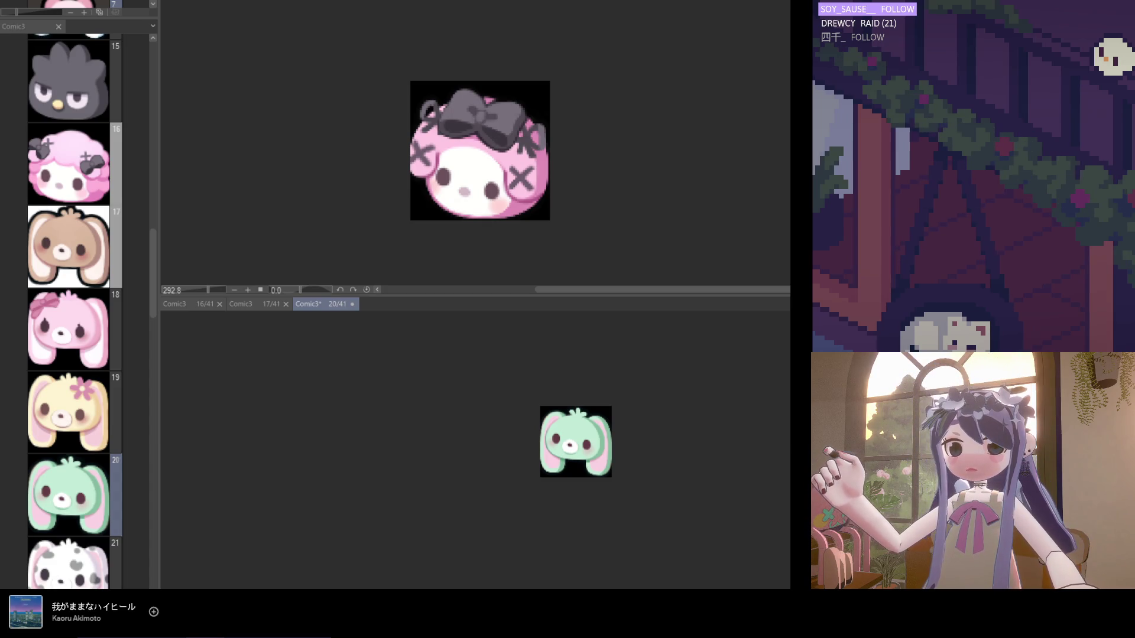
# Enlarge the brush, retouch the page 20 mint bunny, and save the page.
pyautogui.scroll(2, 596, 461)
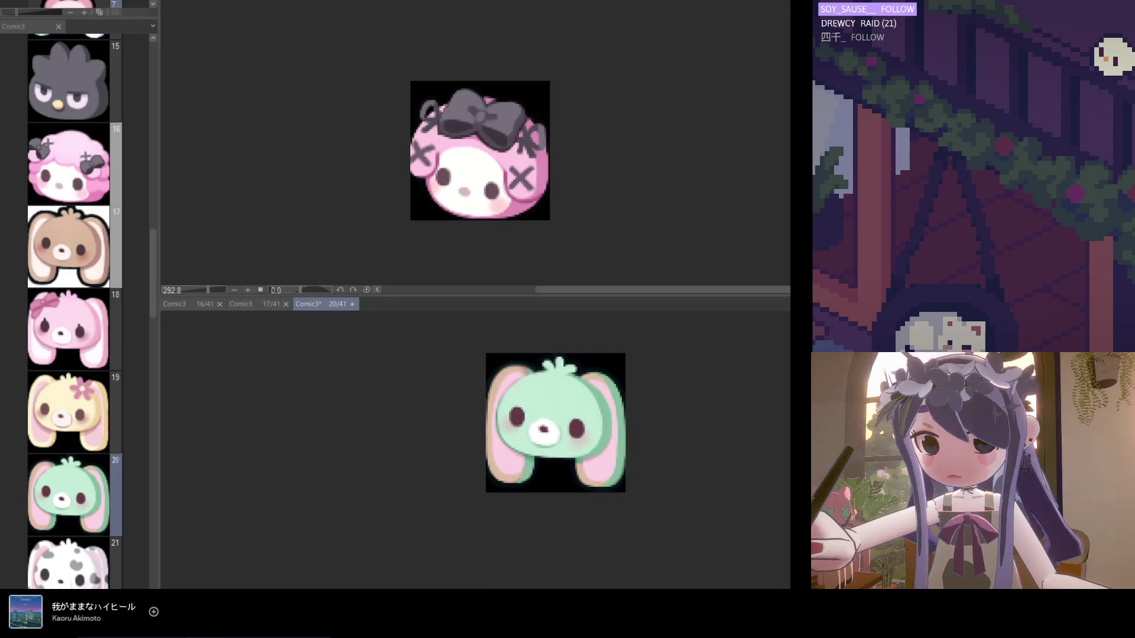
pyautogui.scroll(1, 579, 408)
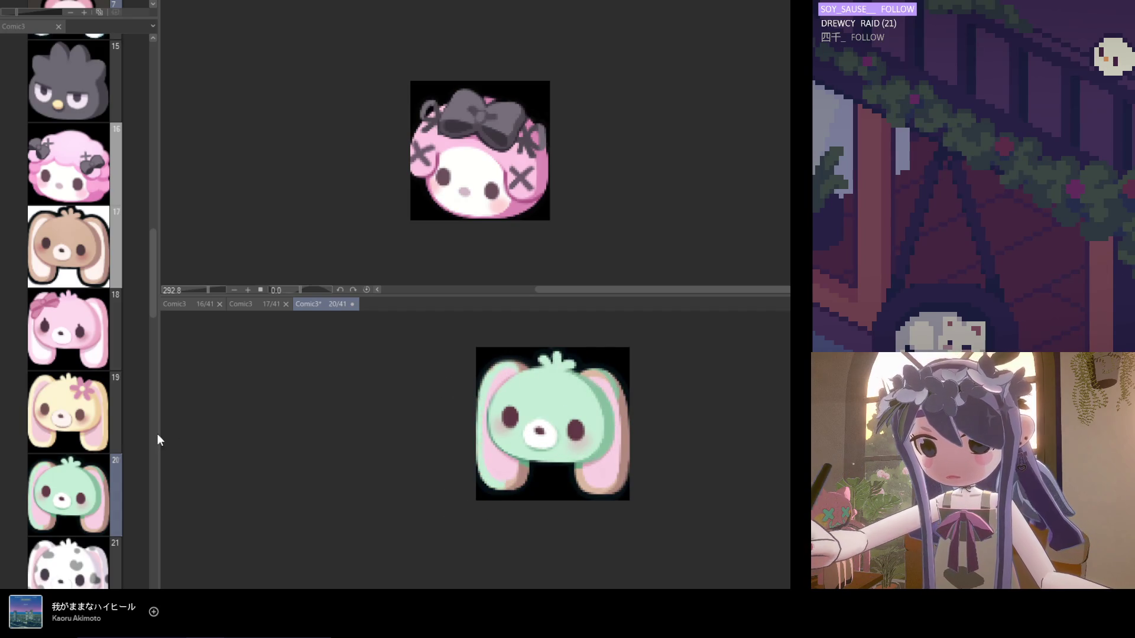
pyautogui.press('e')
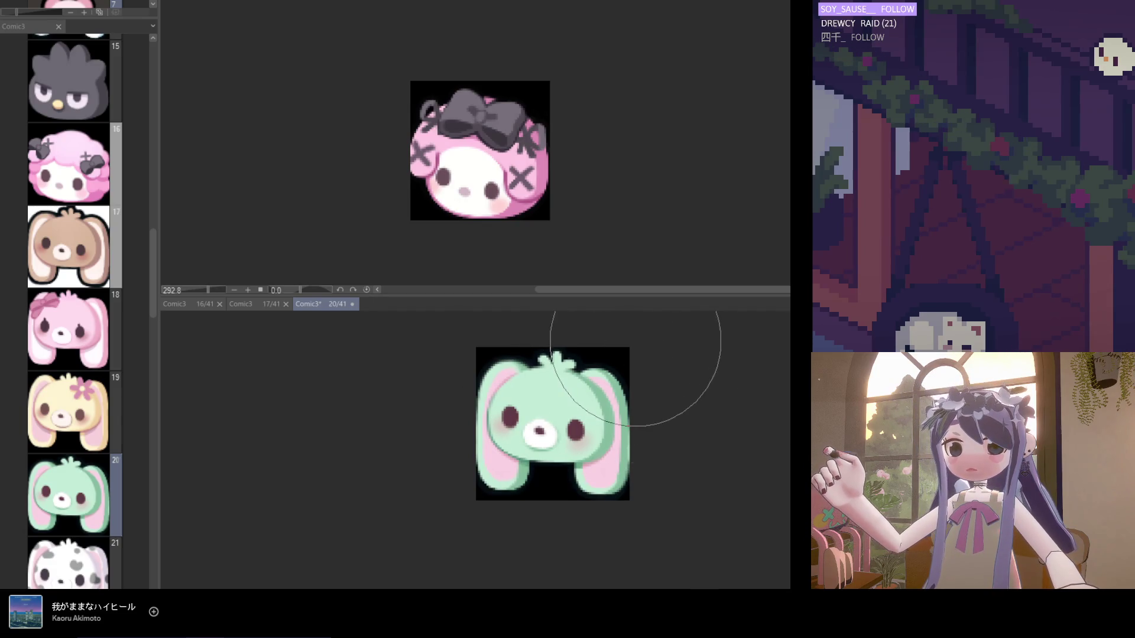
pyautogui.scroll(-2, 628, 436)
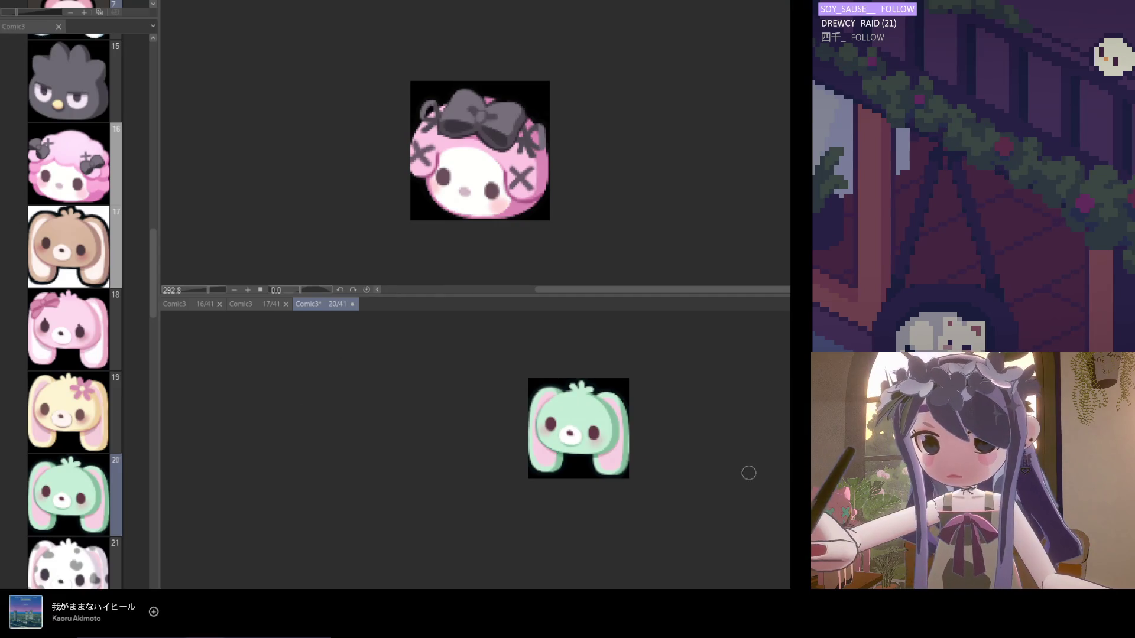
pyautogui.scroll(3, 632, 401)
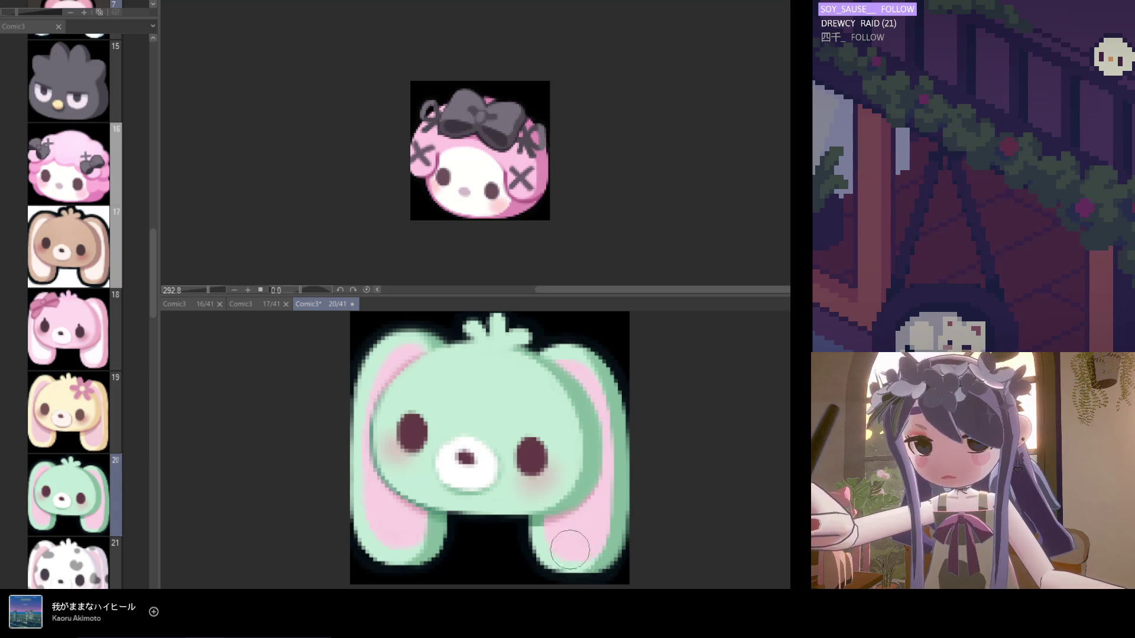
pyautogui.scroll(-5, 616, 500)
pyautogui.hotkey('ctrl', 's')
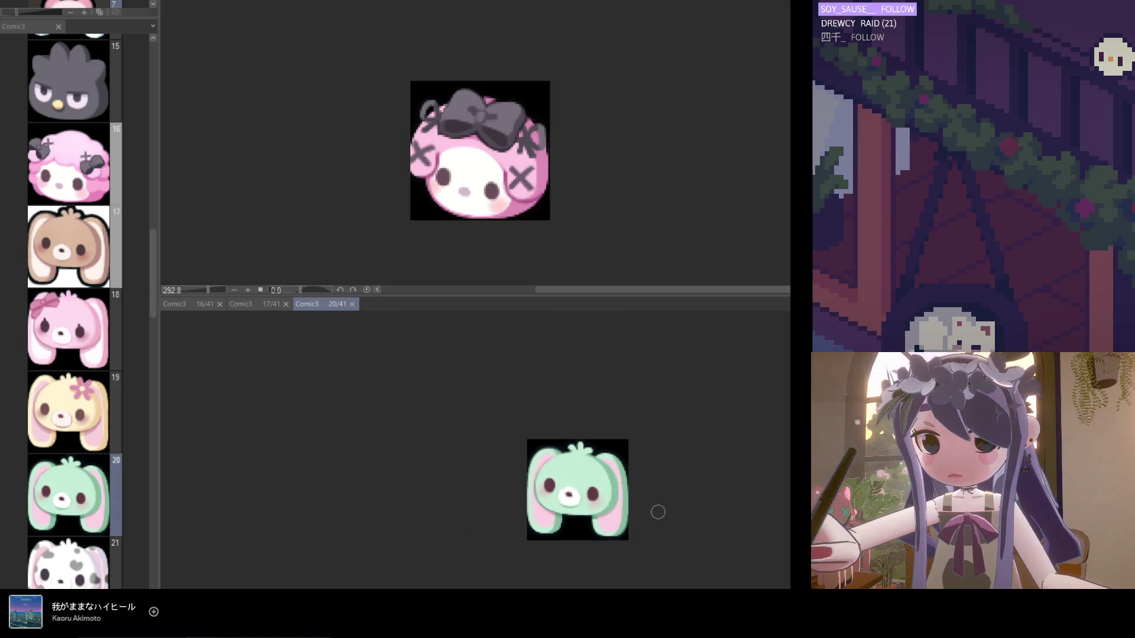
pyautogui.scroll(-2, 615, 484)
# Hide the black backdrop, refine the mint bunny's outline against white, and save.
pyautogui.hotkey('ctrl', 'z')
pyautogui.scroll(5, 749, 515)
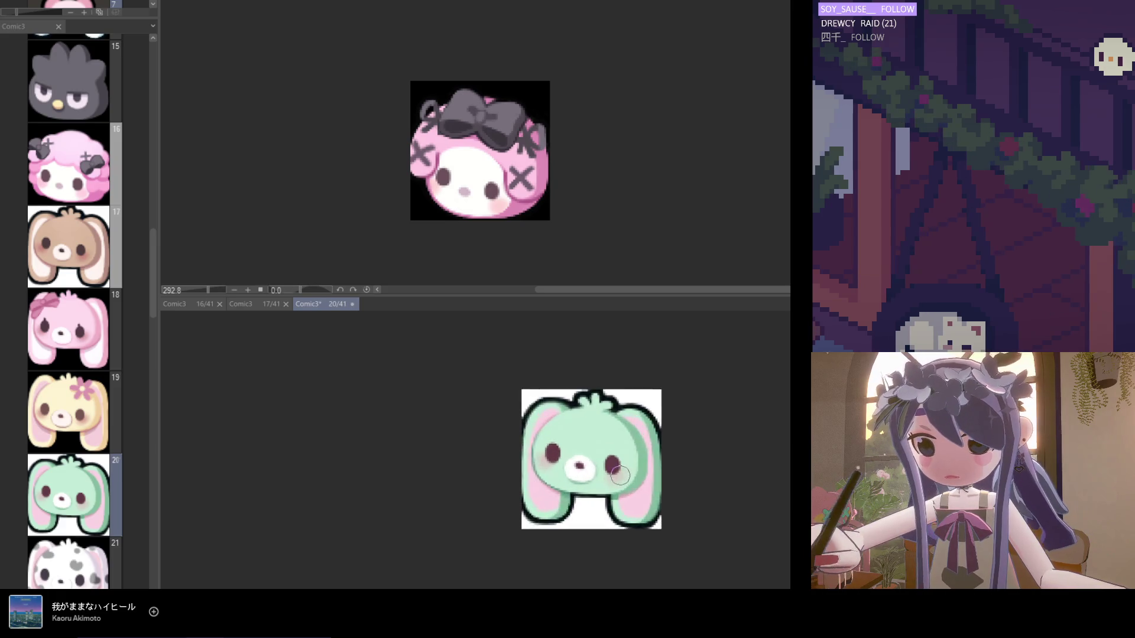
pyautogui.scroll(1, 647, 552)
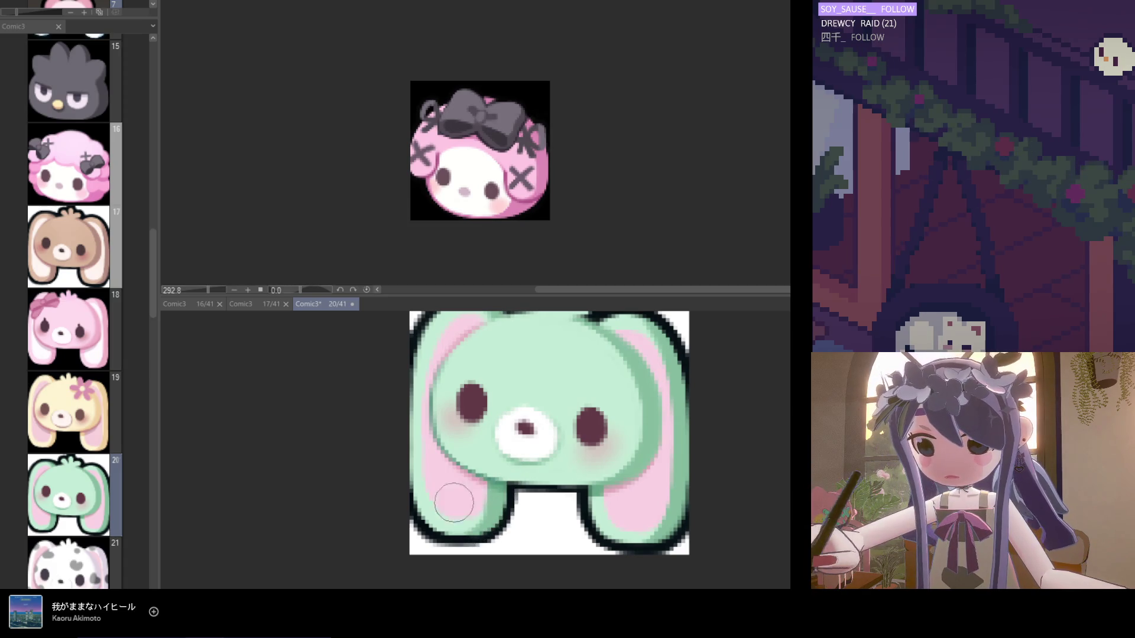
pyautogui.scroll(-2, 443, 481)
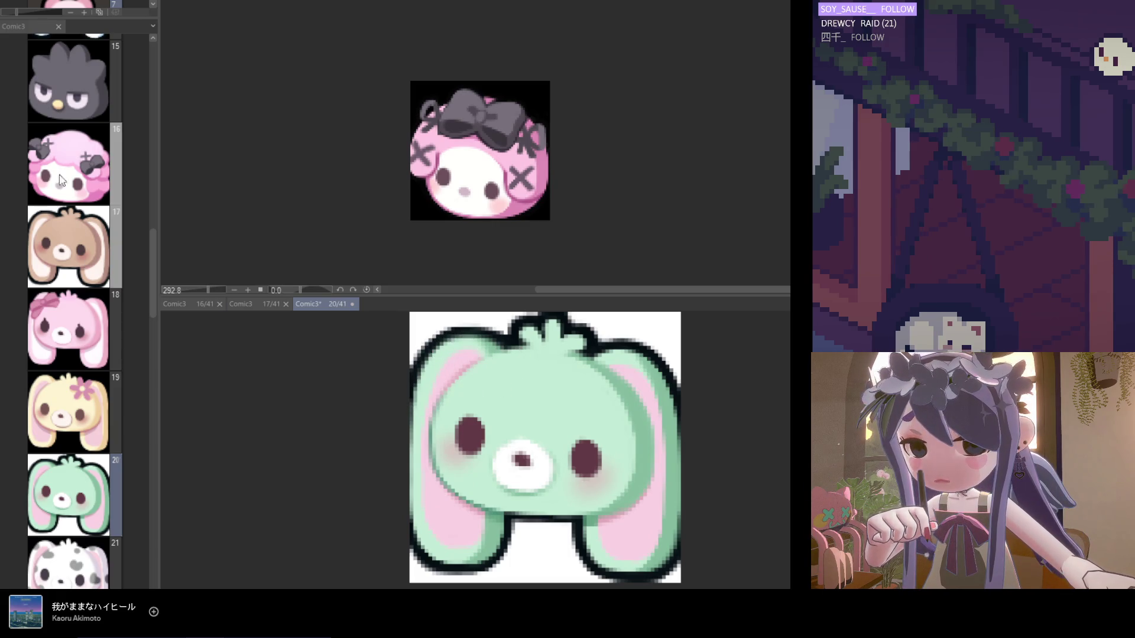
pyautogui.scroll(2, 536, 375)
pyautogui.scroll(-2, 536, 375)
pyautogui.scroll(2, 535, 375)
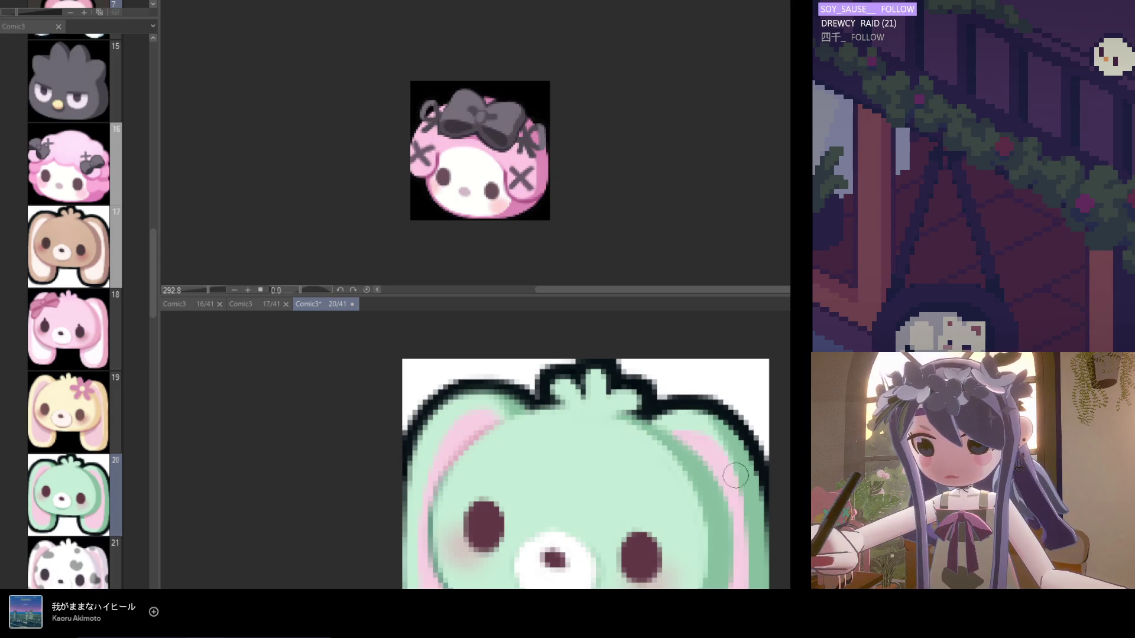
pyautogui.scroll(-1, 560, 455)
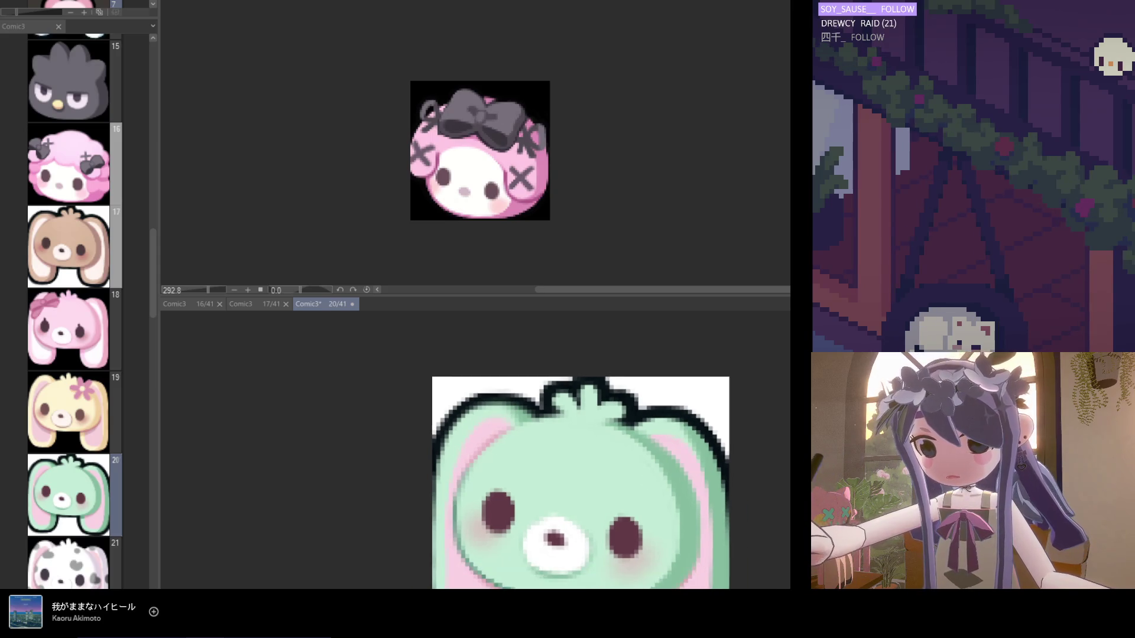
pyautogui.scroll(1, 438, 421)
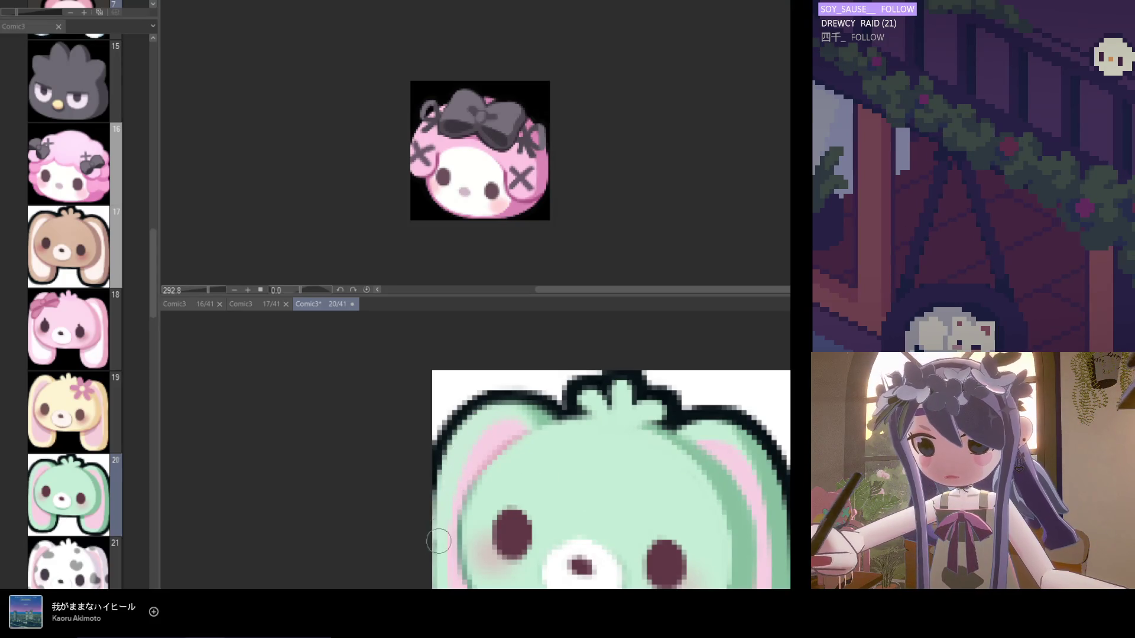
pyautogui.scroll(-2, 452, 467)
pyautogui.scroll(1, 446, 484)
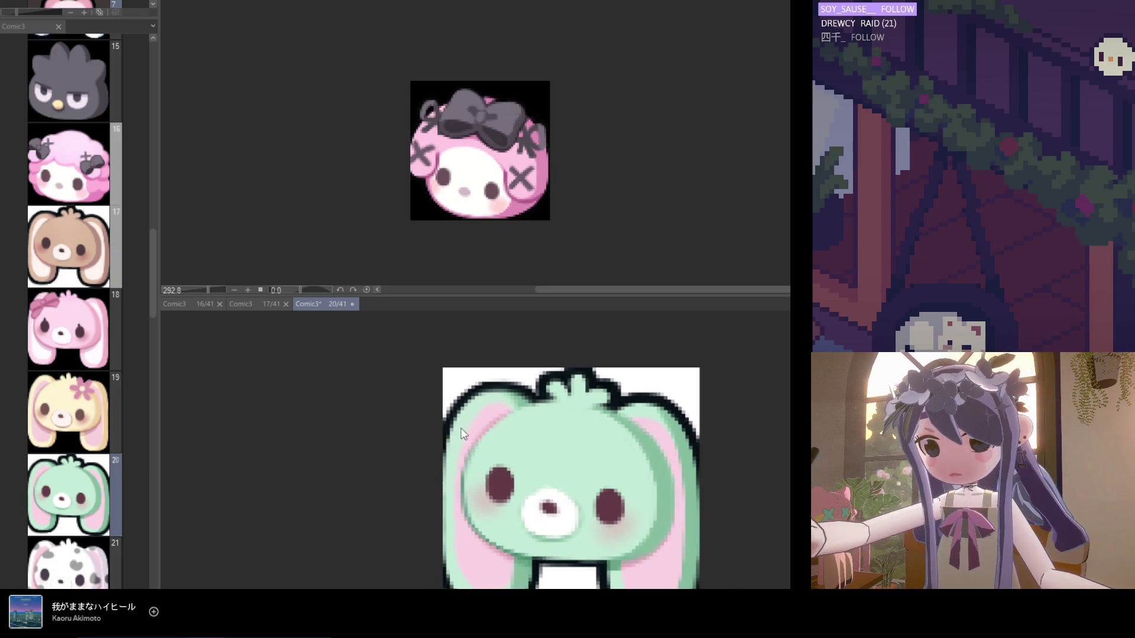
pyautogui.scroll(-1, 430, 473)
pyautogui.scroll(1, 430, 509)
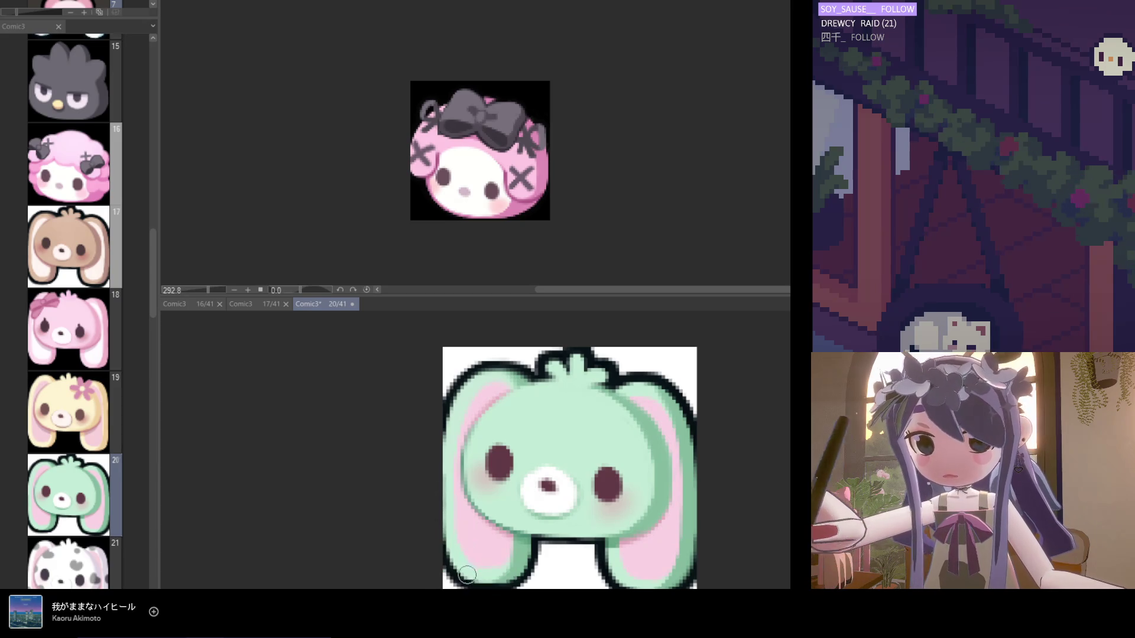
pyautogui.scroll(-3, 486, 529)
pyautogui.hotkey('ctrl', 's')
# Bring back the black backdrop behind the mint bunny and save page 20.
pyautogui.scroll(-1, 530, 476)
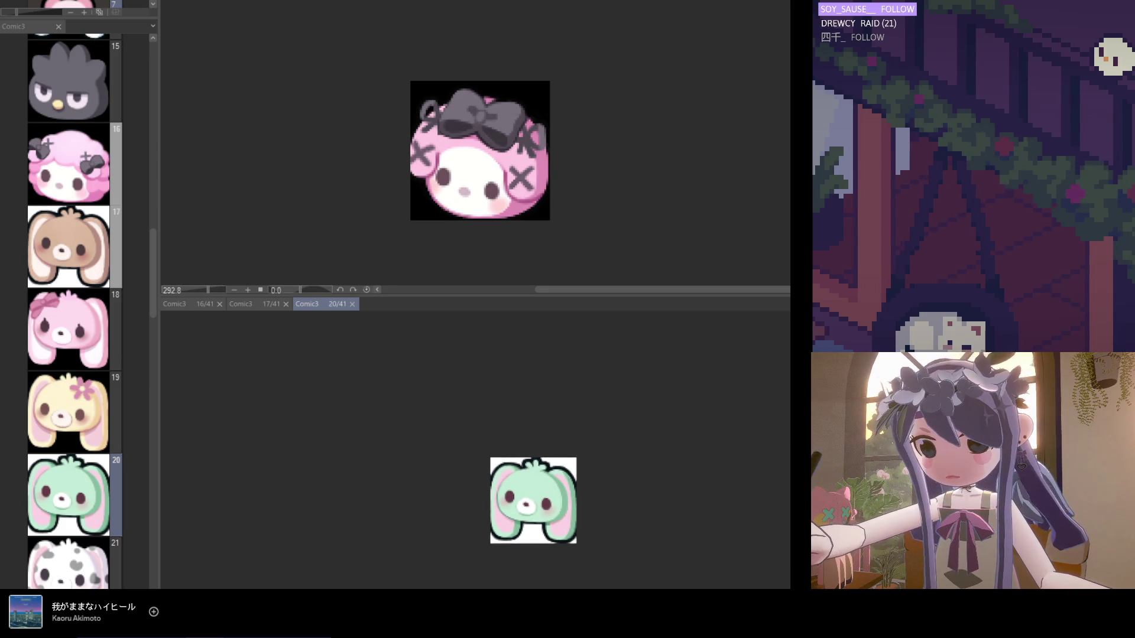
pyautogui.press('Delete')
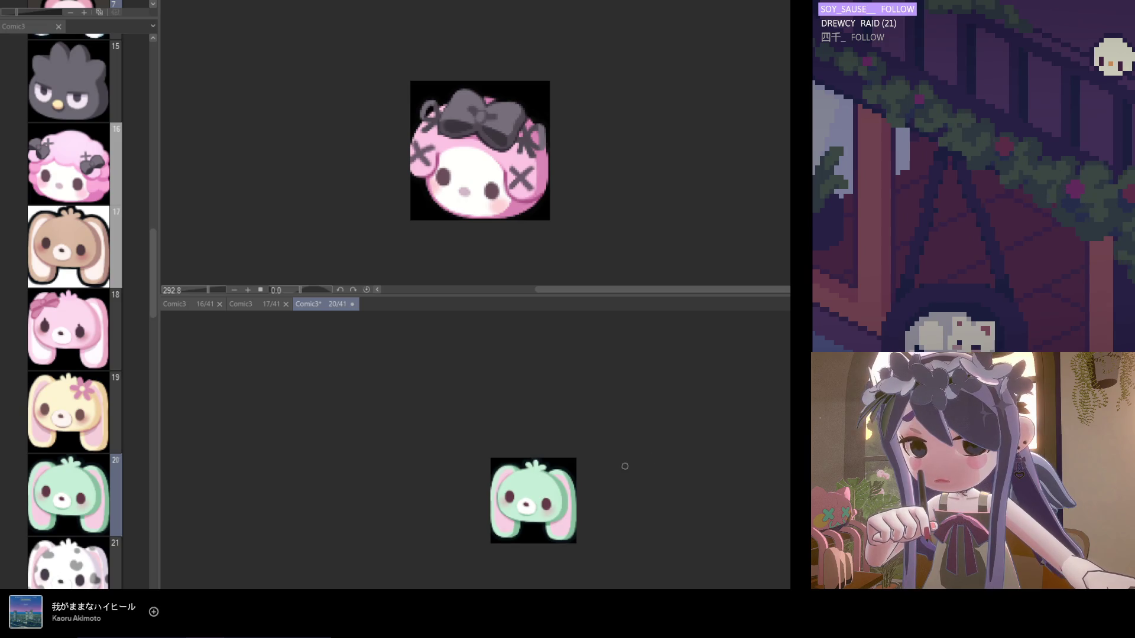
pyautogui.hotkey('ctrl', 's')
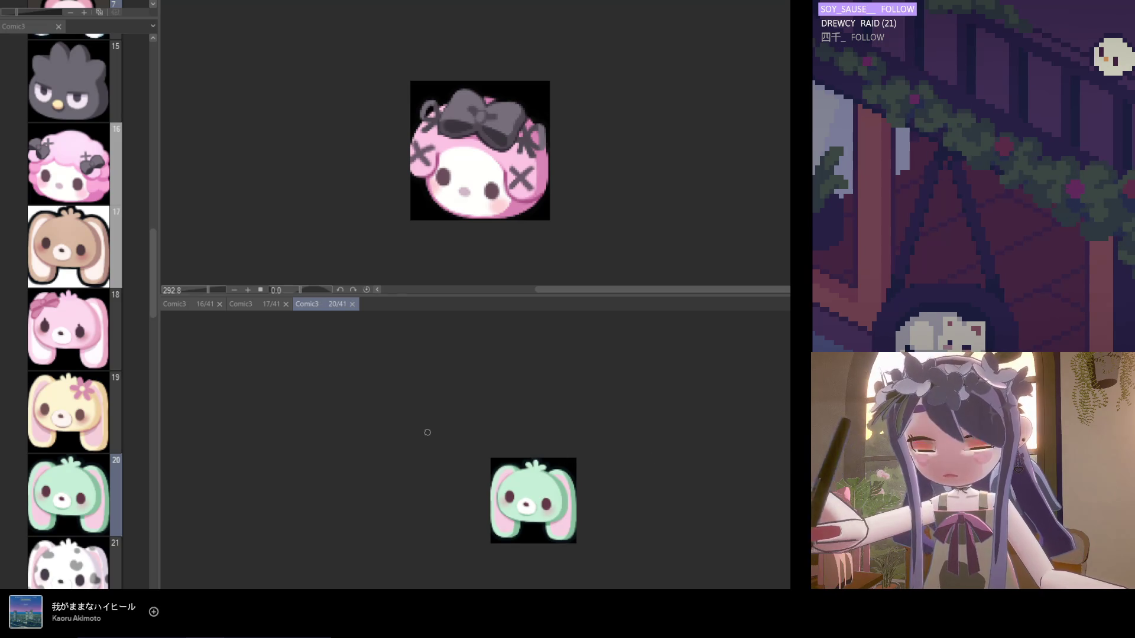
# Close the open page 20 and page 17 views.
pyautogui.click(89, 266)
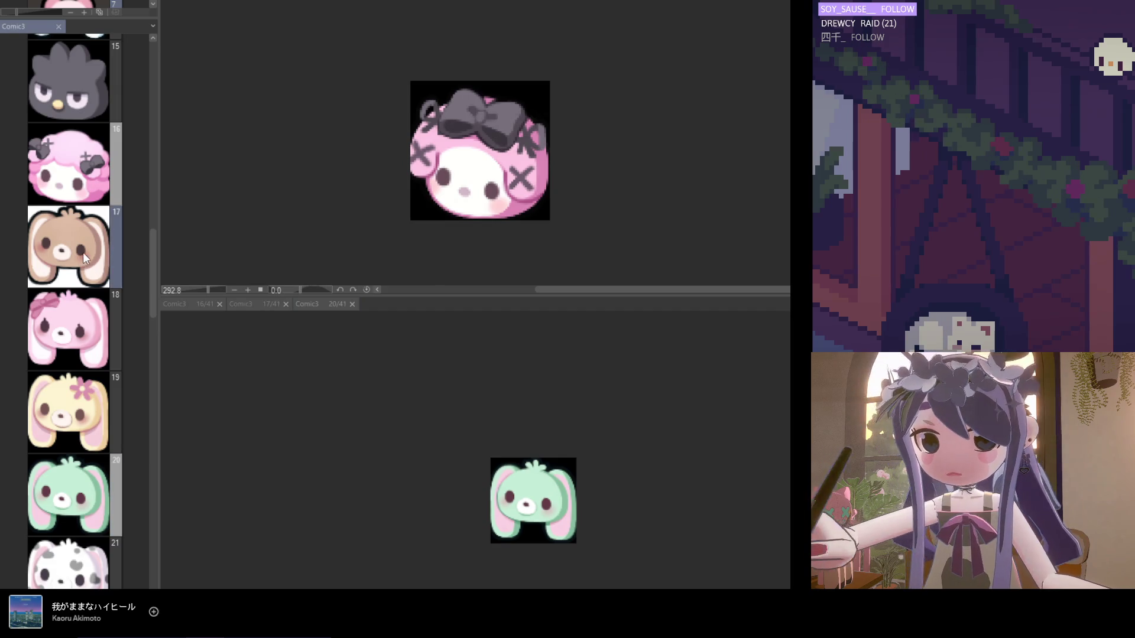
pyautogui.click(351, 304)
pyautogui.click(285, 303)
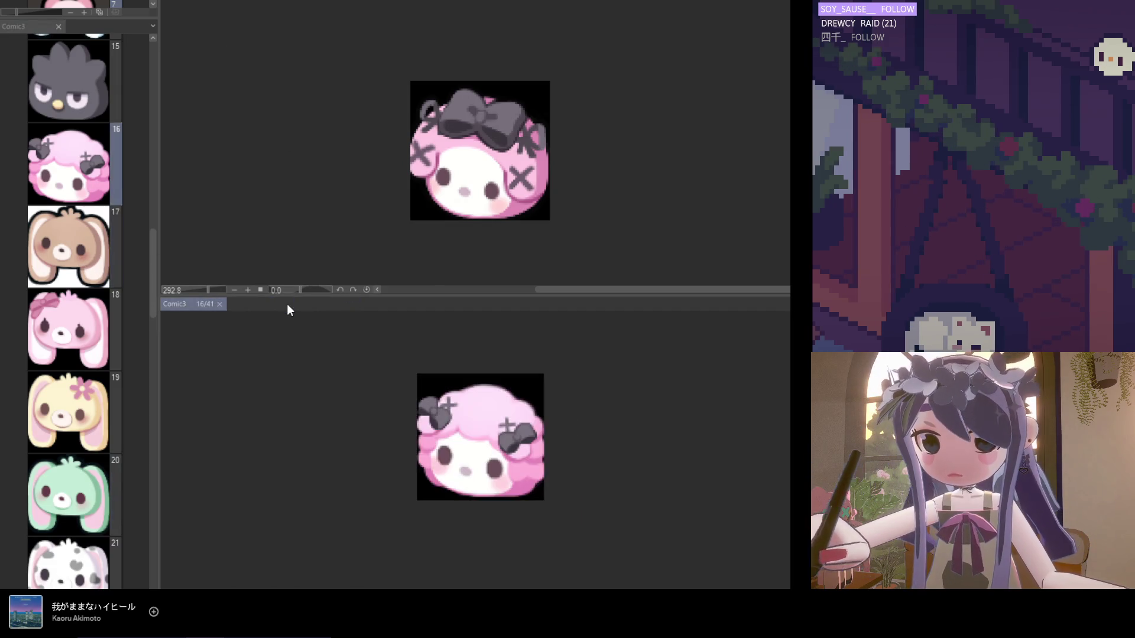
# Duplicate the brown bunny page 17 twice, then open pages 20 and 18.
pyautogui.click(70, 254)
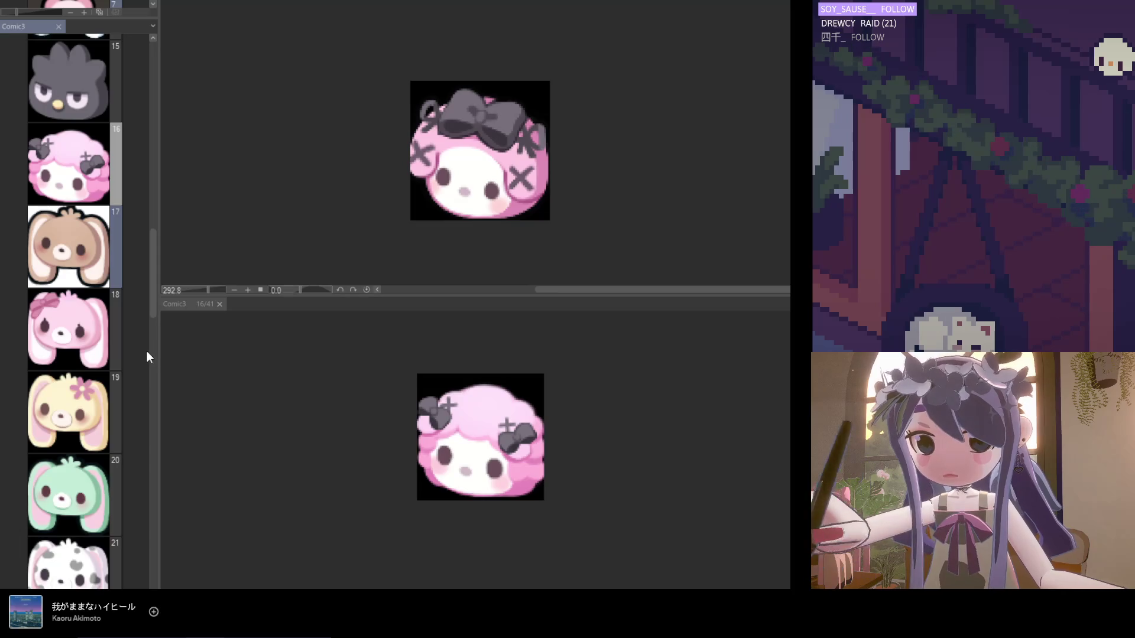
pyautogui.hotkey('ctrl', 'c')
pyautogui.hotkey('ctrl', 'v')
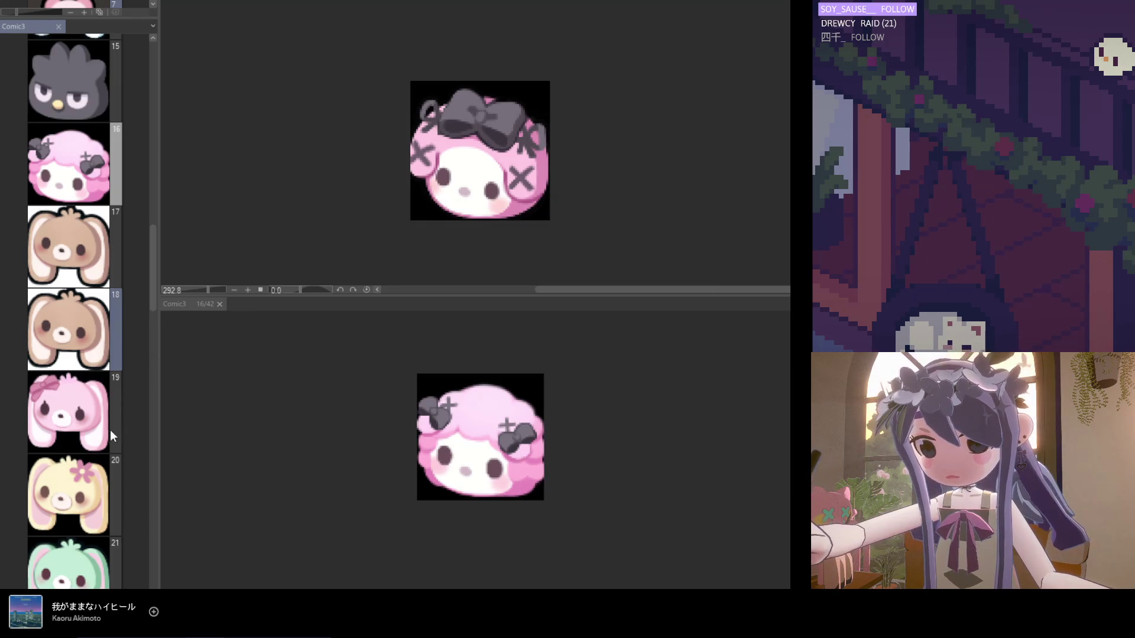
pyautogui.hotkey('ctrl', 'v')
pyautogui.doubleClick(93, 499)
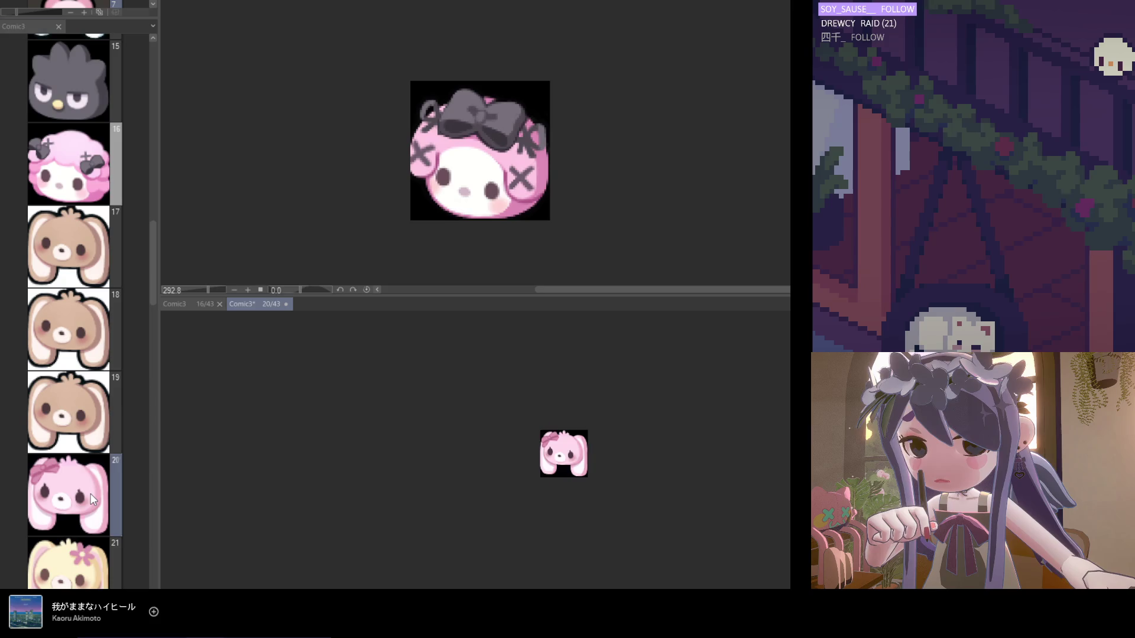
pyautogui.doubleClick(74, 315)
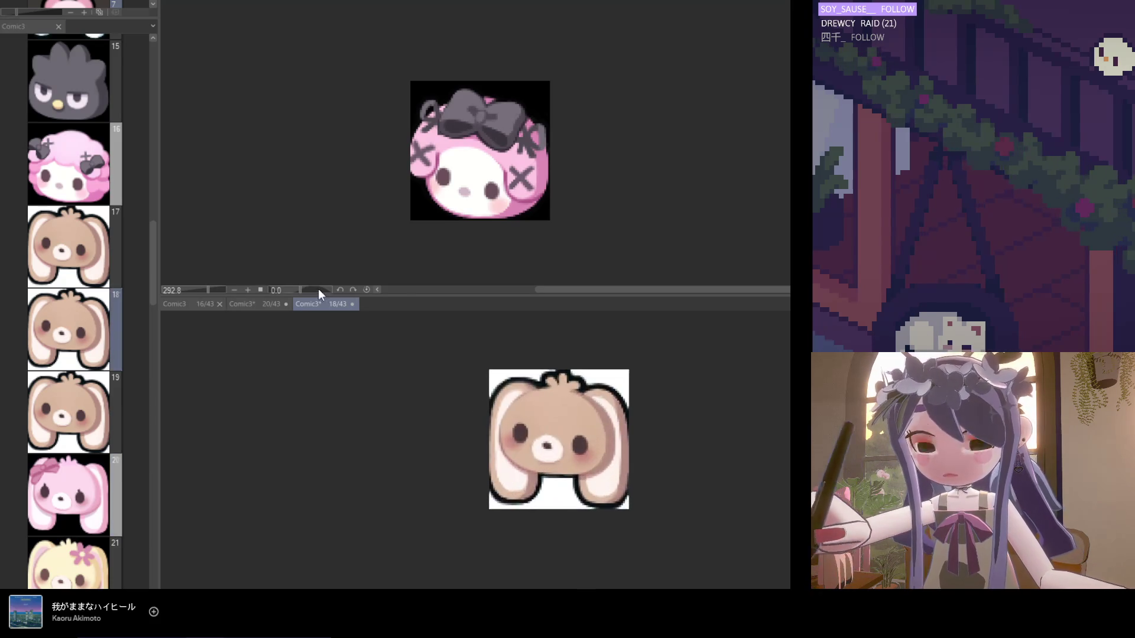
# Show pink bunny page 20 above and paint the page 18 bunny's face and ears pink.
pyautogui.moveTo(308, 1); pyautogui.dragTo(308, 3)
pyautogui.scroll(3, 567, 148)
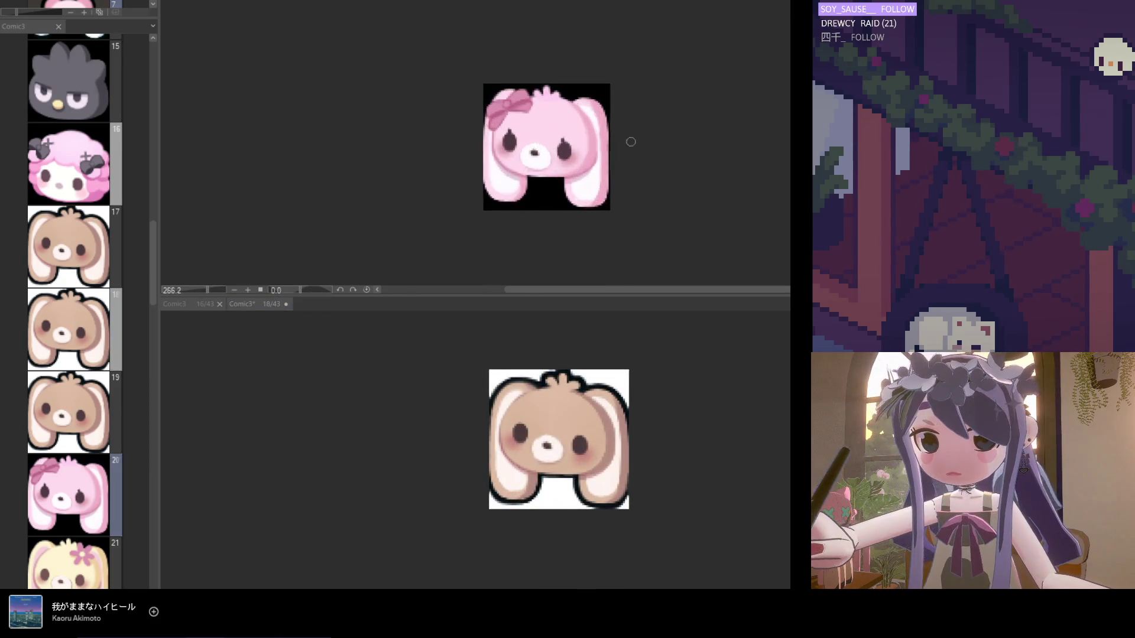
pyautogui.click(535, 483)
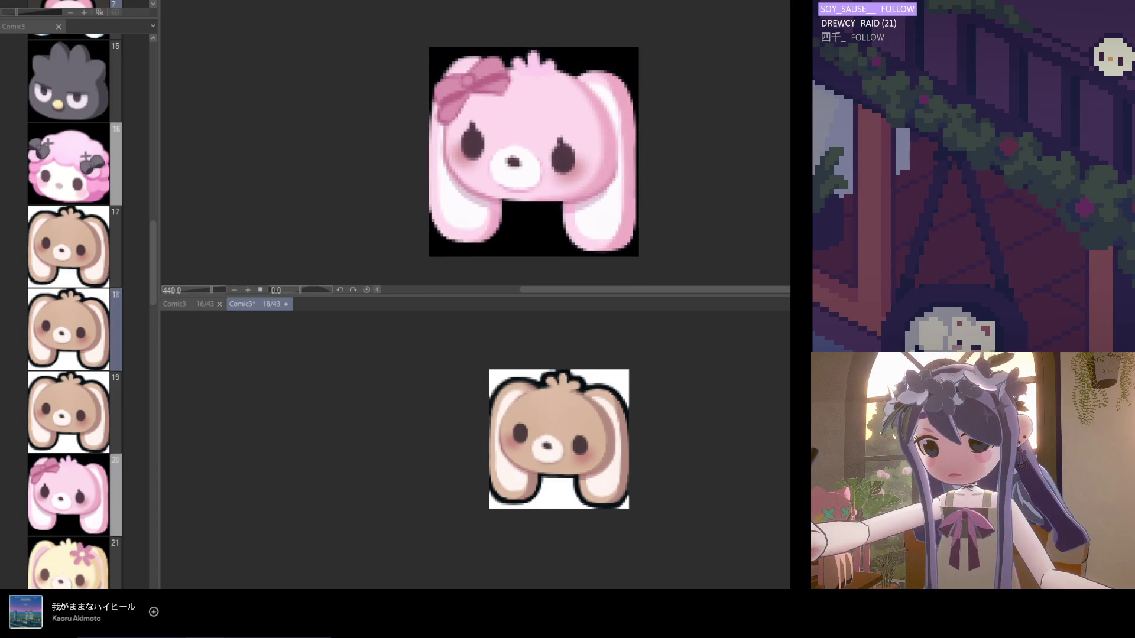
pyautogui.moveTo(591, 432); pyautogui.dragTo(504, 416)
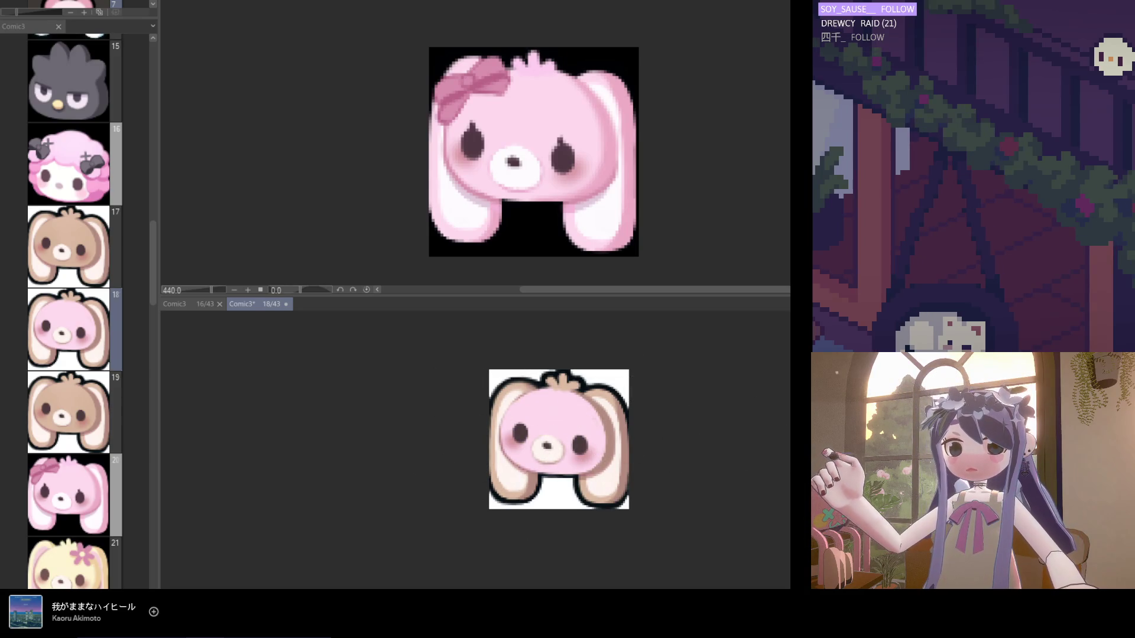
pyautogui.moveTo(609, 449)
pyautogui.mouseDown()
pyautogui.moveTo(520, 481)
pyautogui.moveTo(481, 430)
pyautogui.moveTo(620, 406)
pyautogui.mouseUp()
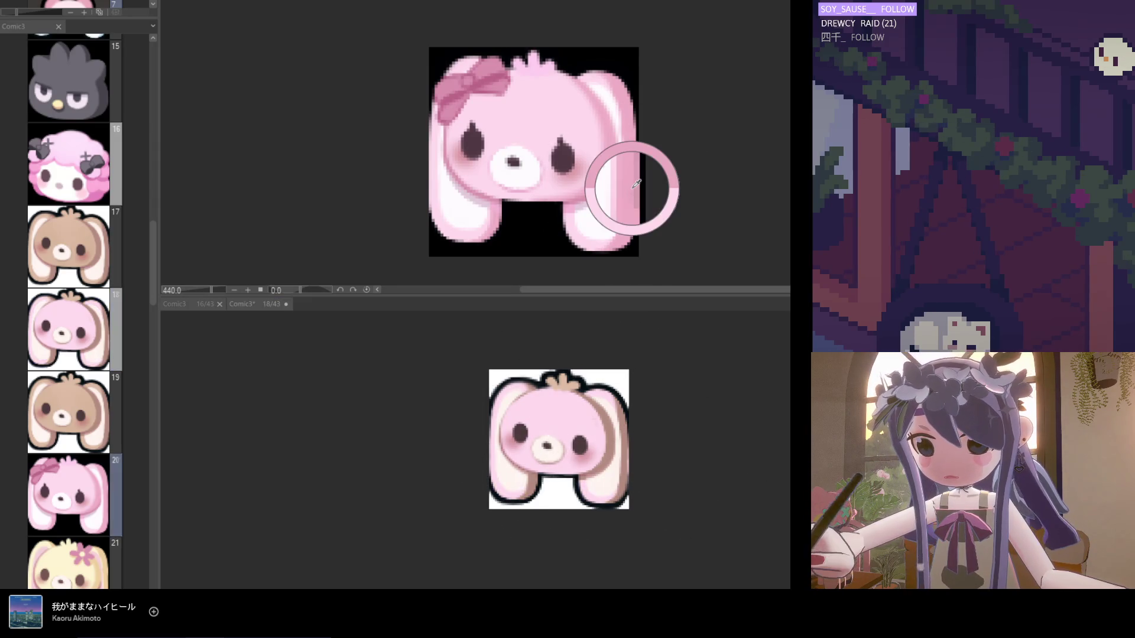
pyautogui.moveTo(482, 436); pyautogui.dragTo(557, 387)
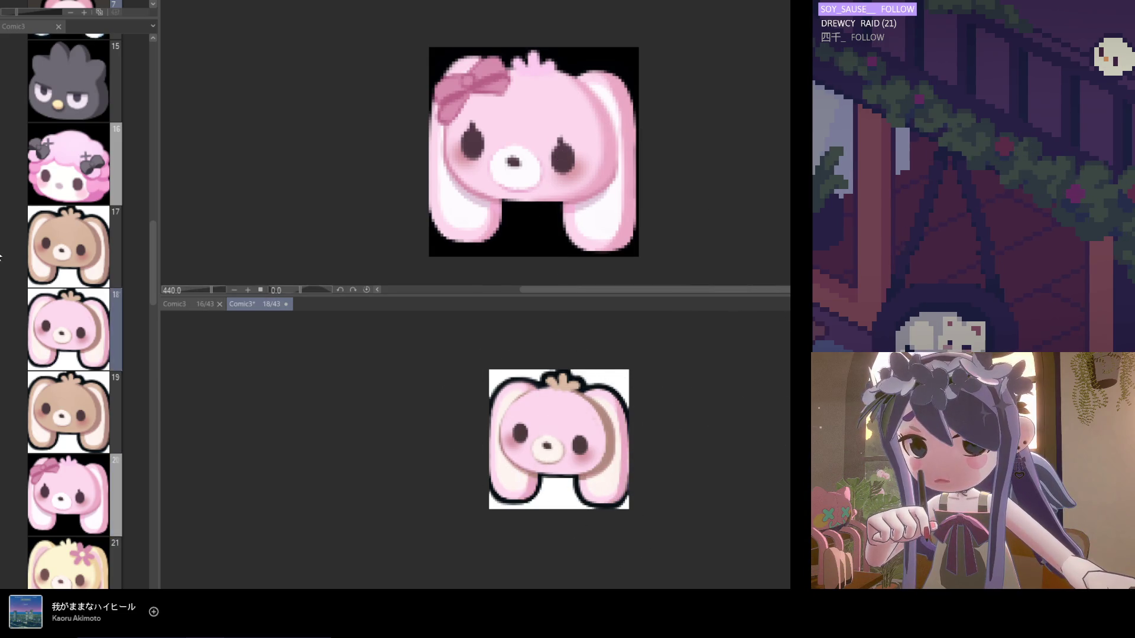
# Eyedrop several pinks from the page 20 reference bunny for the page 18 copy.
pyautogui.scroll(1, 644, 454)
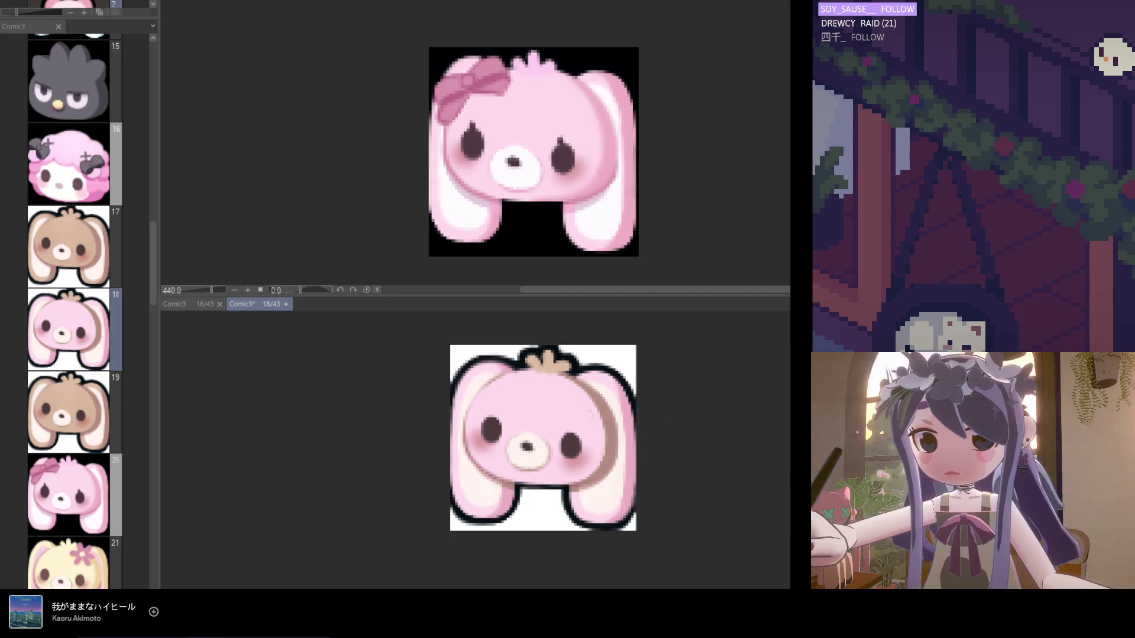
pyautogui.click(586, 201)
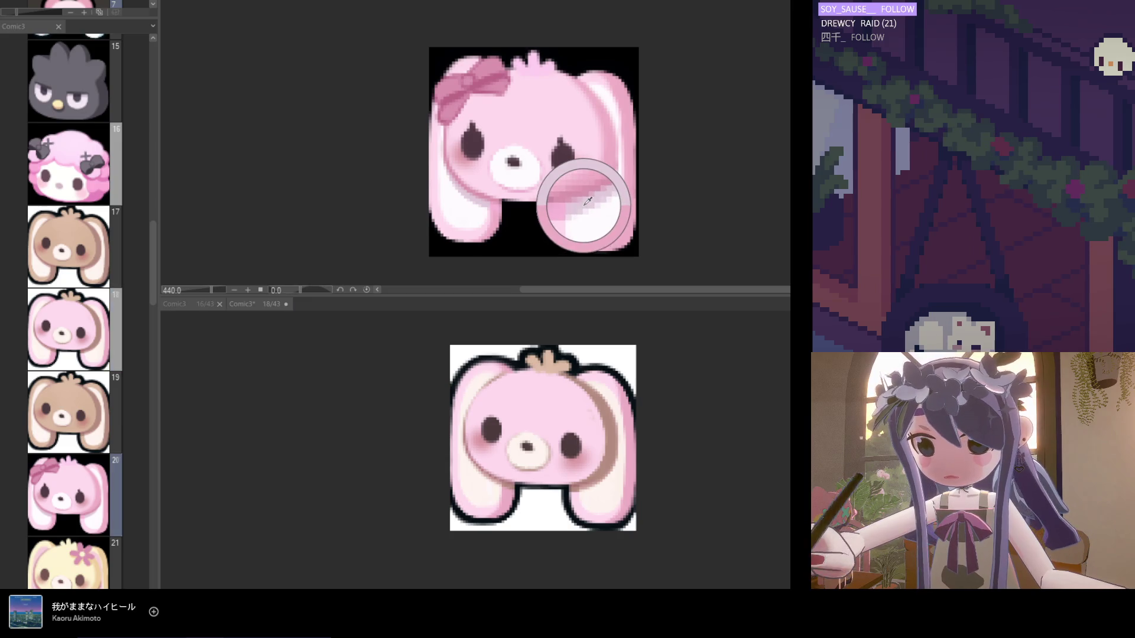
pyautogui.click(594, 479)
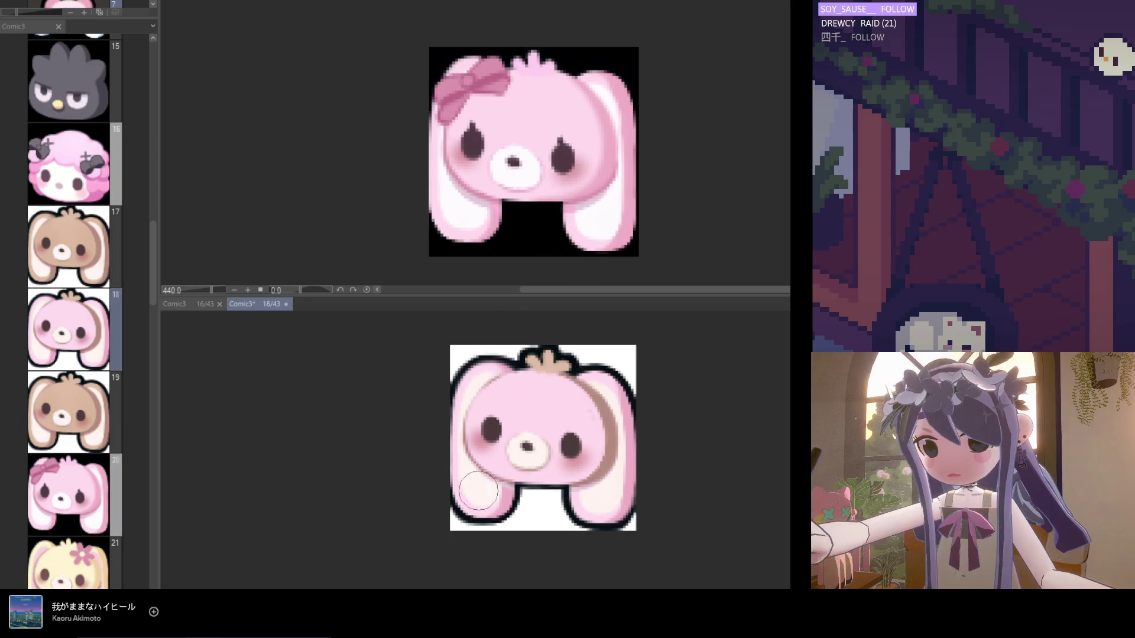
pyautogui.click(502, 203)
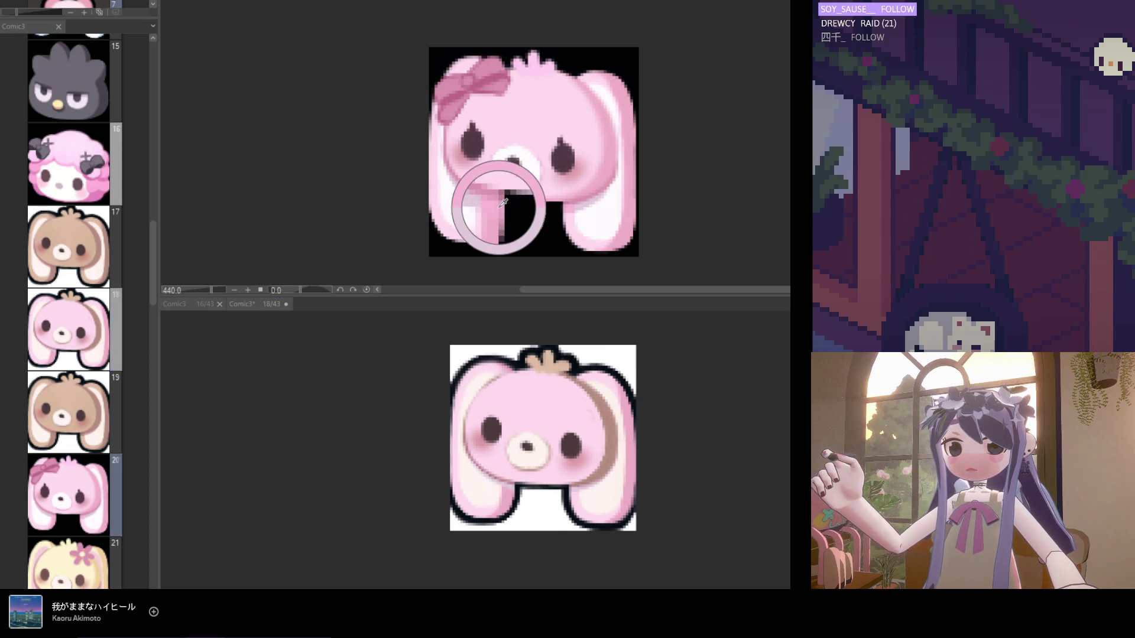
pyautogui.scroll(2, 497, 204)
pyautogui.click(471, 218)
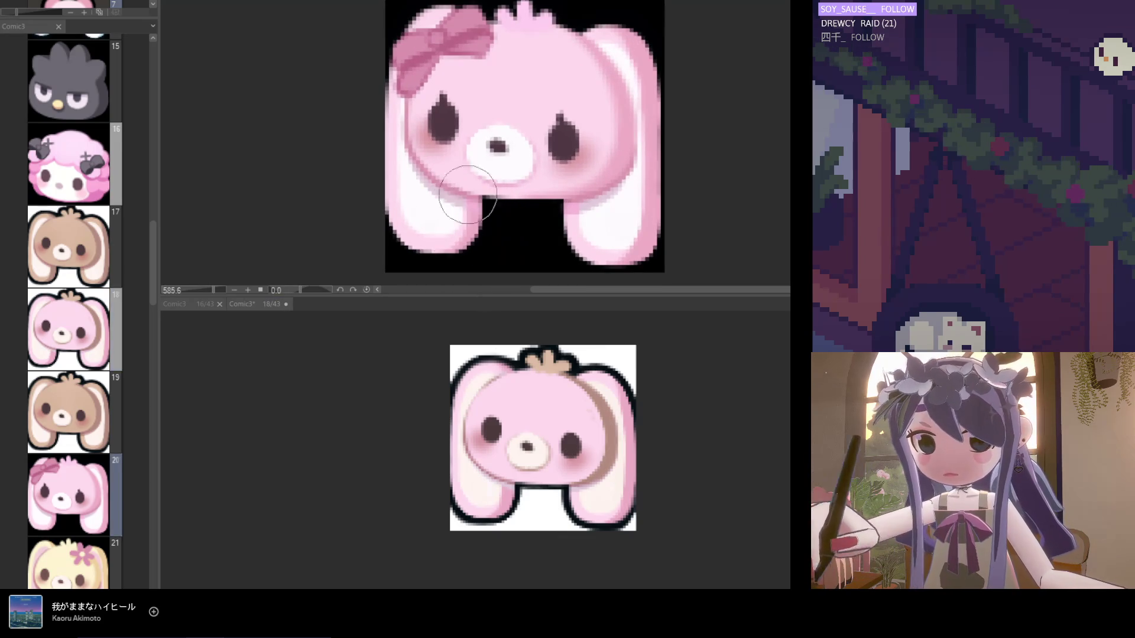
pyautogui.click(412, 157)
pyautogui.click(565, 489)
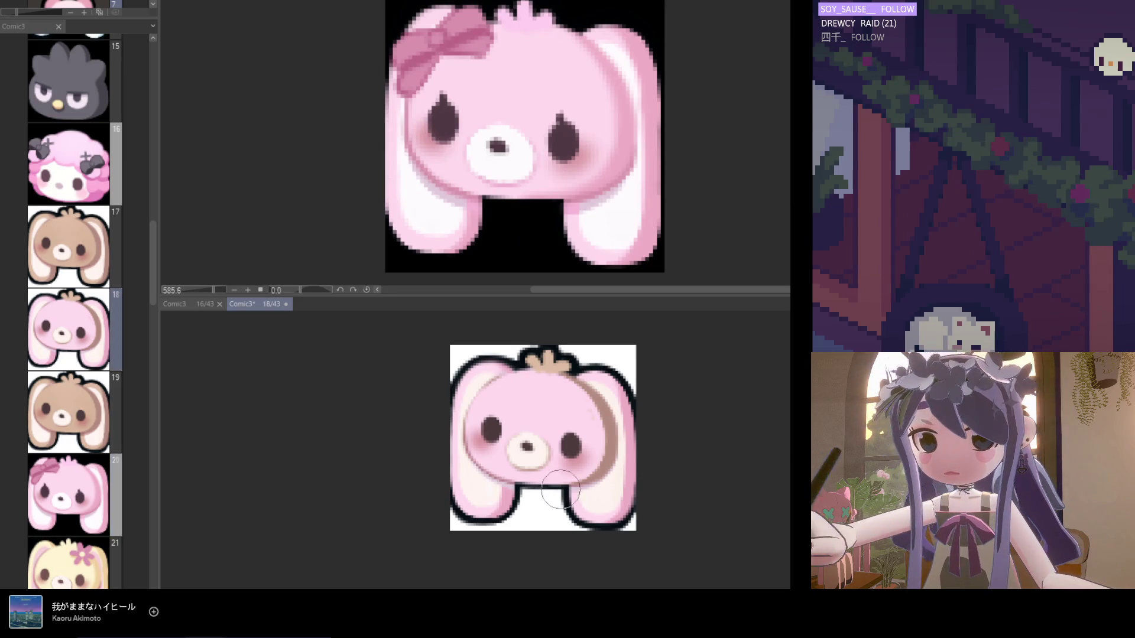
pyautogui.scroll(1, 565, 490)
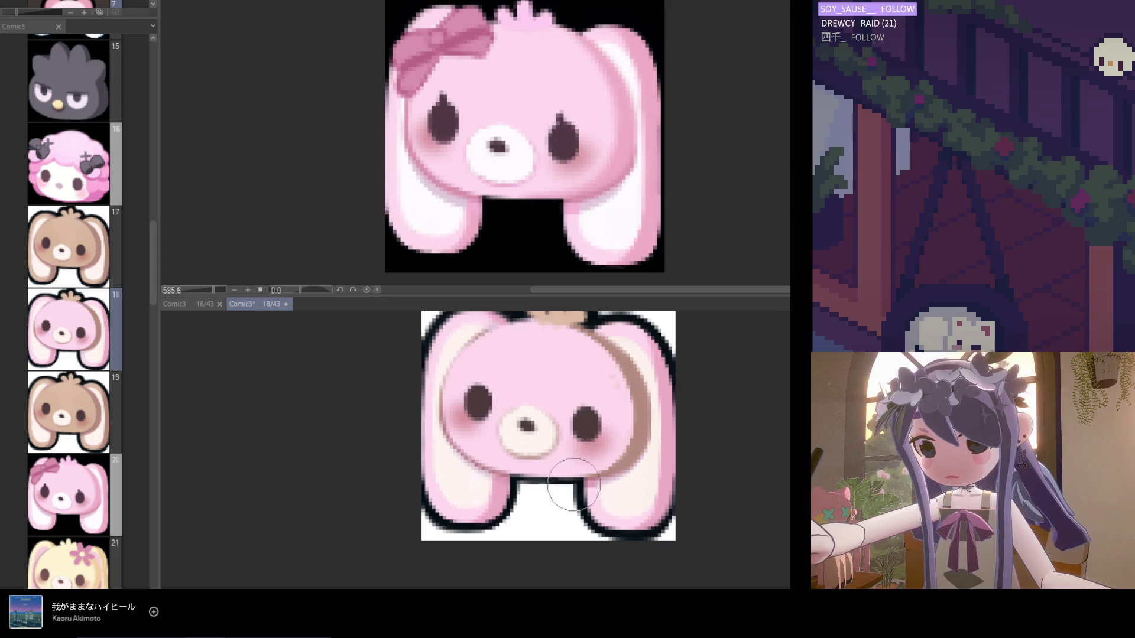
pyautogui.scroll(-1, 573, 494)
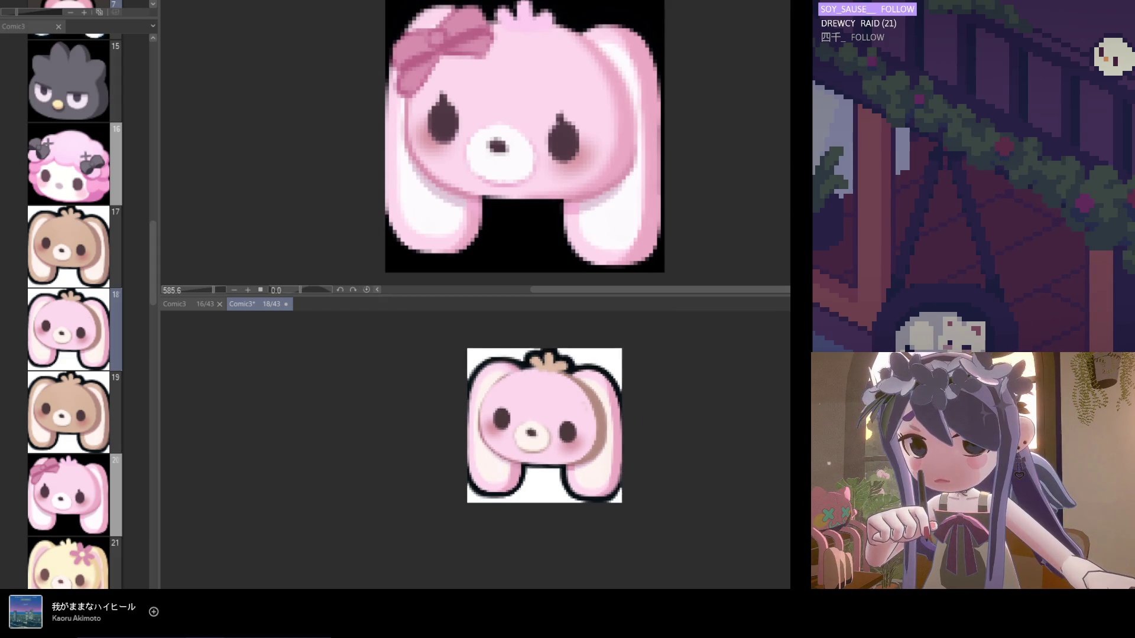
# Sample shading and ear pinks, blend the right cheek and ear, and darken the head tuft.
pyautogui.click(409, 133)
pyautogui.keyDown('alt'); pyautogui.click(409, 133); pyautogui.keyUp('alt')
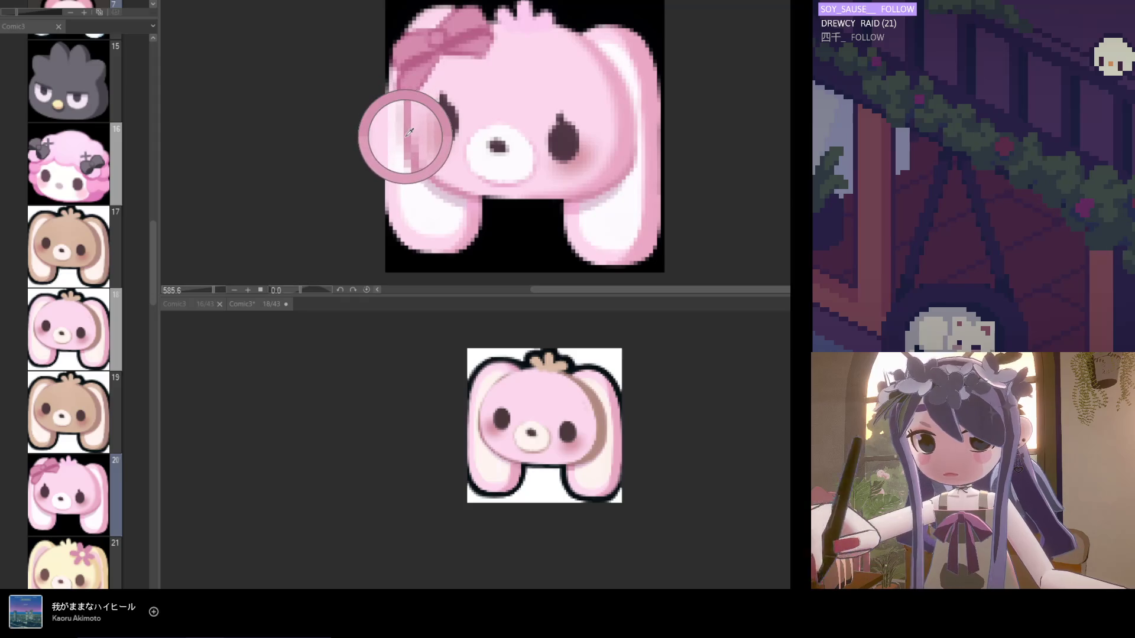
pyautogui.click(500, 408)
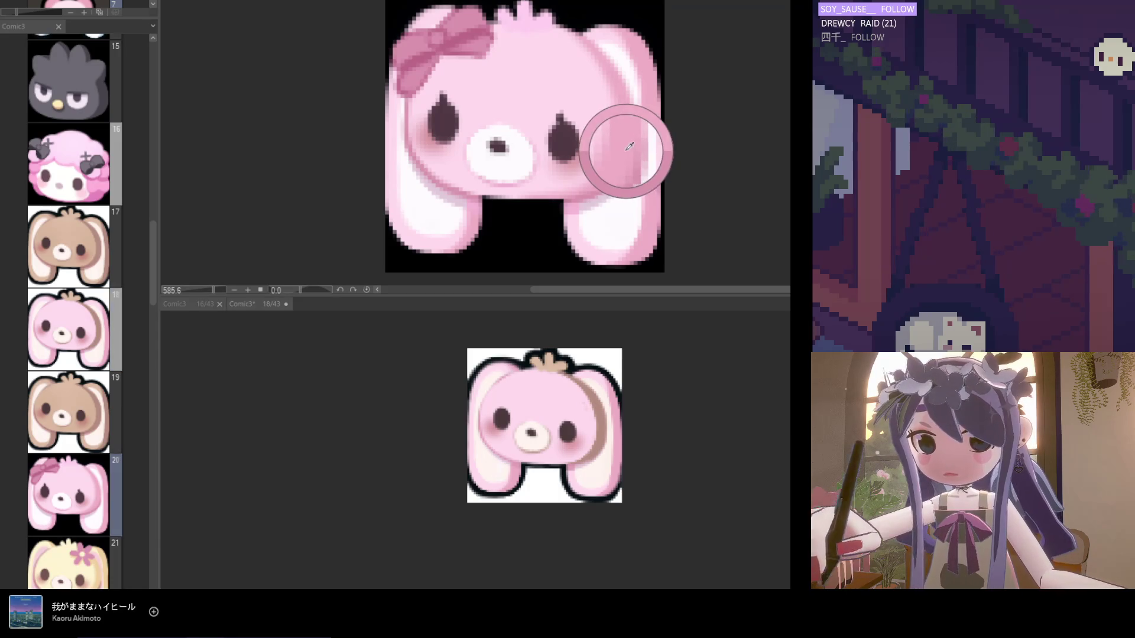
pyautogui.moveTo(604, 423)
pyautogui.mouseDown()
pyautogui.moveTo(595, 384)
pyautogui.moveTo(567, 420)
pyautogui.mouseUp()
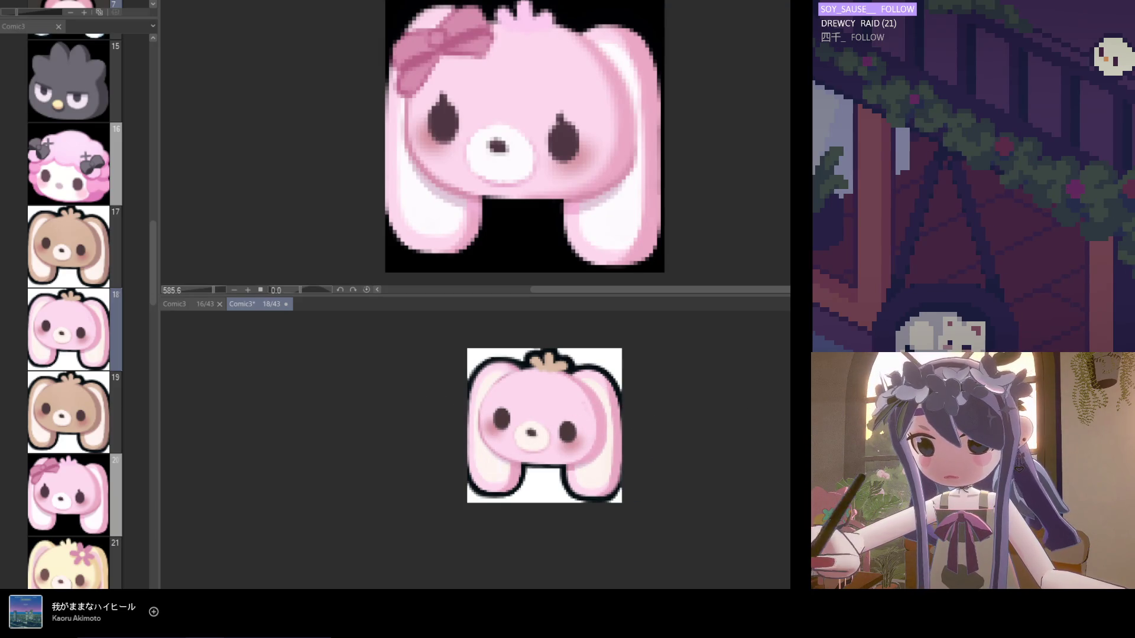
pyautogui.click(608, 215)
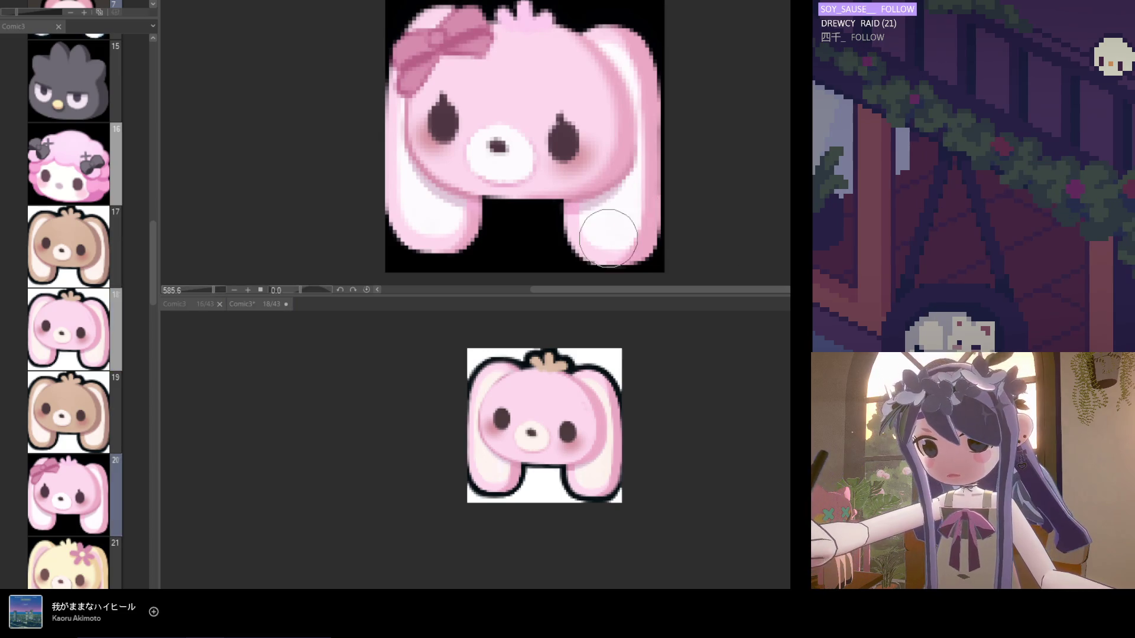
pyautogui.click(573, 473)
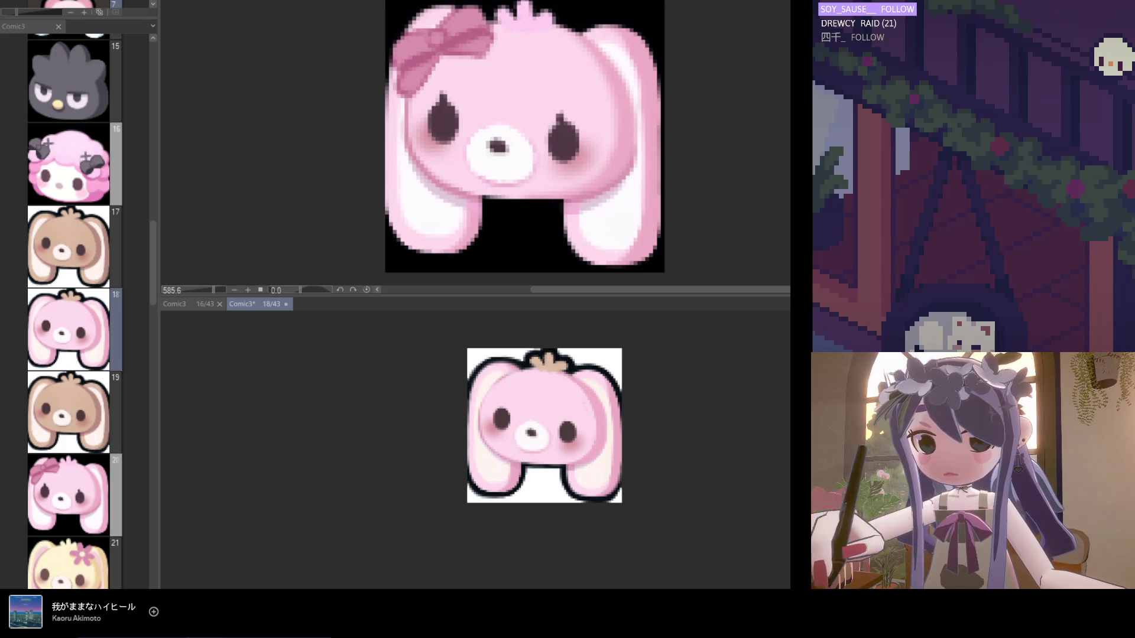
pyautogui.moveTo(540, 357); pyautogui.dragTo(594, 360)
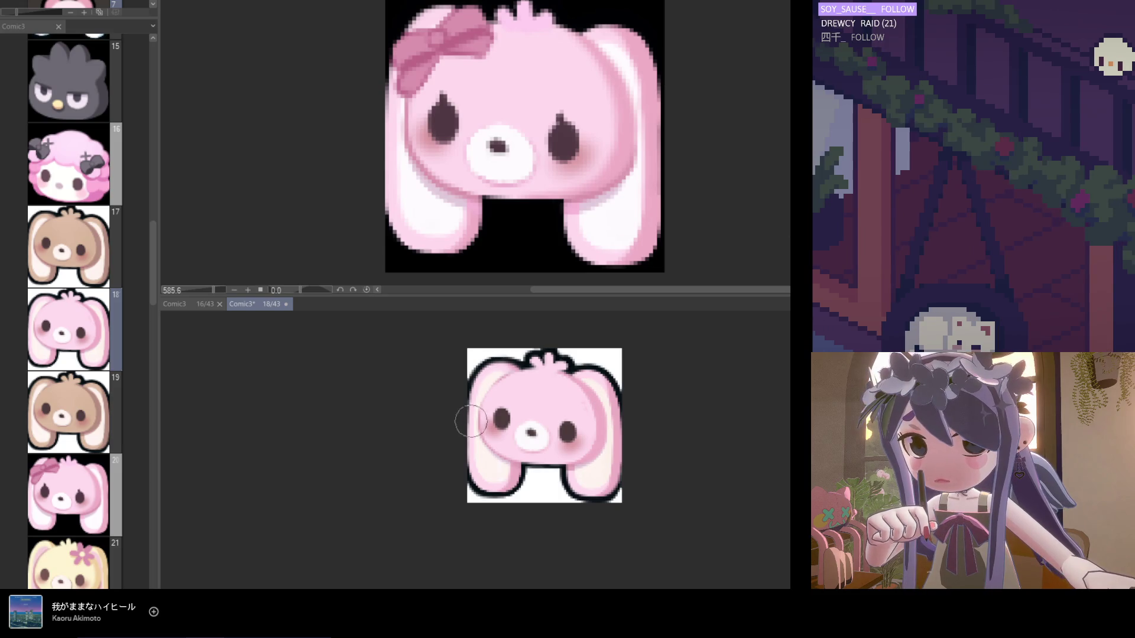
# Reshape both of the page 18 bunny's eyes into teardrops by painting pointed tops.
pyautogui.scroll(1, 493, 387)
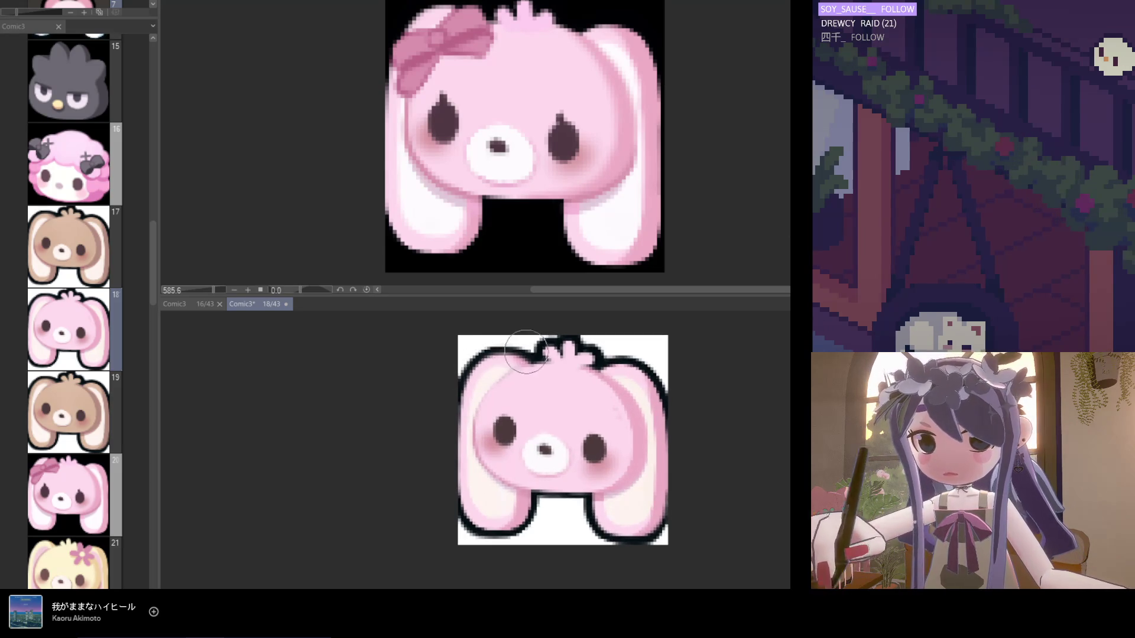
pyautogui.scroll(1, 520, 361)
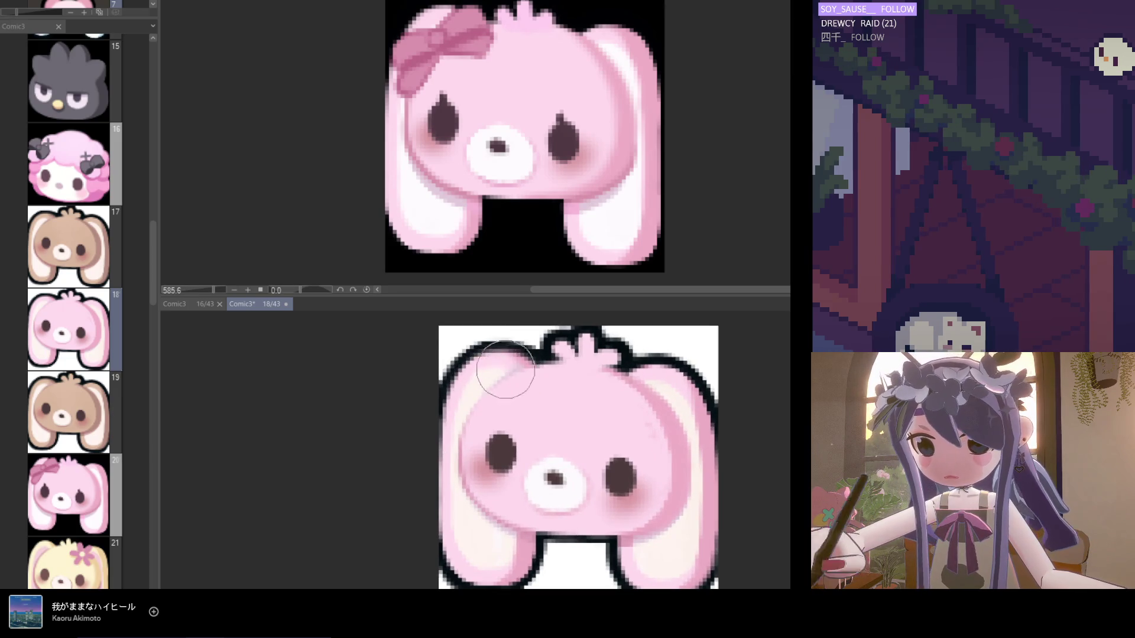
pyautogui.scroll(-1, 497, 393)
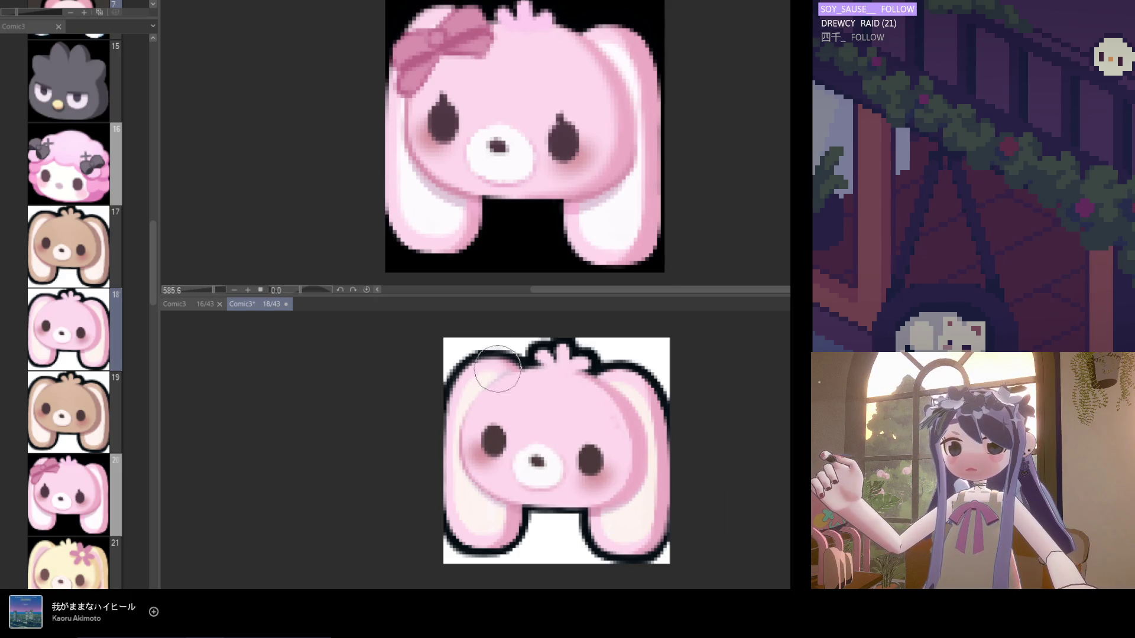
pyautogui.scroll(-4, 479, 374)
pyautogui.scroll(1, 747, 451)
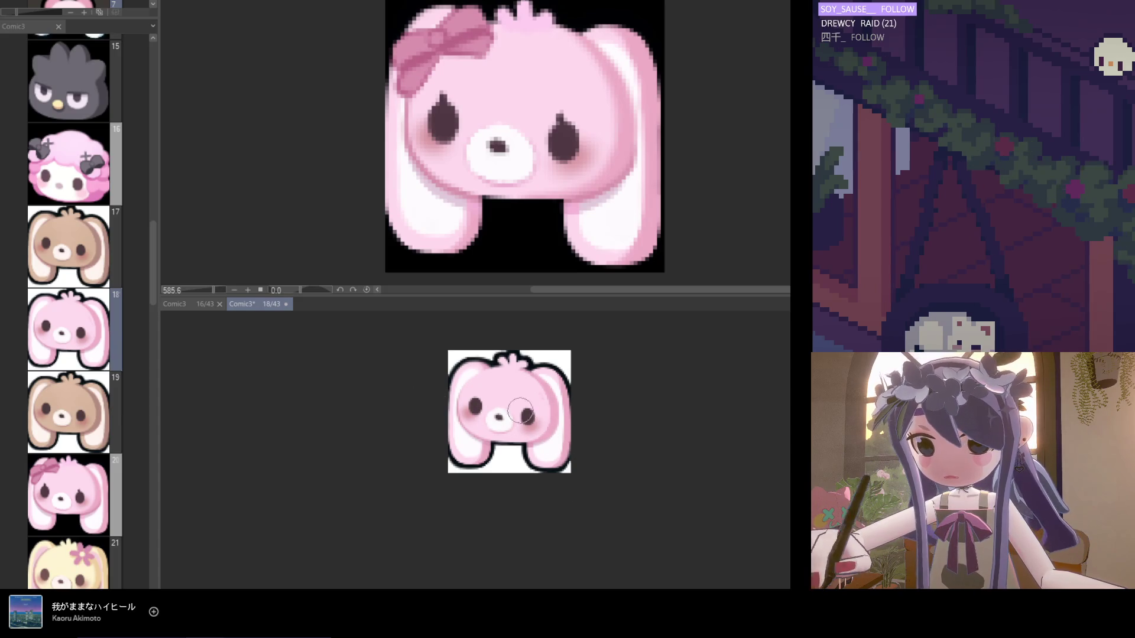
pyautogui.scroll(1, 551, 415)
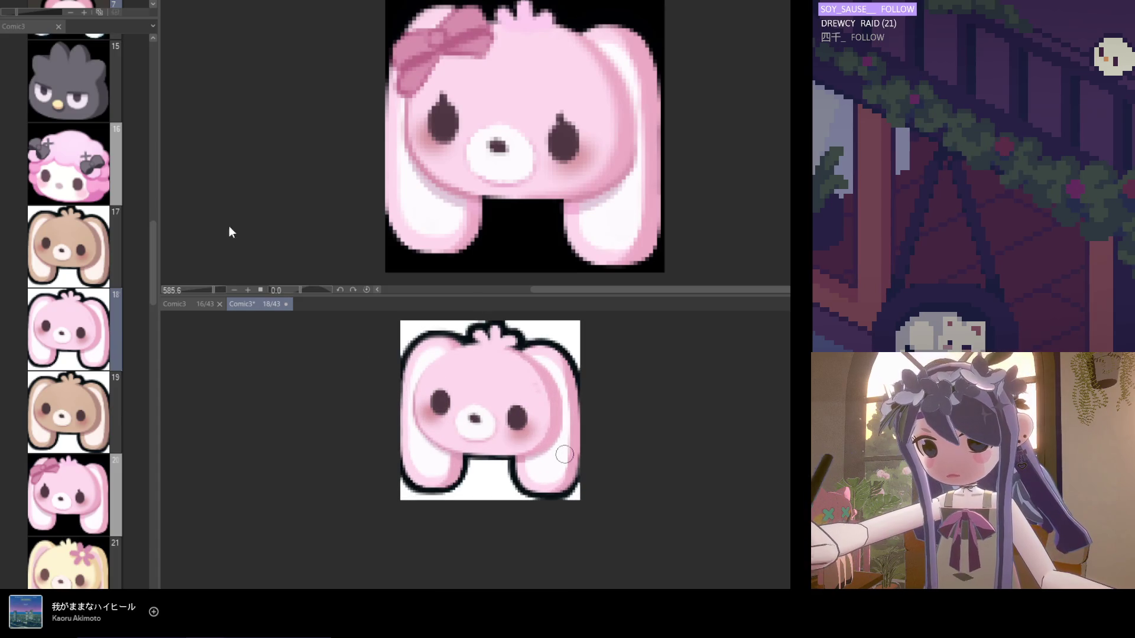
pyautogui.scroll(2, 419, 407)
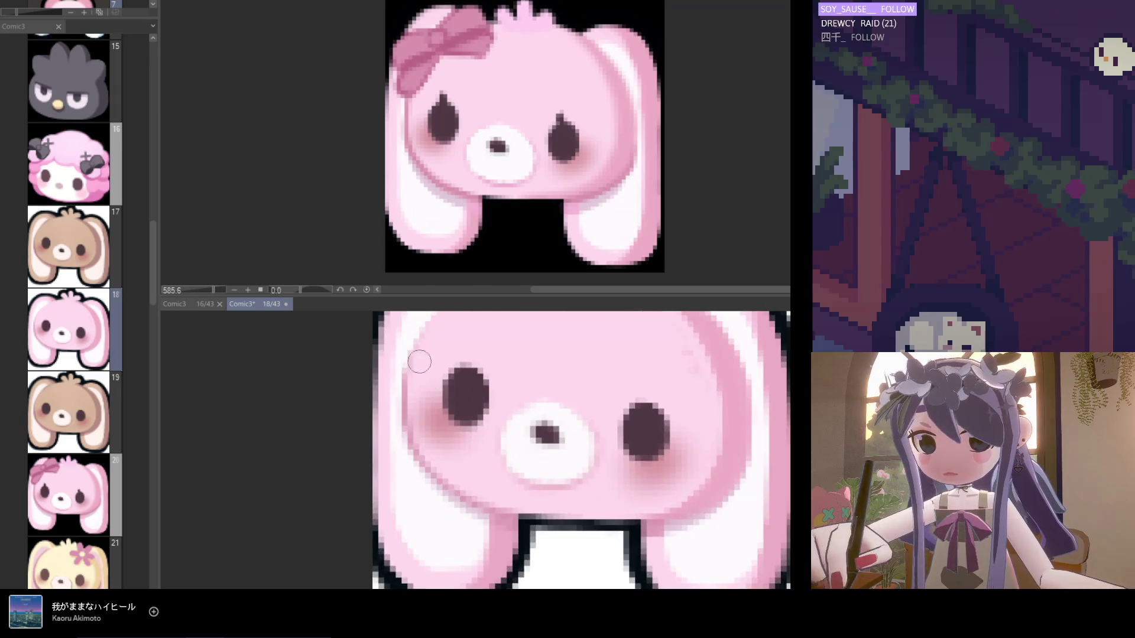
pyautogui.moveTo(470, 357); pyautogui.dragTo(445, 387)
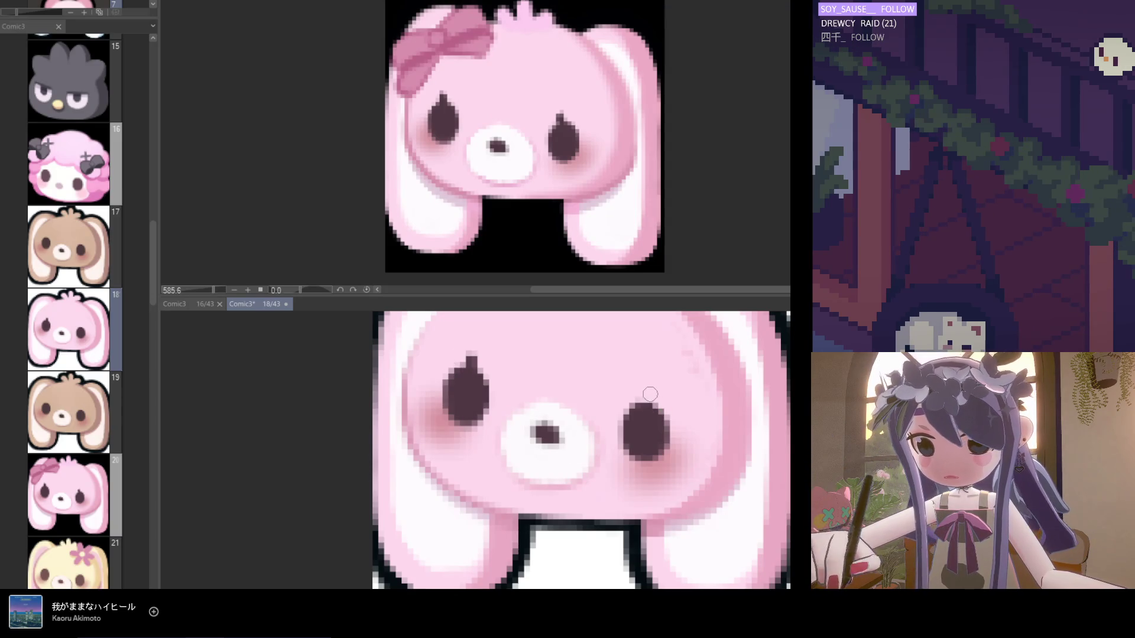
pyautogui.moveTo(646, 395); pyautogui.dragTo(641, 398)
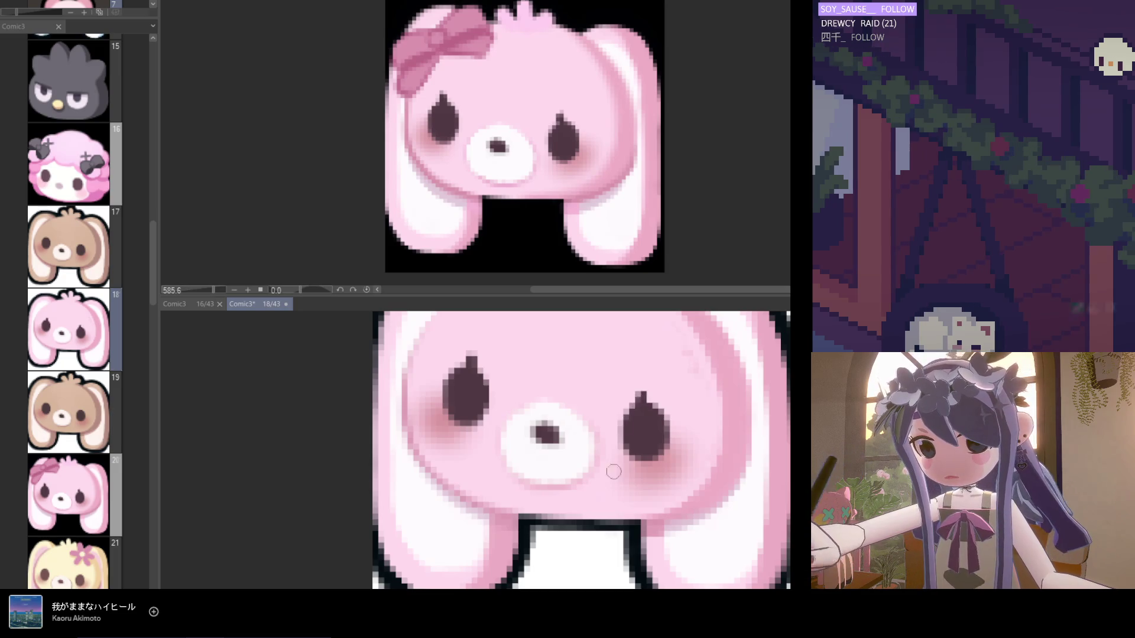
pyautogui.scroll(-4, 615, 454)
pyautogui.scroll(4, 616, 446)
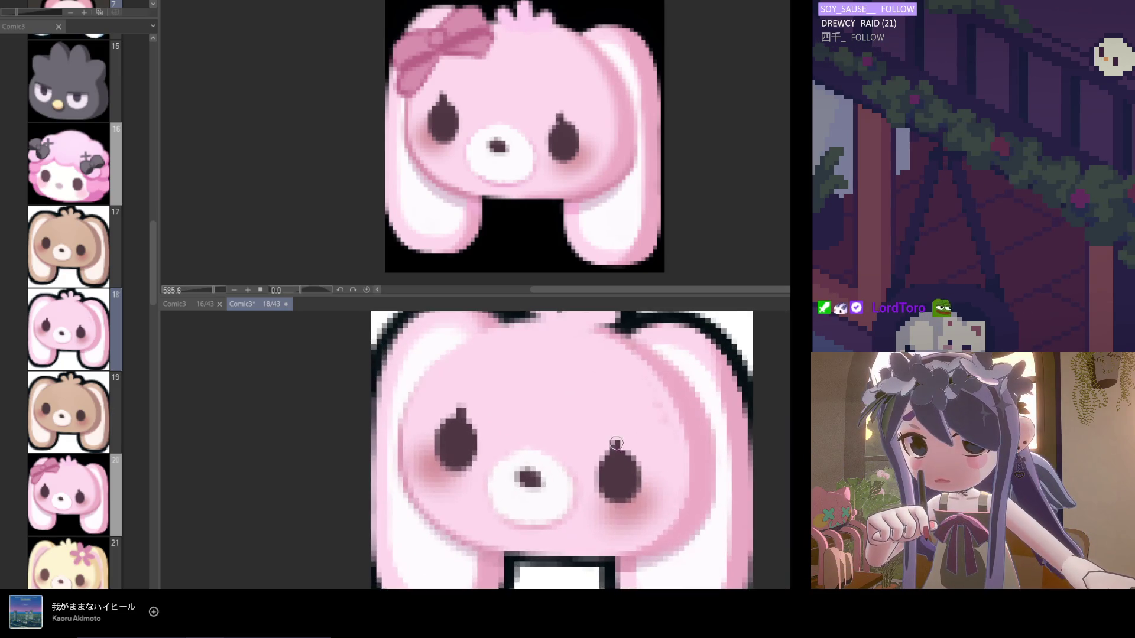
pyautogui.scroll(-4, 614, 448)
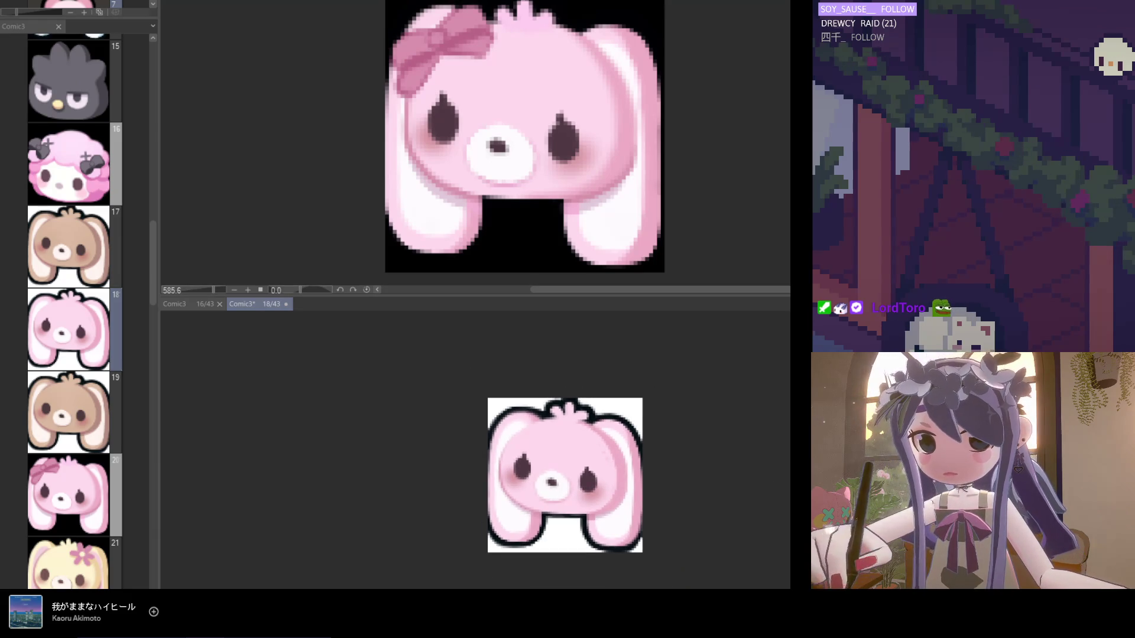
# Flip between the brown and pink versions of the page 18 bunny with undo and redo.
pyautogui.hotkey('ctrl', 'z')
pyautogui.hotkey('ctrl', 'y')
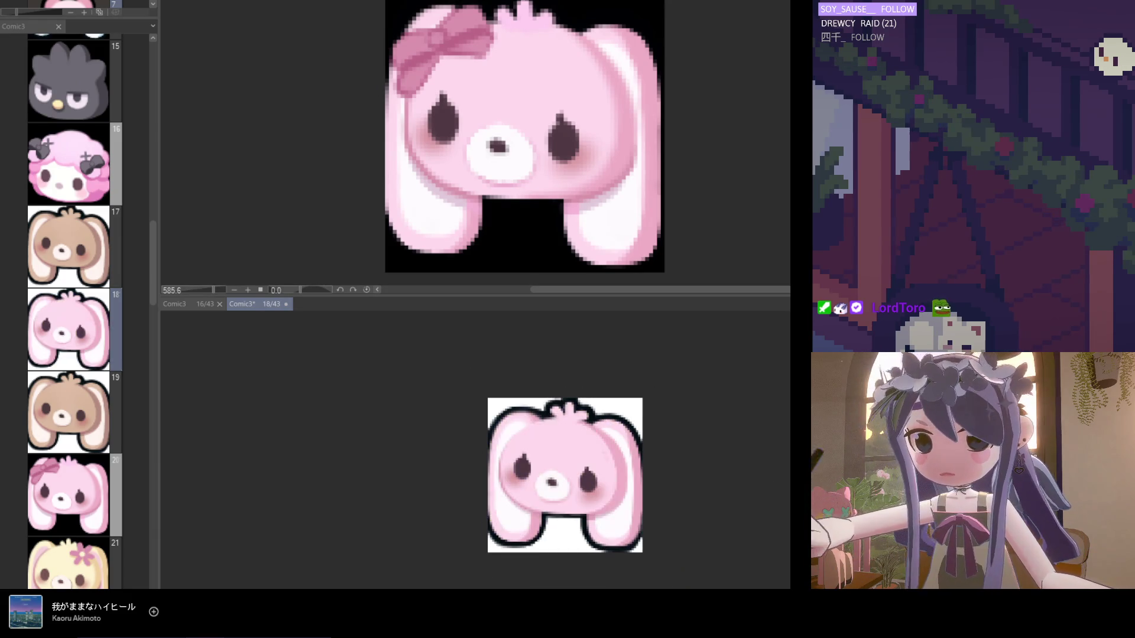
pyautogui.hotkey('ctrl', 'z')
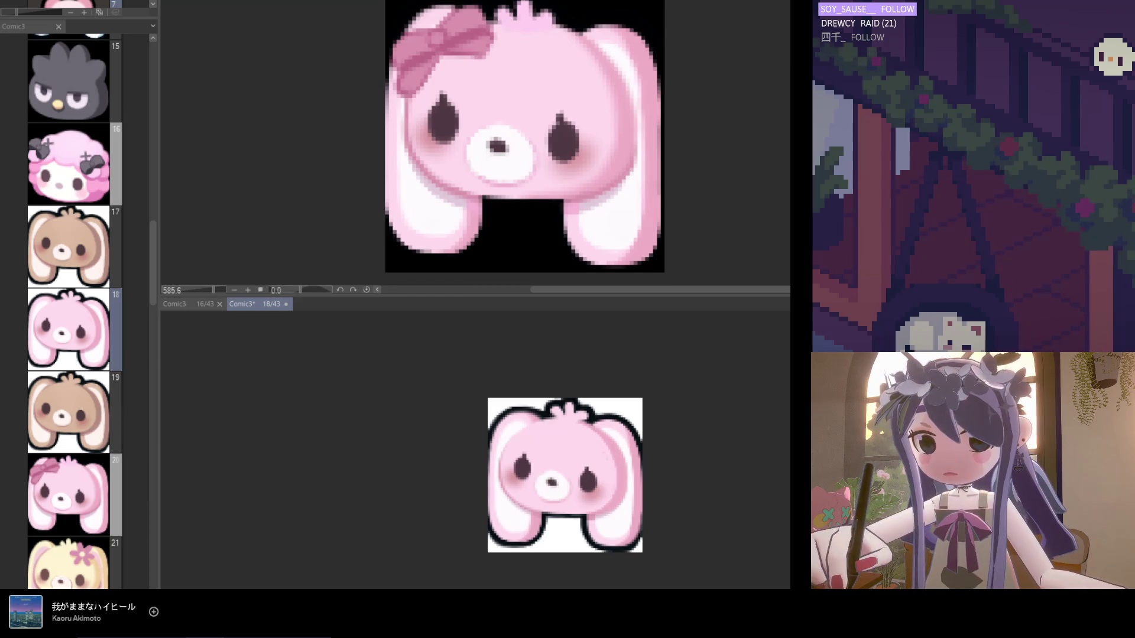
pyautogui.hotkey('ctrl', 'z')
pyautogui.hotkey('ctrl', 'y')
pyautogui.hotkey('ctrl', 'z')
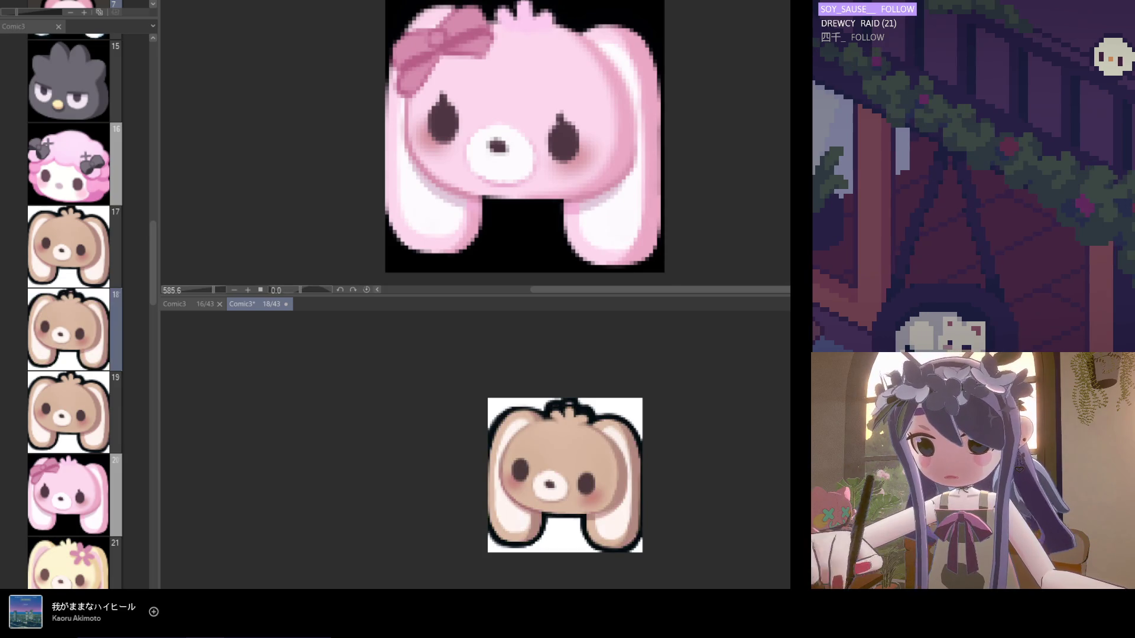
pyautogui.hotkey('ctrl', 'y')
pyautogui.hotkey('ctrl', 'z')
pyautogui.hotkey('ctrl', 'y')
pyautogui.scroll(-3, 648, 421)
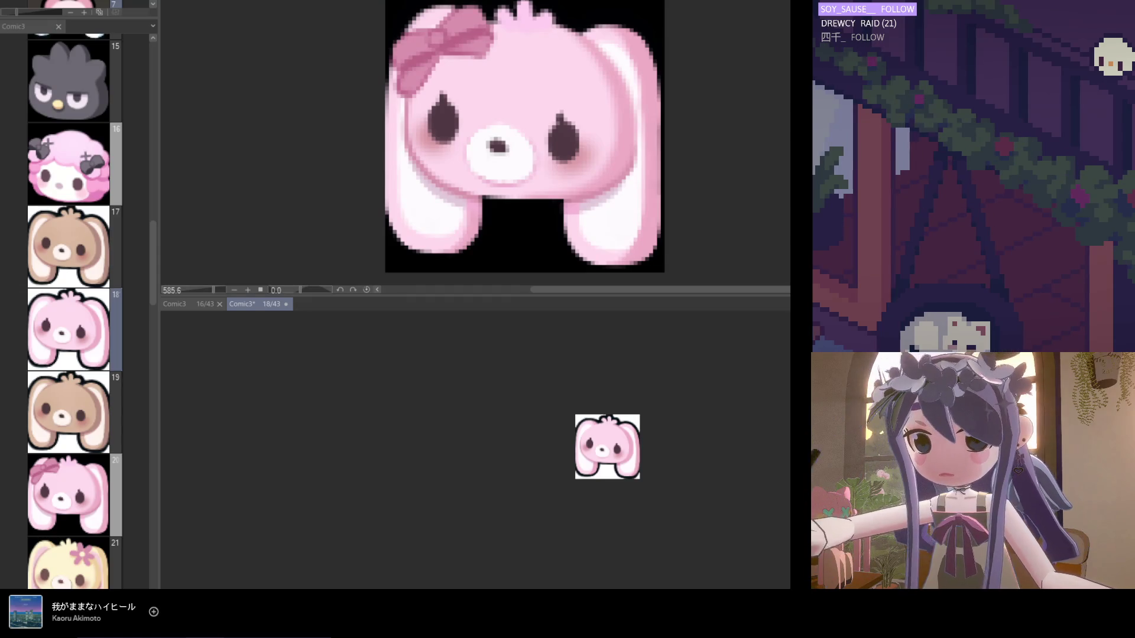
# Compare once more, settle on the pink bunny, and save the file.
pyautogui.hotkey('ctrl', 'z')
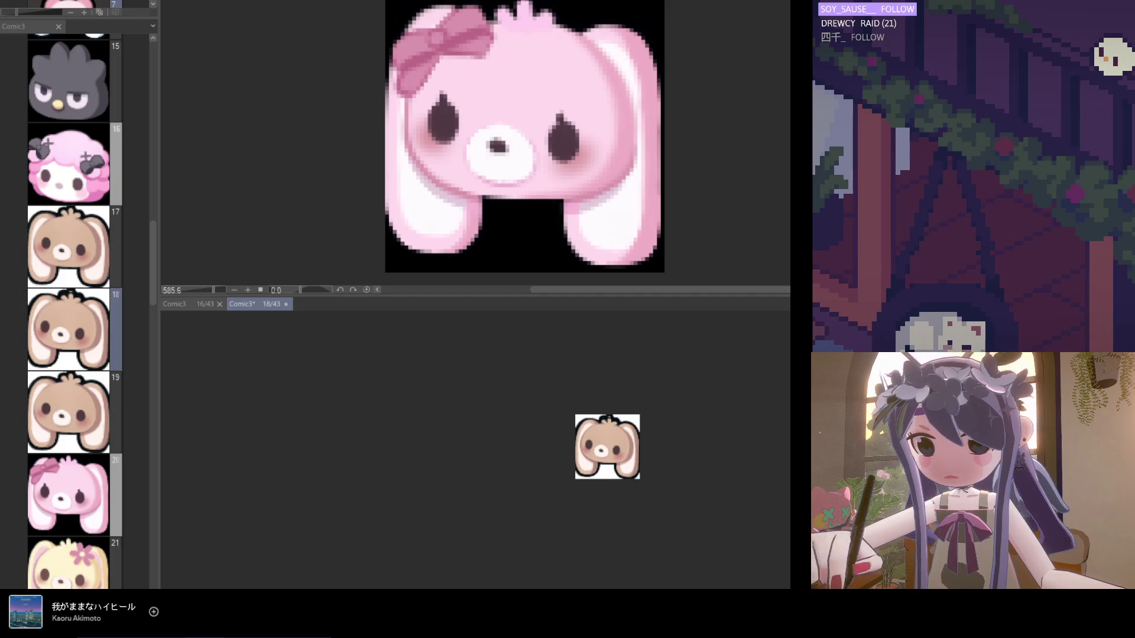
pyautogui.hotkey('ctrl', 'y')
pyautogui.hotkey('ctrl', 'z')
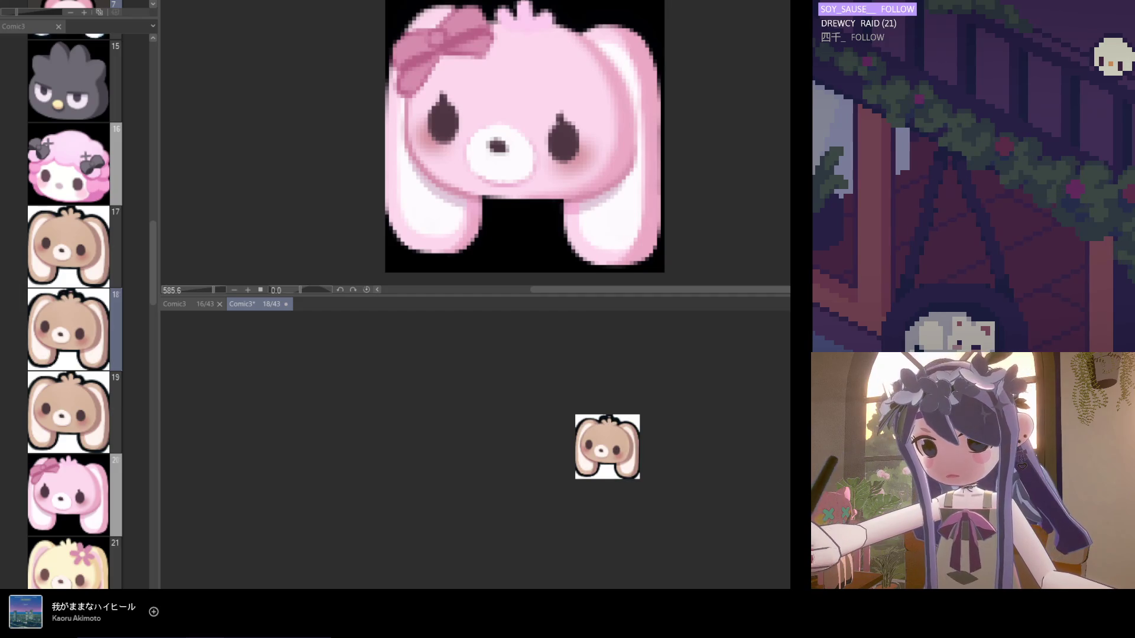
pyautogui.hotkey('ctrl', 'y')
pyautogui.hotkey('ctrl', 'z')
pyautogui.hotkey('ctrl', 'y')
pyautogui.scroll(4, 633, 444)
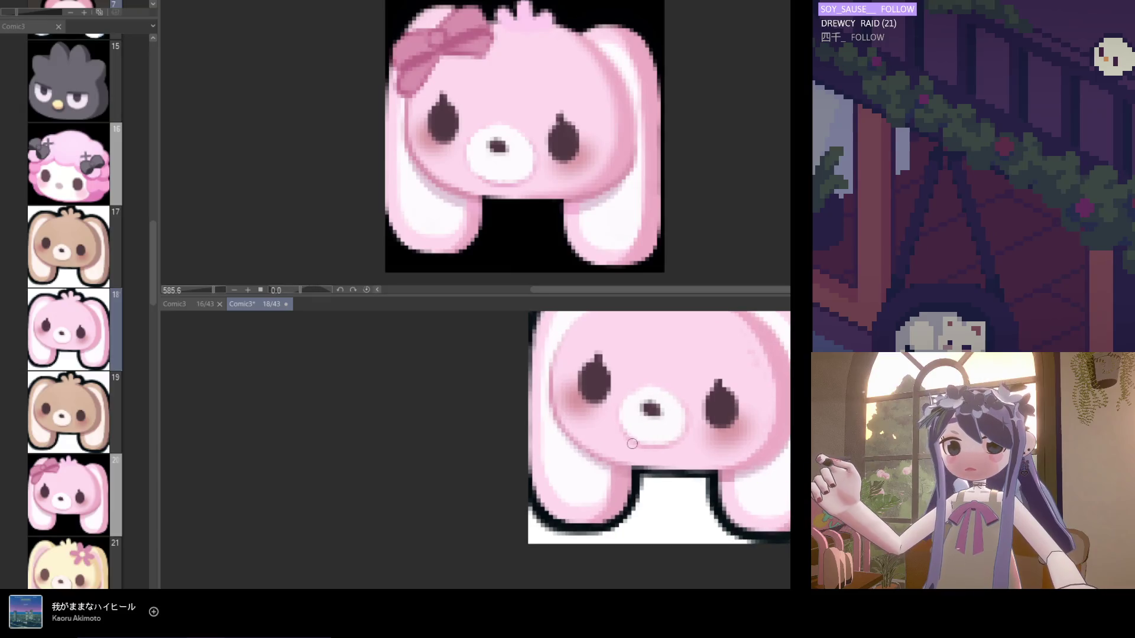
pyautogui.scroll(-5, 671, 452)
pyautogui.hotkey('ctrl', 's')
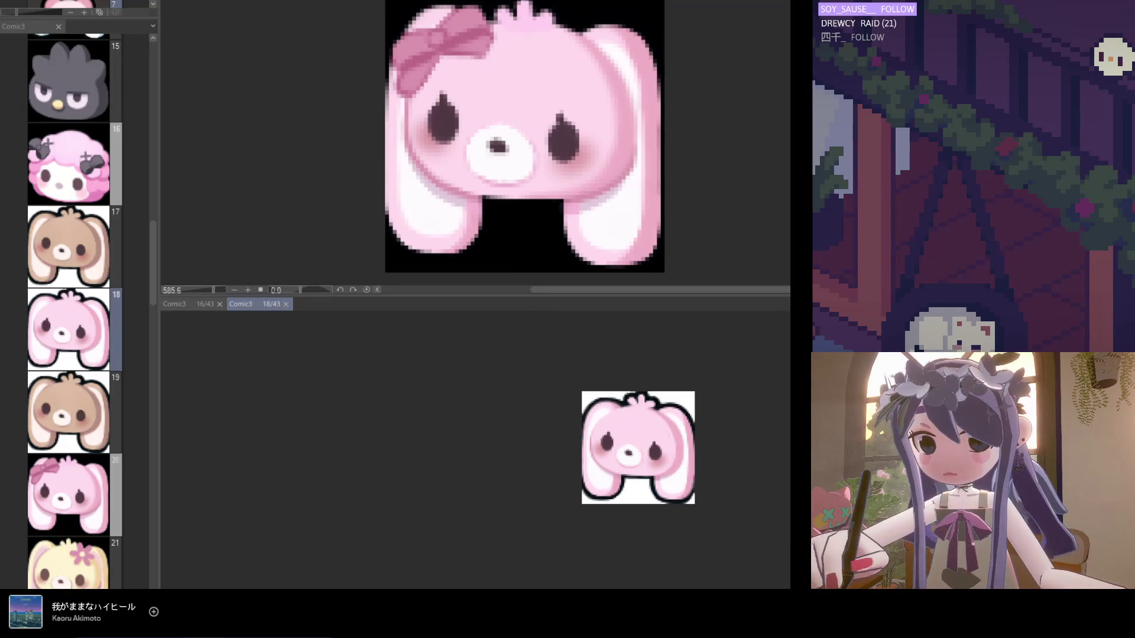
pyautogui.hotkey('ctrl', 'Tab')
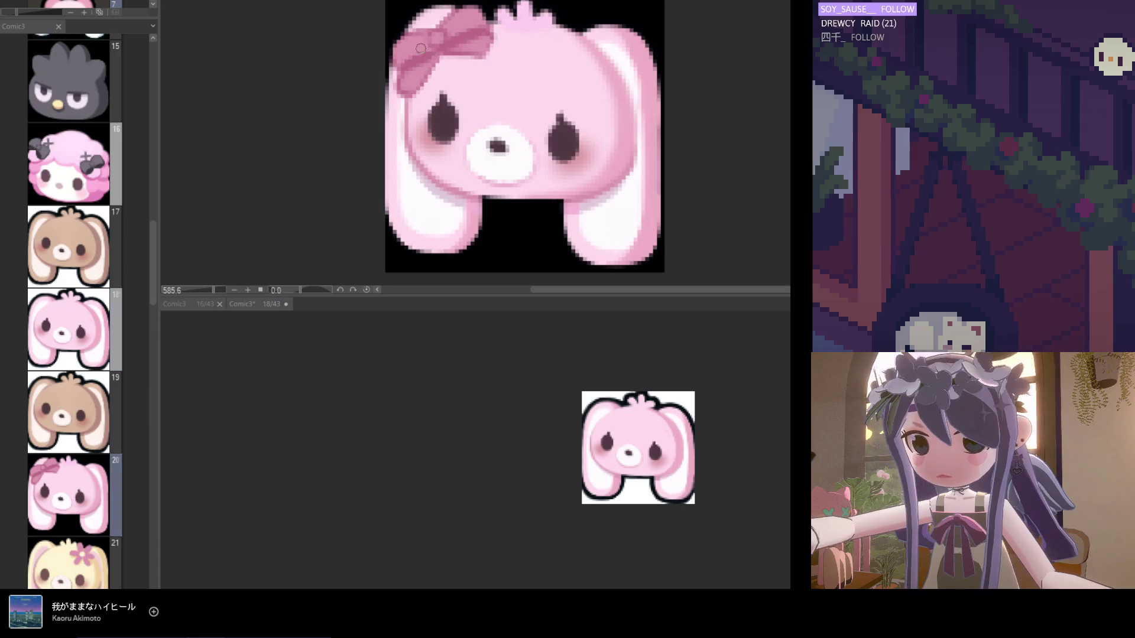
# Start painting a pink bow on the page 18 bunny's left ear.
pyautogui.scroll(2, 644, 437)
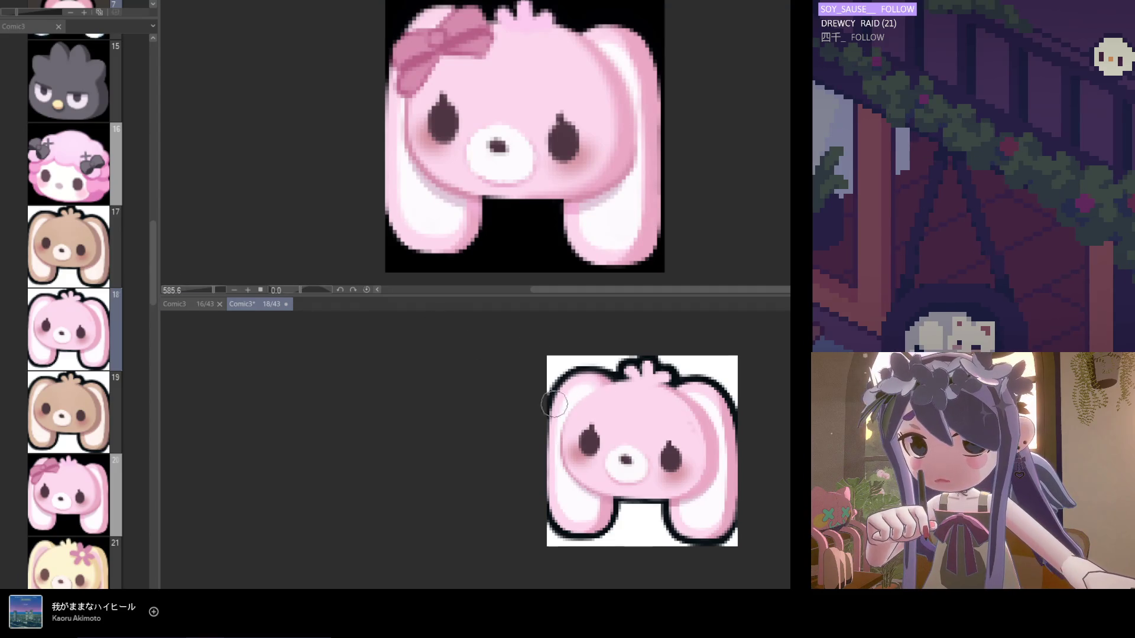
pyautogui.moveTo(580, 396)
pyautogui.mouseDown()
pyautogui.moveTo(570, 401)
pyautogui.moveTo(624, 377)
pyautogui.mouseUp()
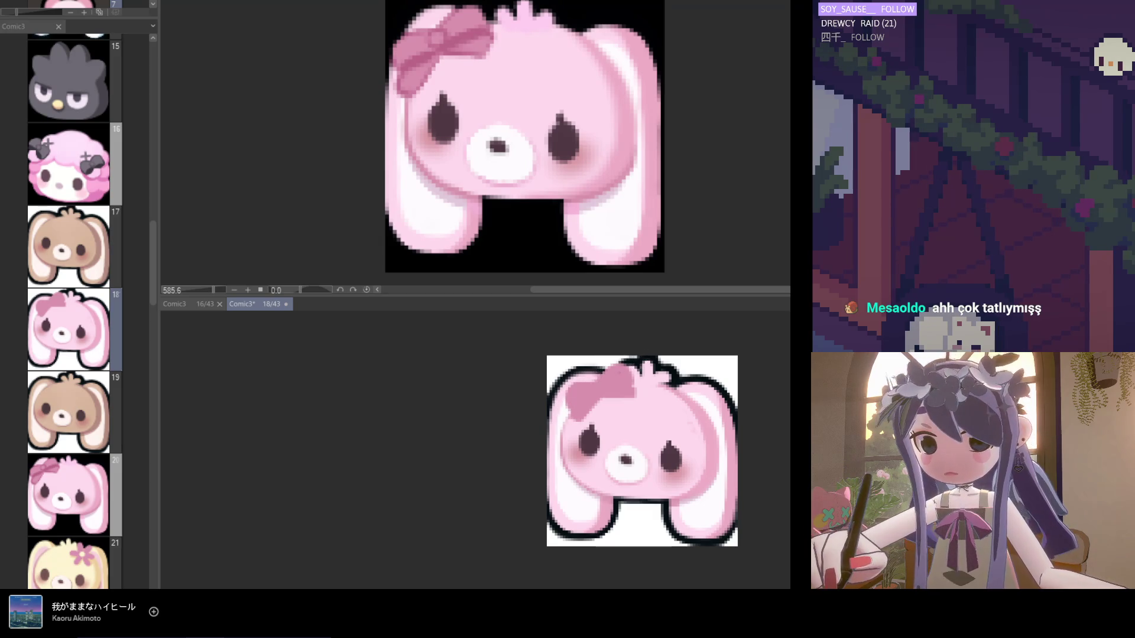
# Sample the reference bow's pink, undo the rough stroke, and shade the bow's left lobe darker.
pyautogui.click(422, 66)
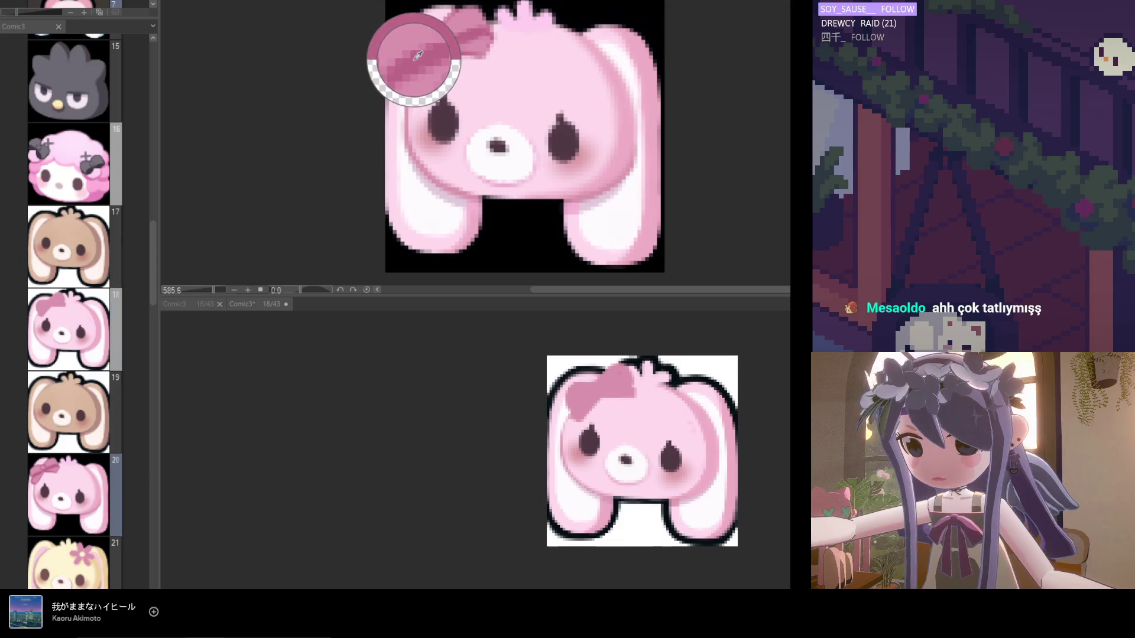
pyautogui.click(595, 387)
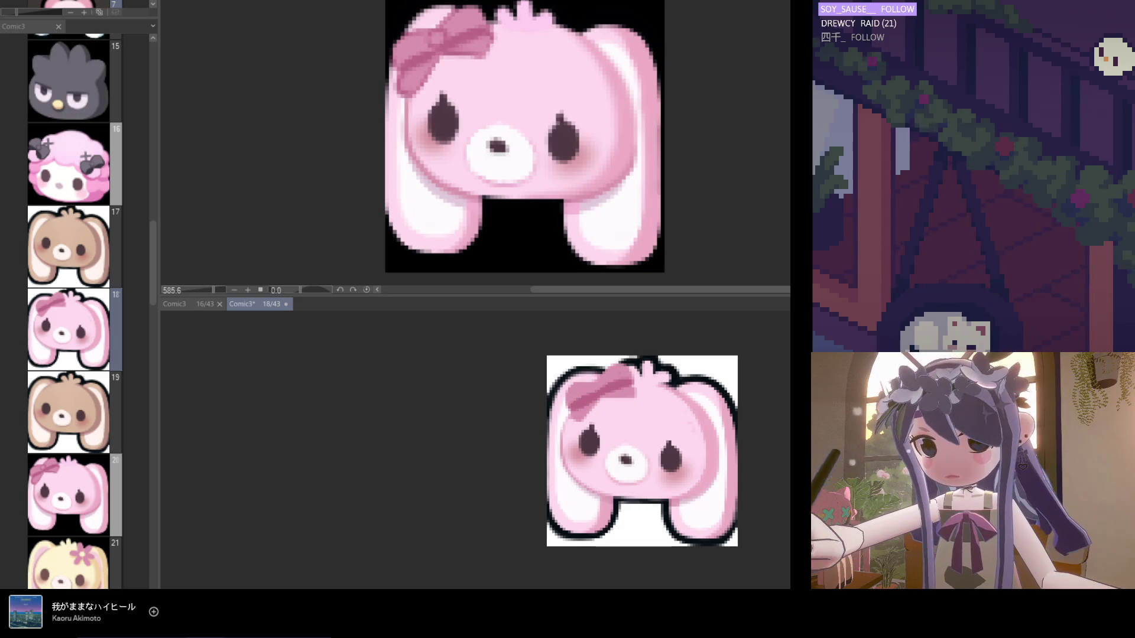
pyautogui.hotkey('ctrl', 'z')
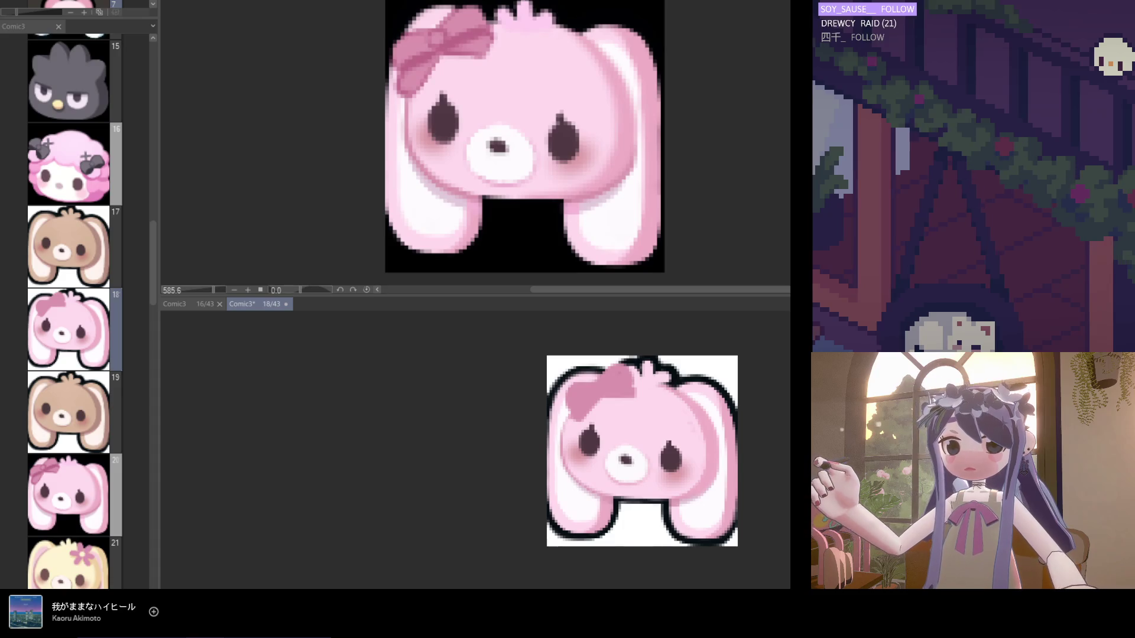
pyautogui.moveTo(589, 400)
pyautogui.mouseDown()
pyautogui.moveTo(576, 409)
pyautogui.moveTo(599, 400)
pyautogui.moveTo(568, 414)
pyautogui.mouseUp()
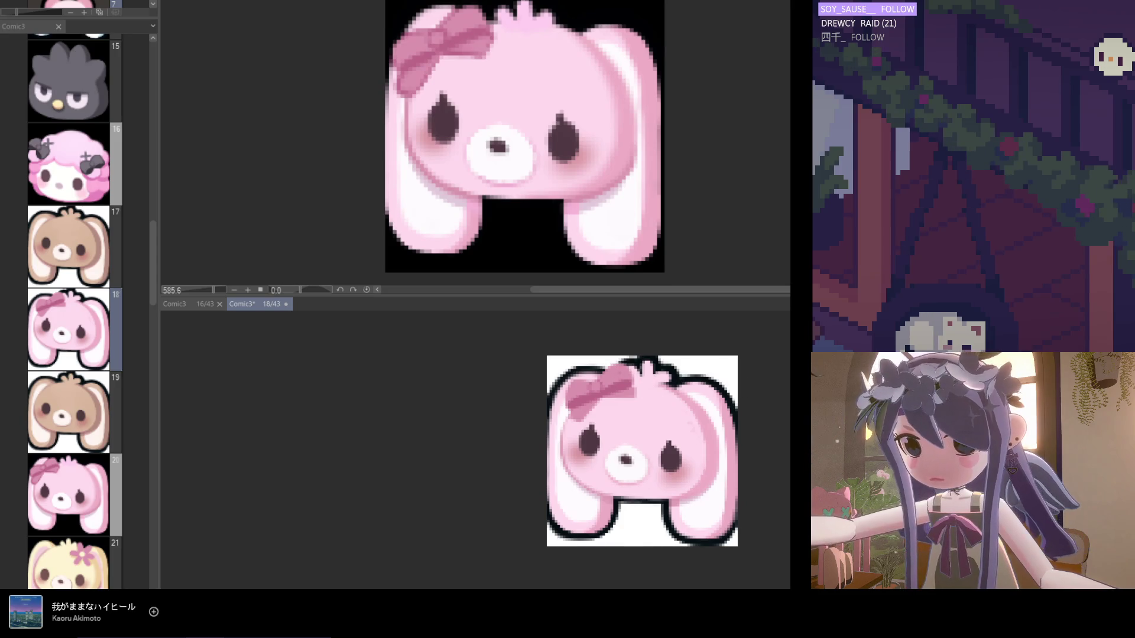
pyautogui.keyDown('alt'); pyautogui.click(621, 383); pyautogui.keyUp('alt')
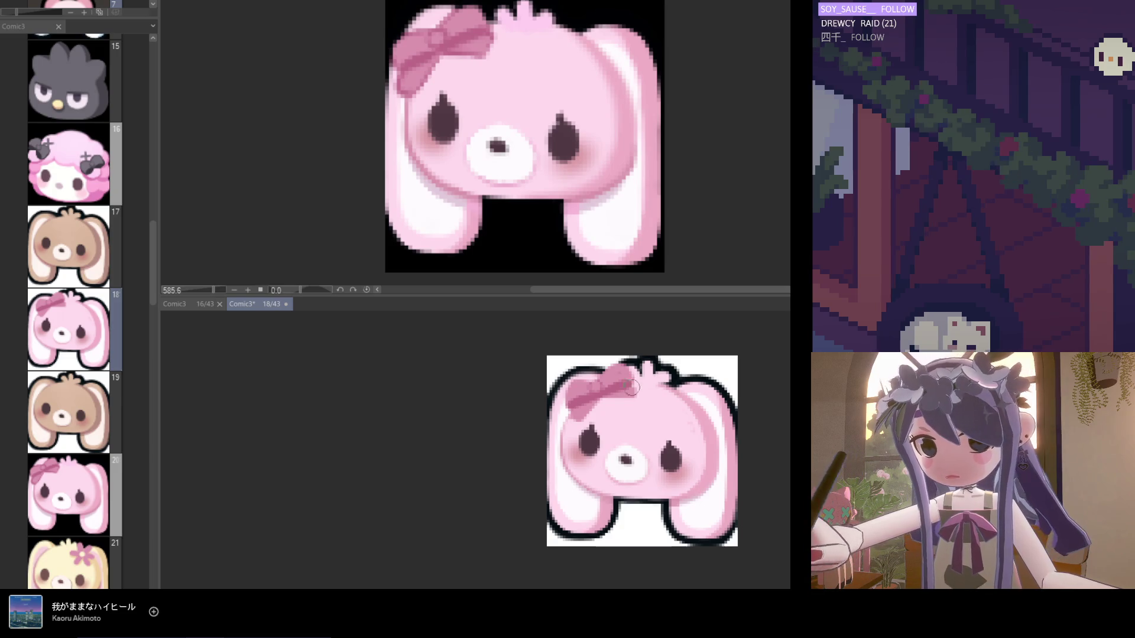
pyautogui.keyDown('alt'); pyautogui.click(621, 383); pyautogui.keyUp('alt')
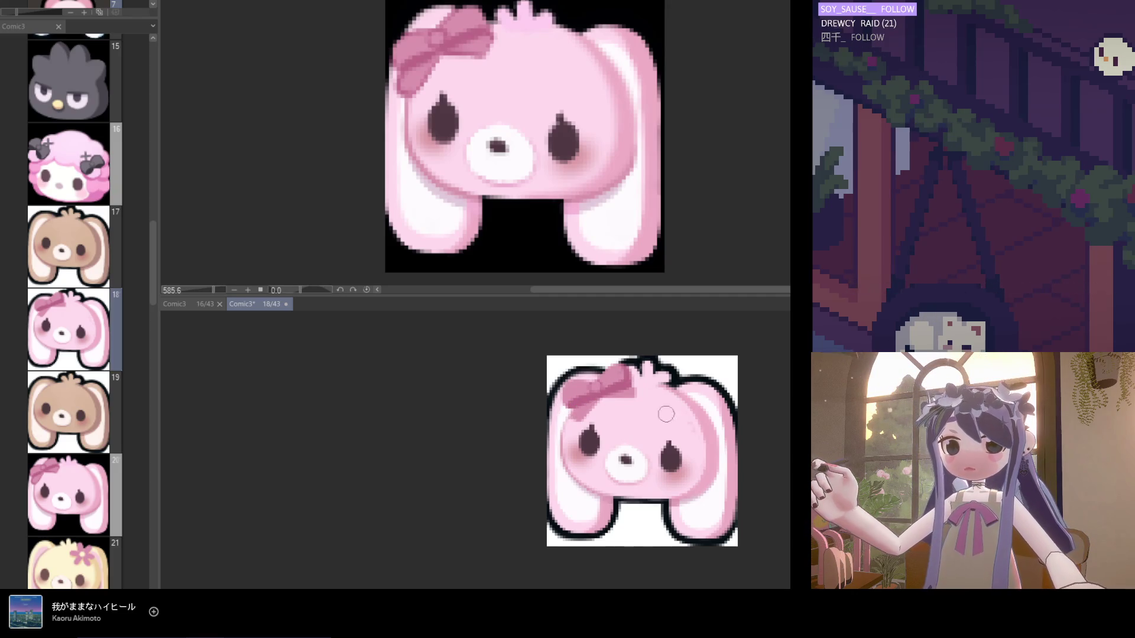
# Save, then shade the bow's lower-left, underside and right end in darker pink.
pyautogui.scroll(-3, 648, 420)
pyautogui.hotkey('ctrl', 's')
pyautogui.scroll(-1, 650, 449)
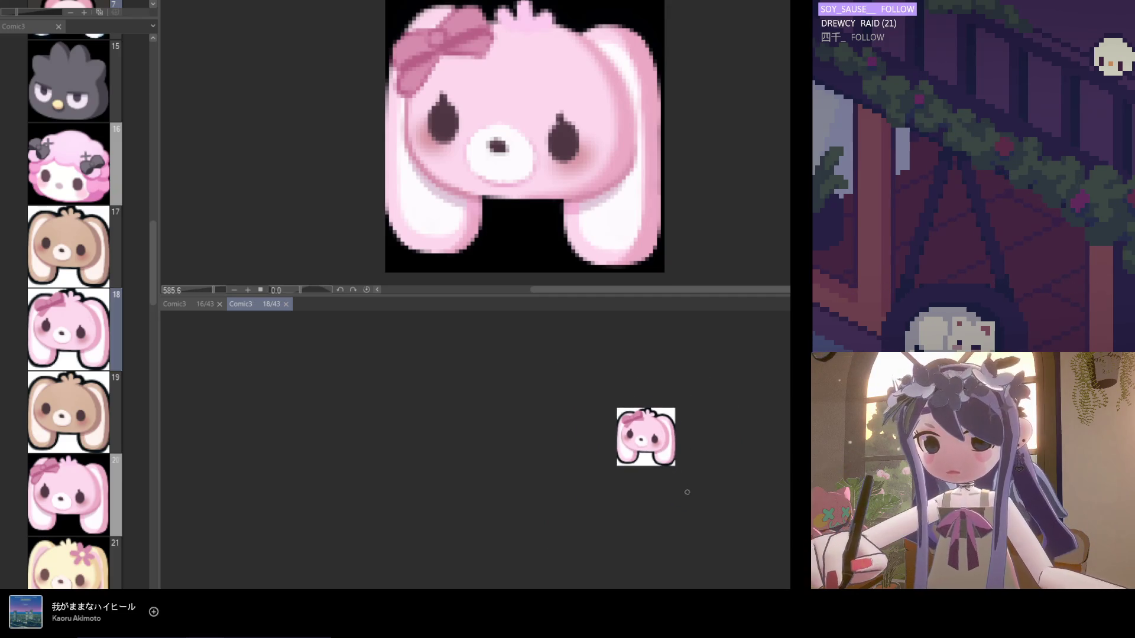
pyautogui.scroll(1, 653, 443)
pyautogui.scroll(1, 653, 444)
pyautogui.scroll(3, 644, 431)
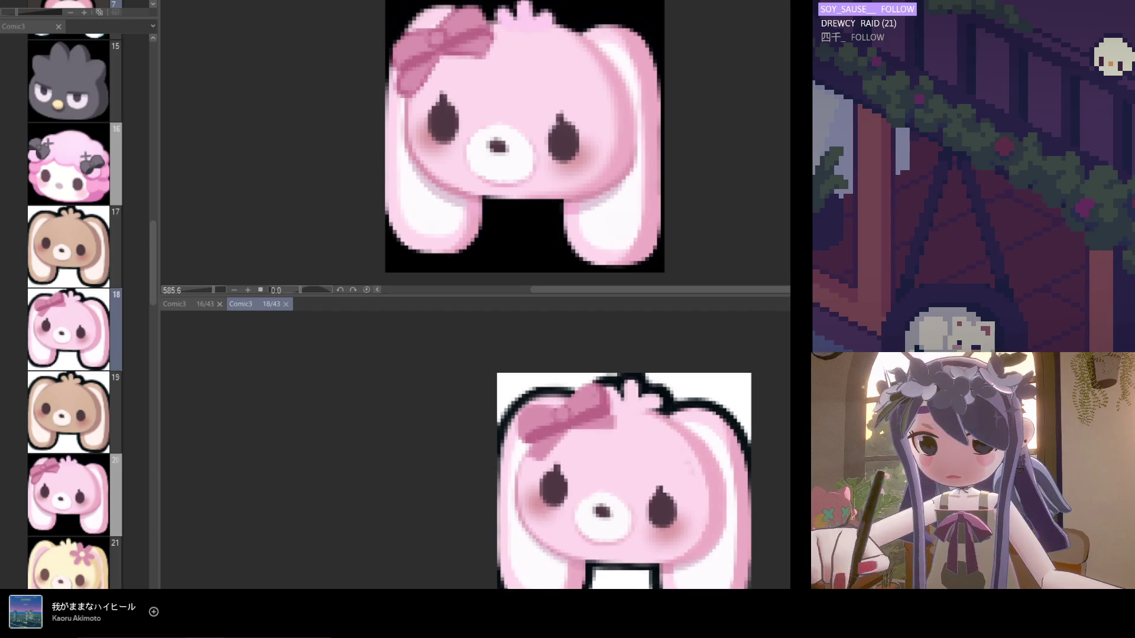
pyautogui.scroll(1, 491, 413)
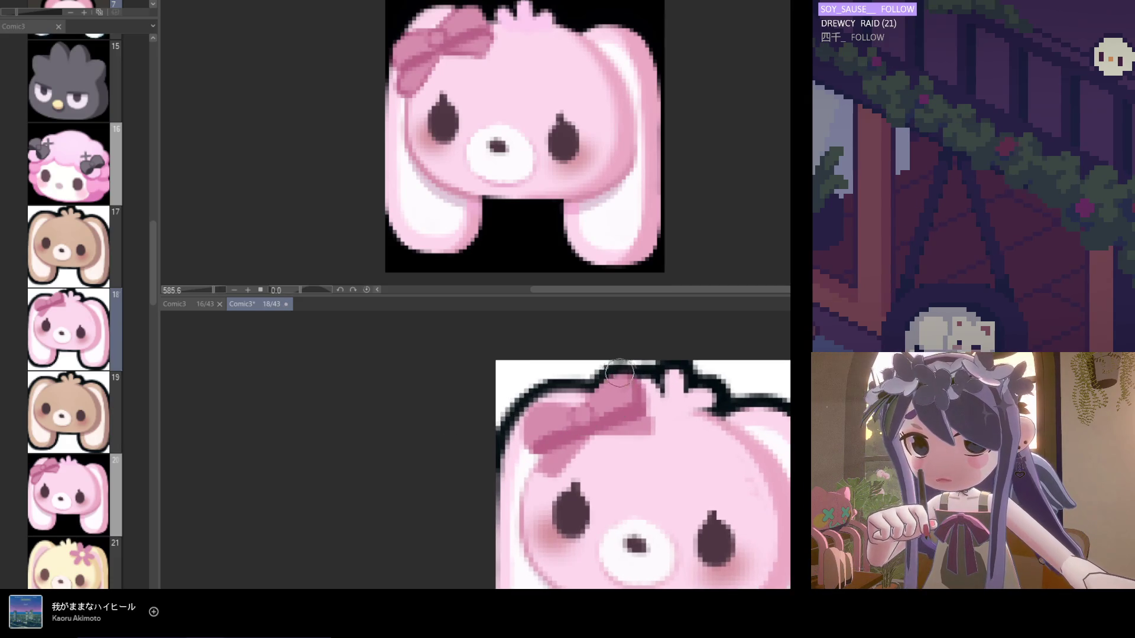
pyautogui.scroll(-1, 629, 431)
pyautogui.scroll(1, 636, 451)
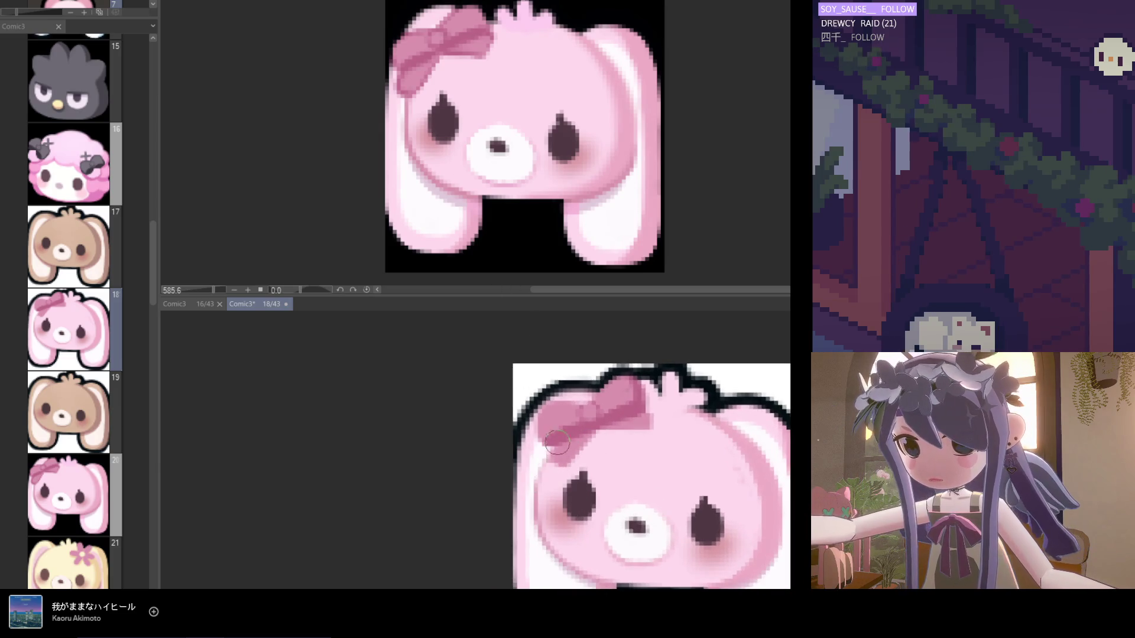
pyautogui.scroll(1, 544, 419)
pyautogui.moveTo(545, 419)
pyautogui.mouseDown()
pyautogui.moveTo(538, 434)
pyautogui.moveTo(563, 442)
pyautogui.mouseUp()
pyautogui.moveTo(559, 464)
pyautogui.mouseDown()
pyautogui.moveTo(612, 428)
pyautogui.moveTo(658, 423)
pyautogui.moveTo(621, 428)
pyautogui.moveTo(659, 444)
pyautogui.moveTo(614, 433)
pyautogui.moveTo(576, 444)
pyautogui.mouseUp()
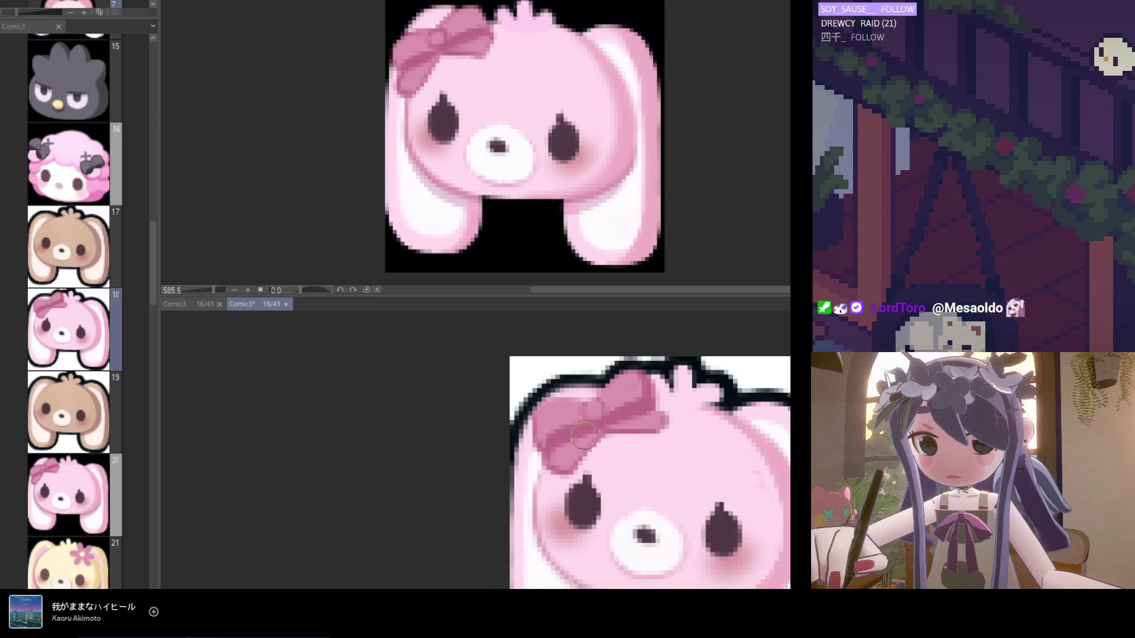
pyautogui.moveTo(644, 421); pyautogui.dragTo(659, 417)
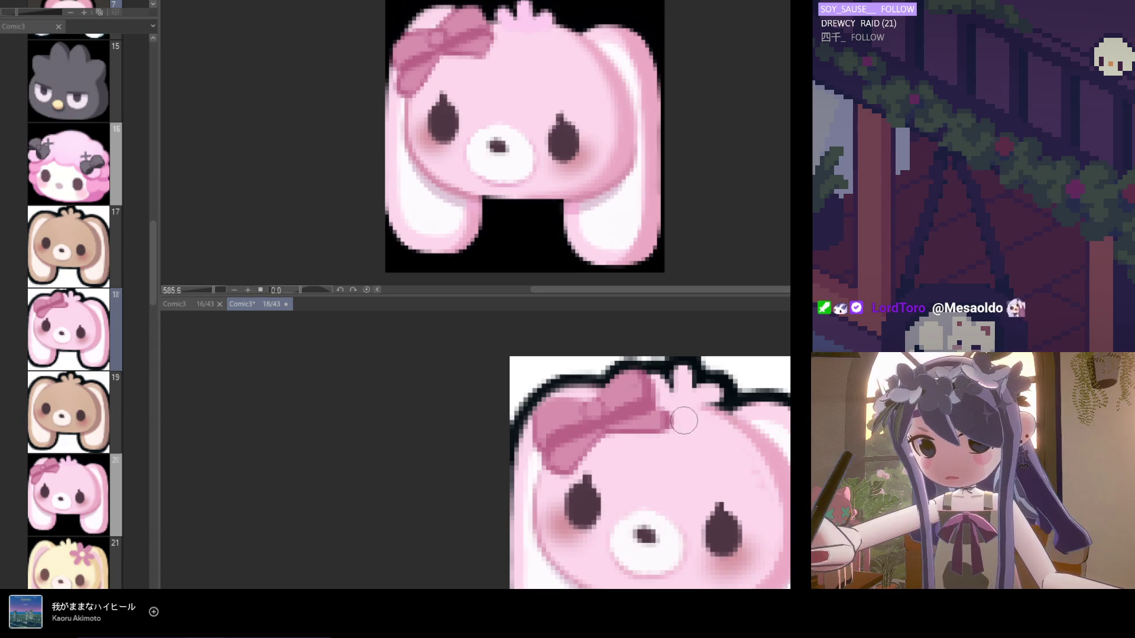
pyautogui.moveTo(648, 414)
pyautogui.mouseDown()
pyautogui.moveTo(666, 418)
pyautogui.moveTo(673, 394)
pyautogui.moveTo(647, 401)
pyautogui.moveTo(644, 419)
pyautogui.mouseUp()
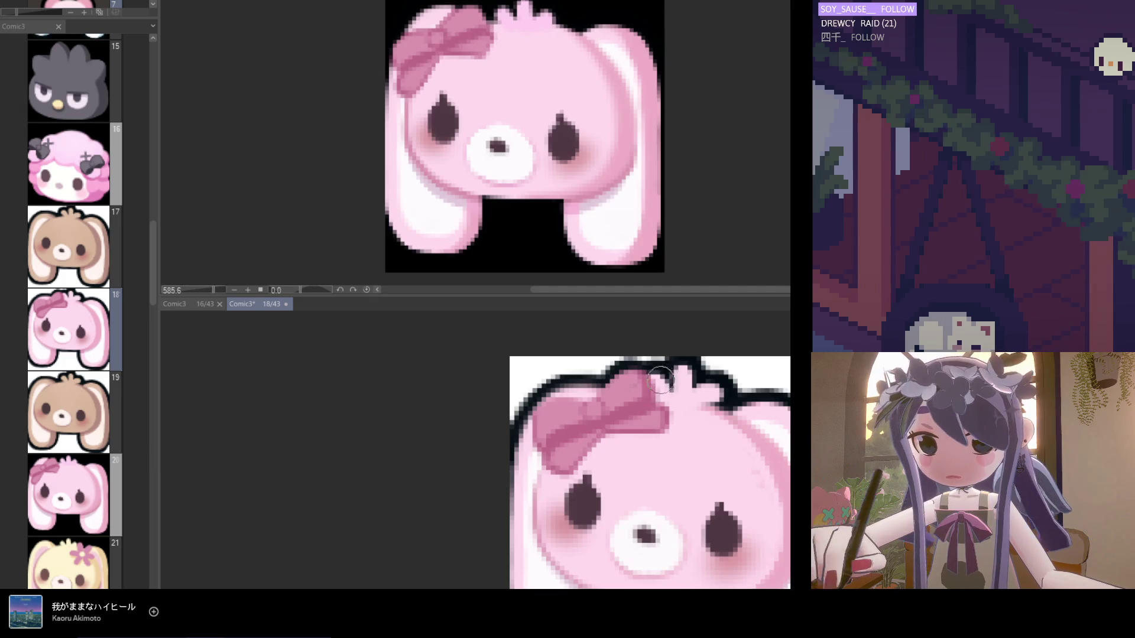
# Alt-sample the bow's pink and repaint the bow to smooth its edges.
pyautogui.keyDown('alt'); pyautogui.click(600, 428); pyautogui.keyUp('alt')
pyautogui.keyDown('alt'); pyautogui.click(612, 429); pyautogui.keyUp('alt')
pyautogui.moveTo(615, 427)
pyautogui.mouseDown()
pyautogui.moveTo(553, 408)
pyautogui.moveTo(588, 408)
pyautogui.moveTo(612, 389)
pyautogui.mouseUp()
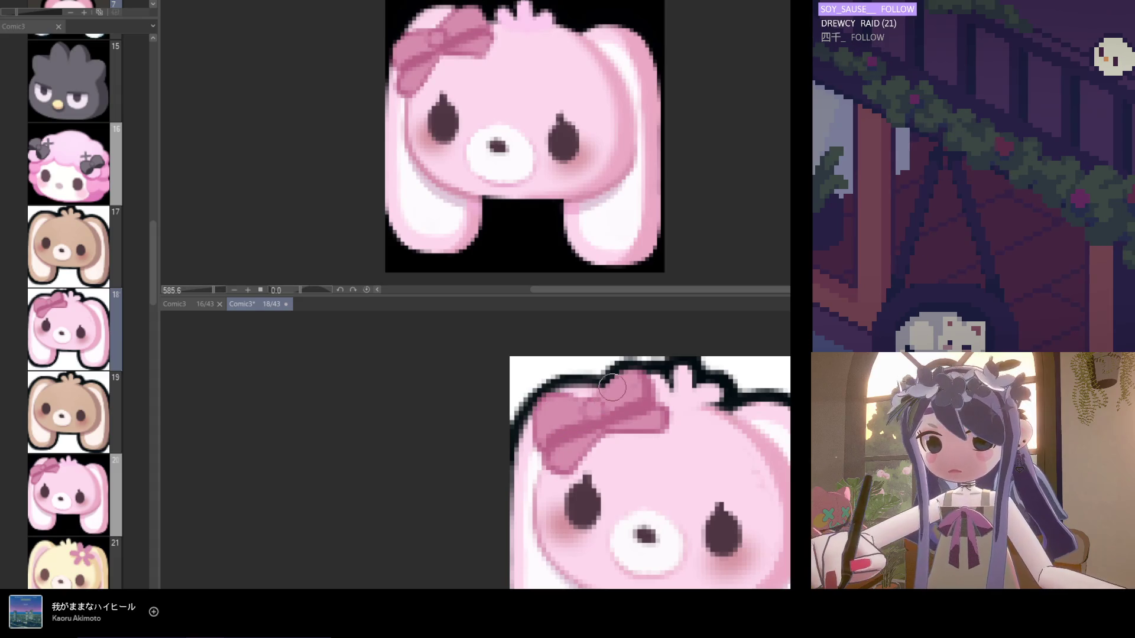
pyautogui.keyDown('alt'); pyautogui.click(615, 360); pyautogui.keyUp('alt')
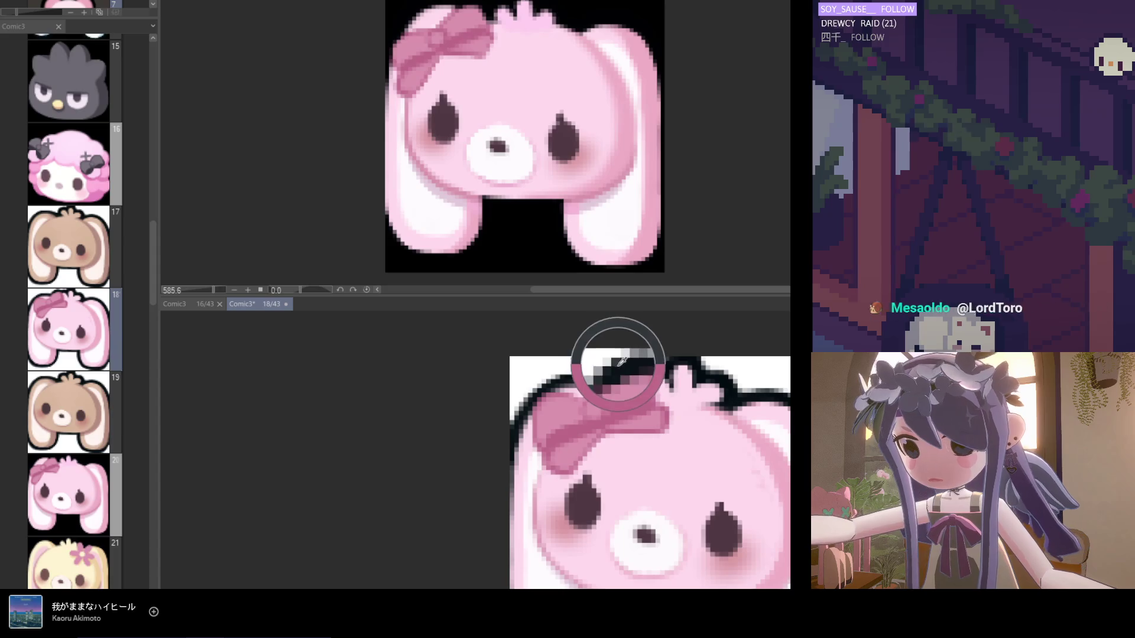
# Undo an accidental paste of the dark shape on the bunny and save the page.
pyautogui.scroll(-1, 607, 375)
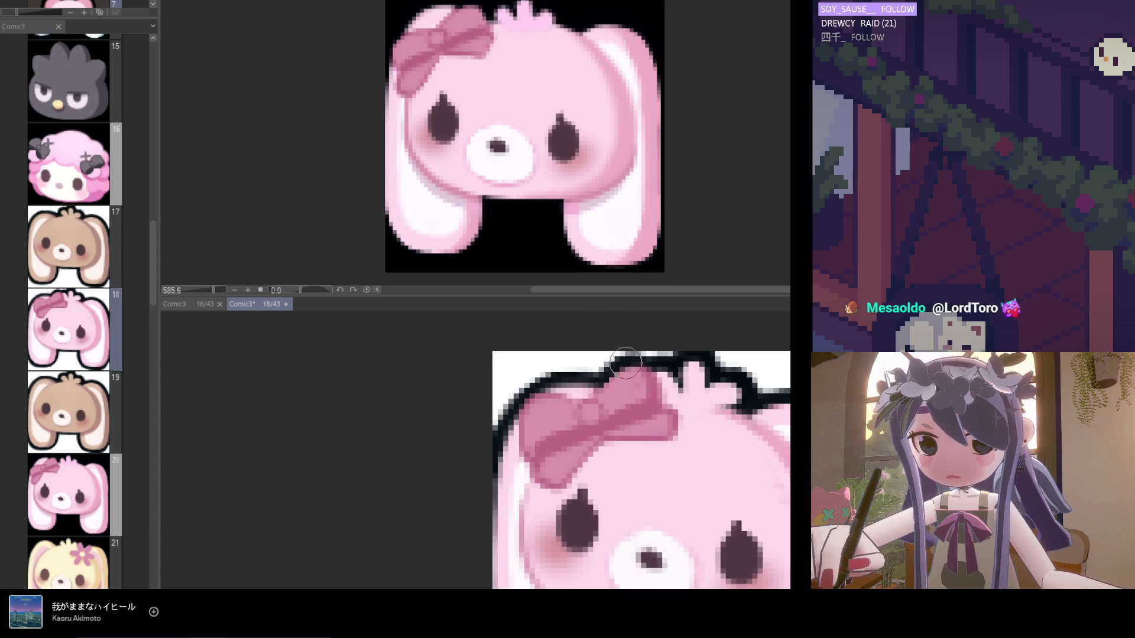
pyautogui.scroll(-2, 626, 357)
pyautogui.scroll(-1, 626, 366)
pyautogui.scroll(-1, 668, 455)
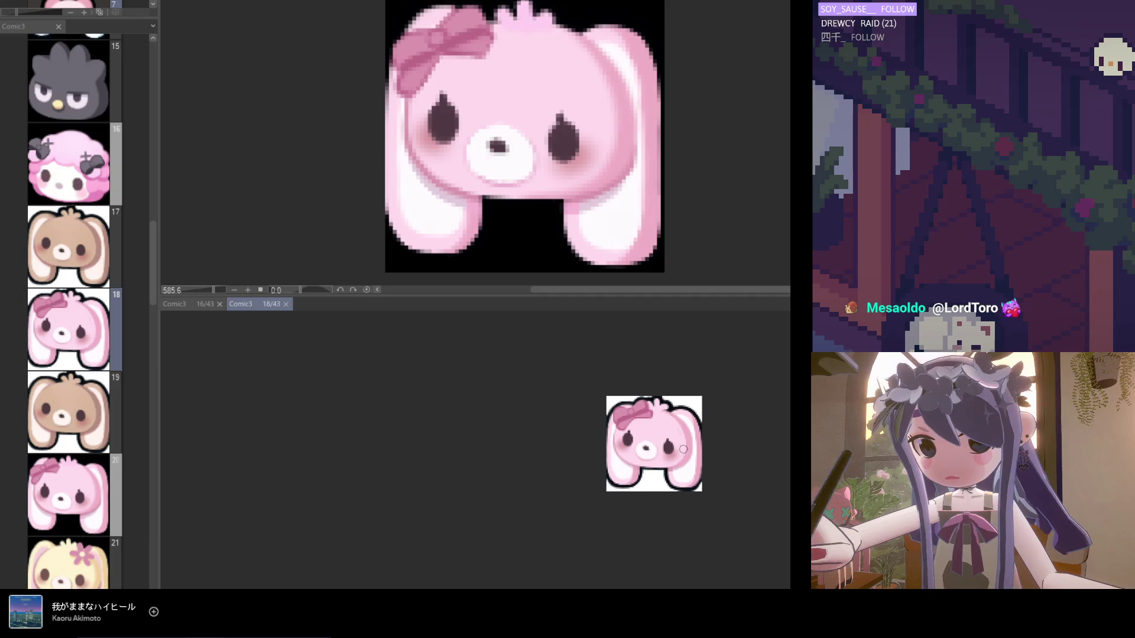
pyautogui.scroll(1, 700, 454)
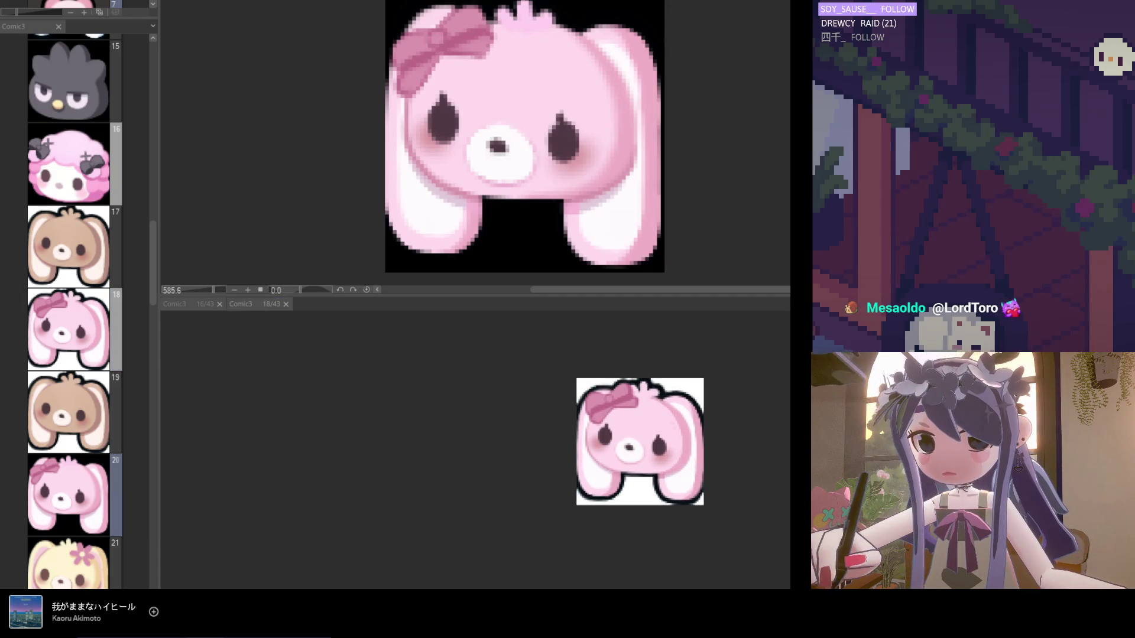
pyautogui.click(663, 456)
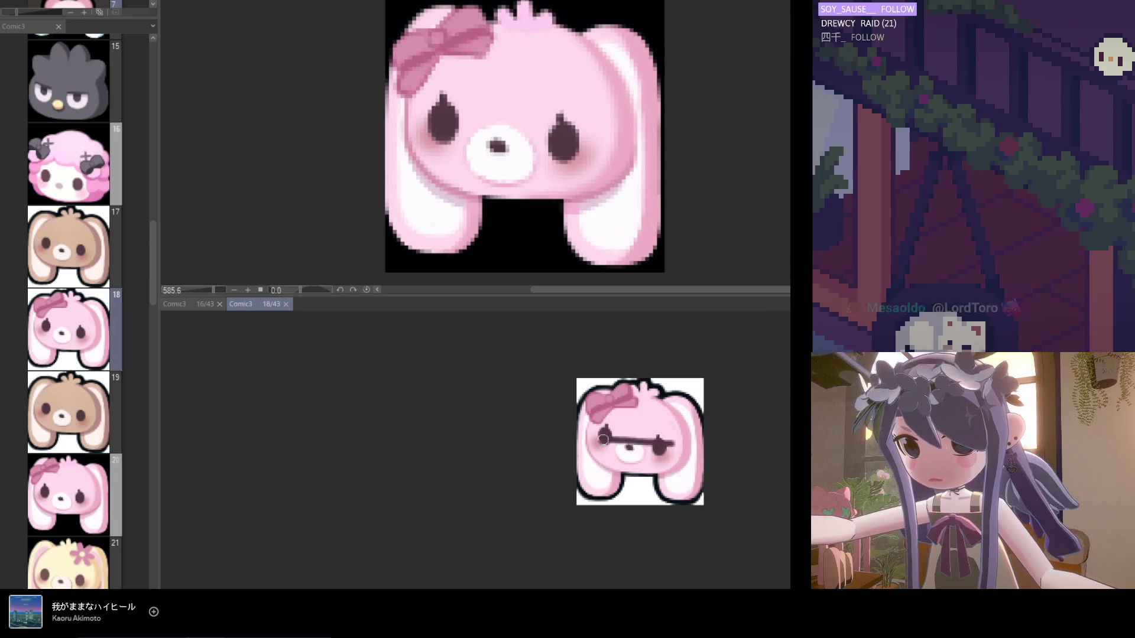
pyautogui.hotkey('ctrl', 'v')
pyautogui.hotkey('ctrl', 'z')
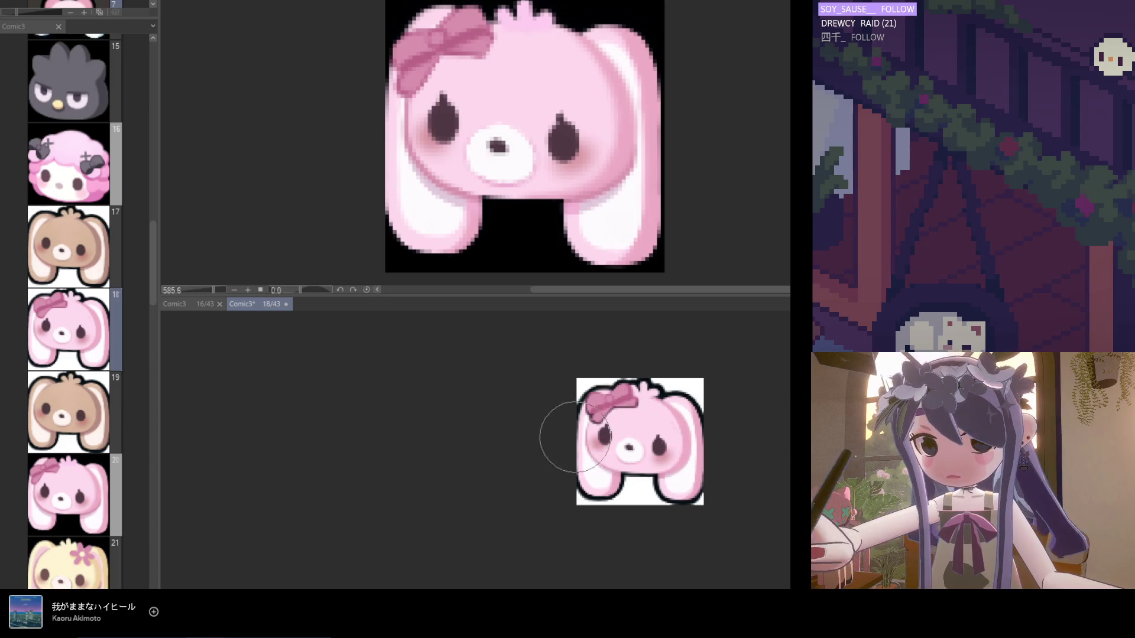
pyautogui.scroll(1, 654, 476)
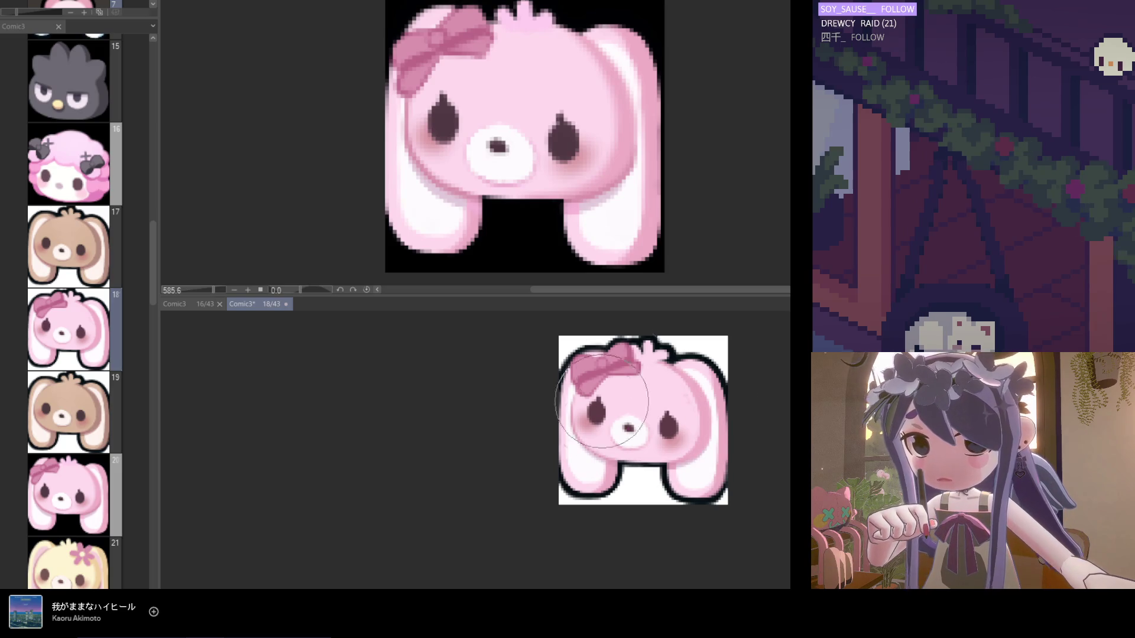
pyautogui.scroll(-2, 620, 406)
pyautogui.scroll(-1, 621, 407)
pyautogui.hotkey('ctrl', 's')
# Liquify the bow and upper-left outline, nudging them slightly left and down.
pyautogui.scroll(-2, 658, 448)
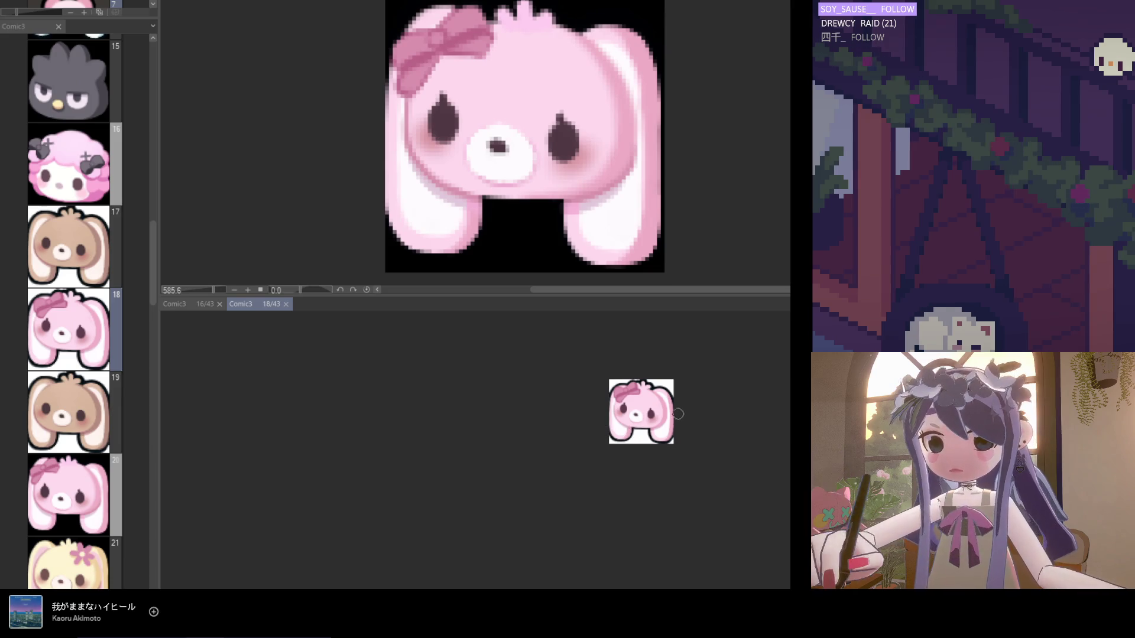
pyautogui.scroll(5, 672, 415)
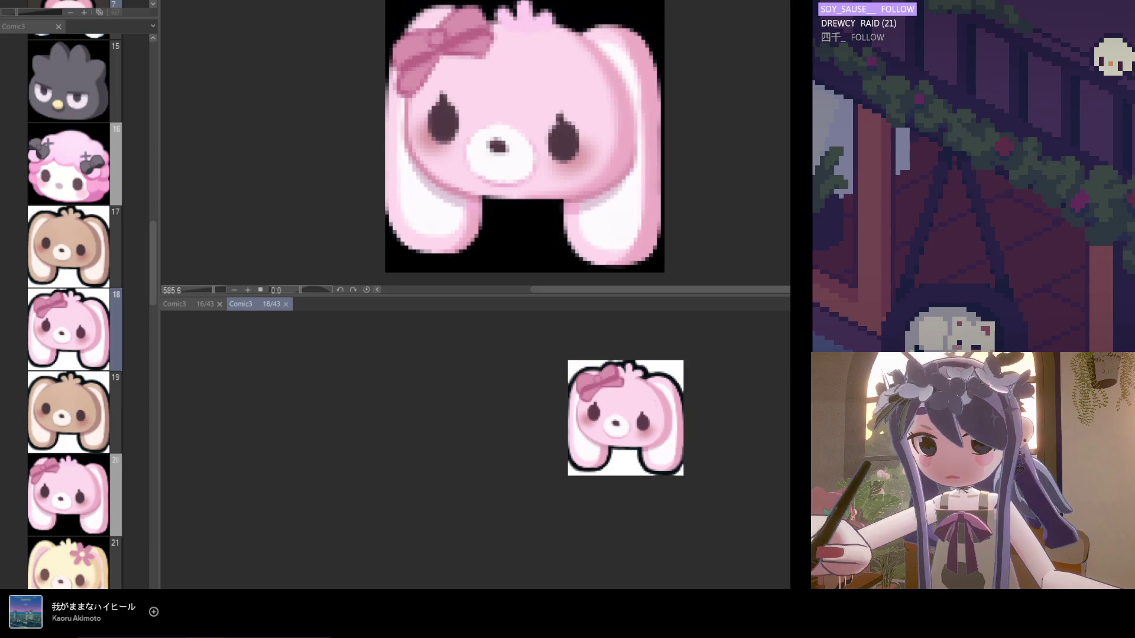
pyautogui.scroll(4, 532, 468)
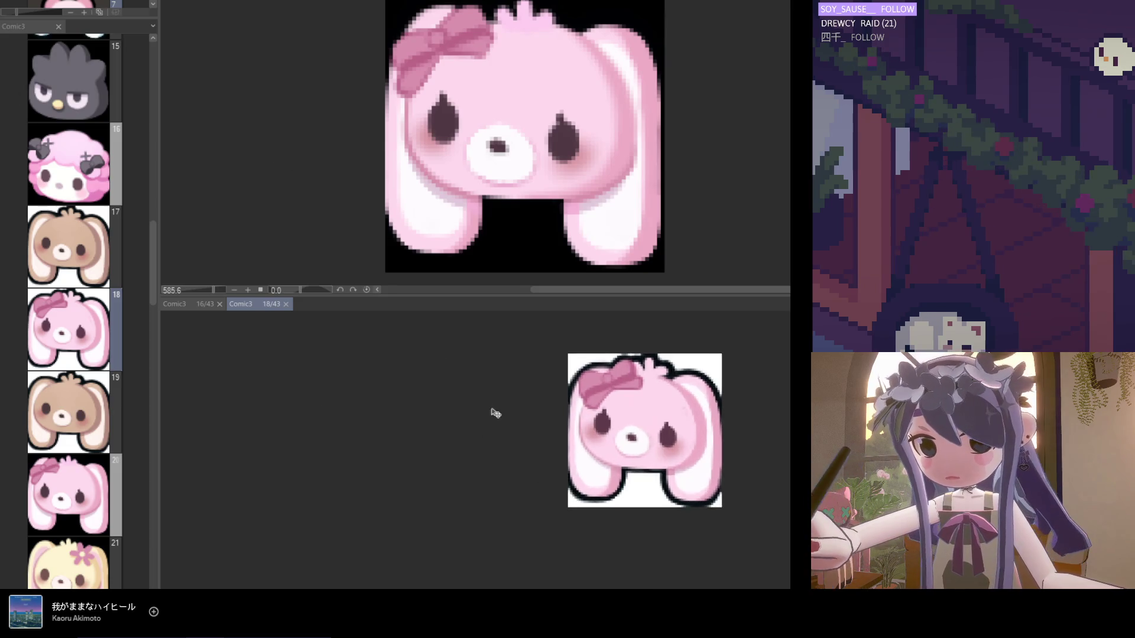
pyautogui.moveTo(659, 439); pyautogui.dragTo(645, 436)
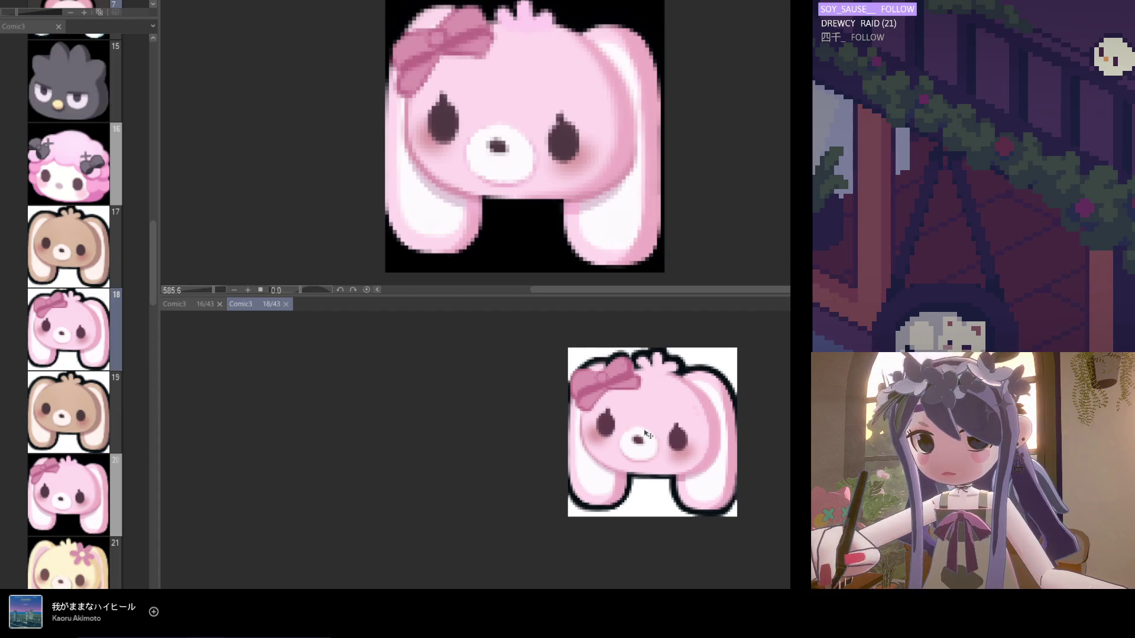
pyautogui.moveTo(645, 435); pyautogui.dragTo(643, 435)
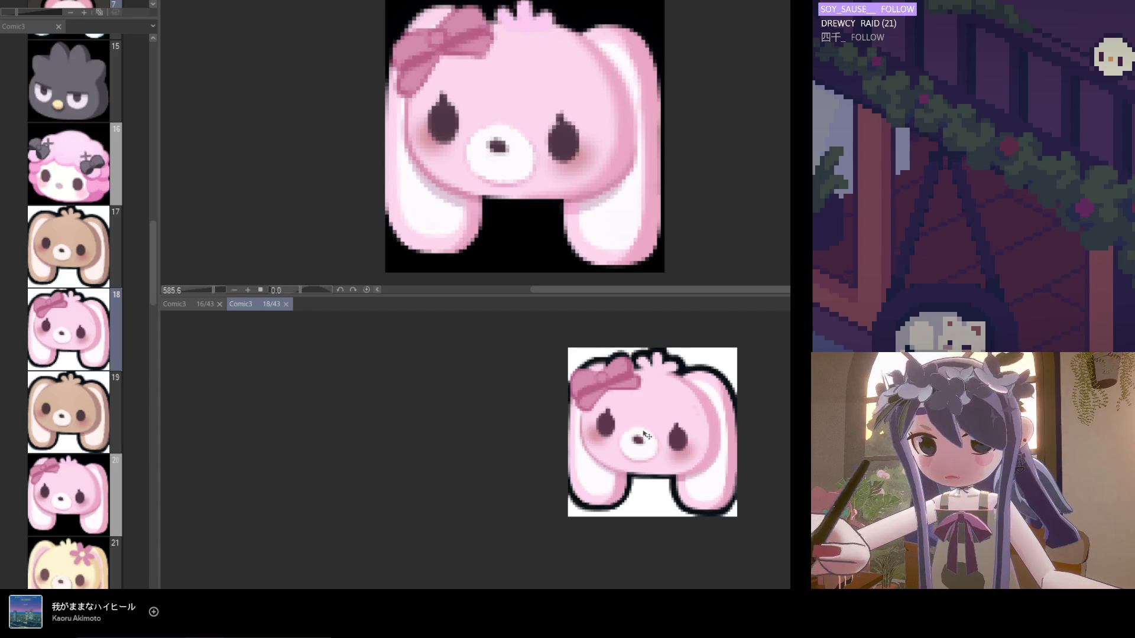
pyautogui.scroll(-2, 591, 431)
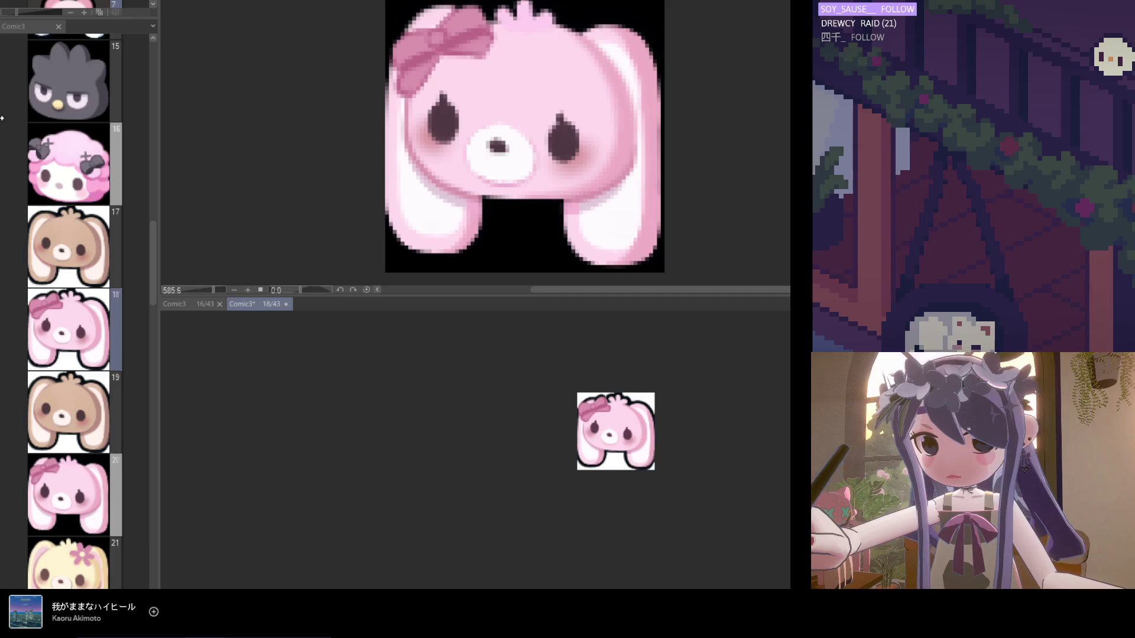
pyautogui.scroll(2, 612, 422)
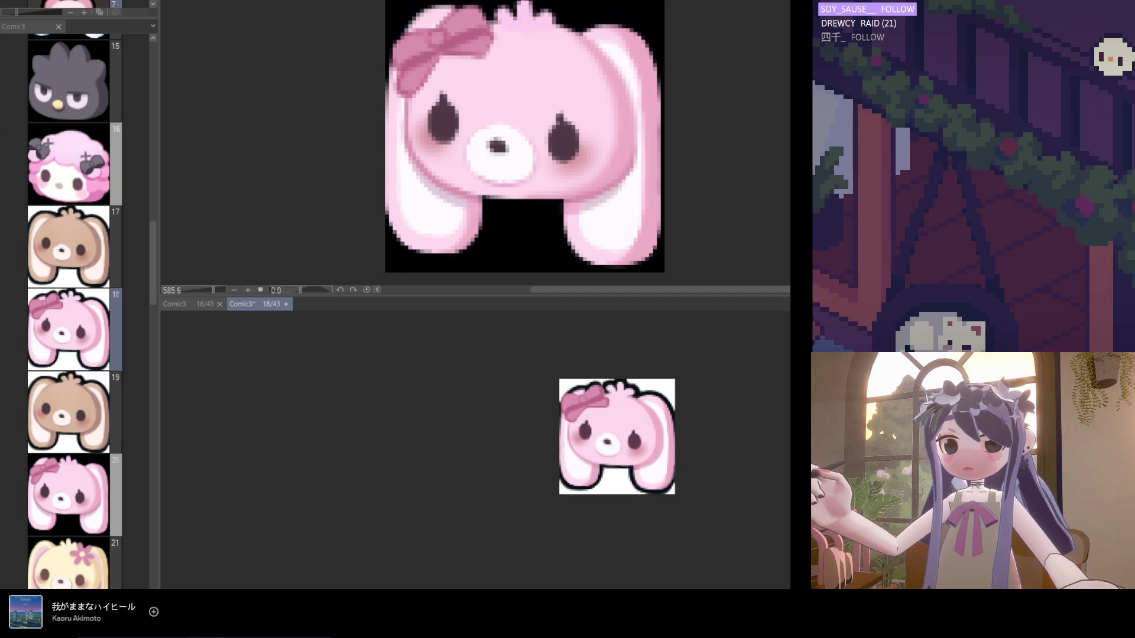
pyautogui.scroll(4, 625, 409)
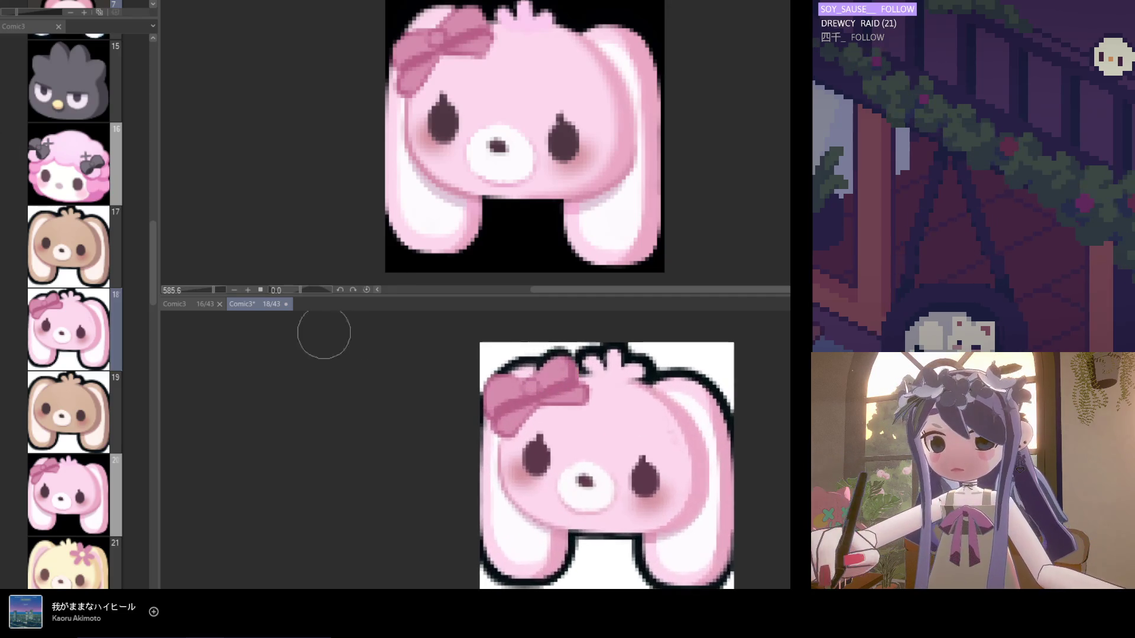
pyautogui.scroll(1, 667, 366)
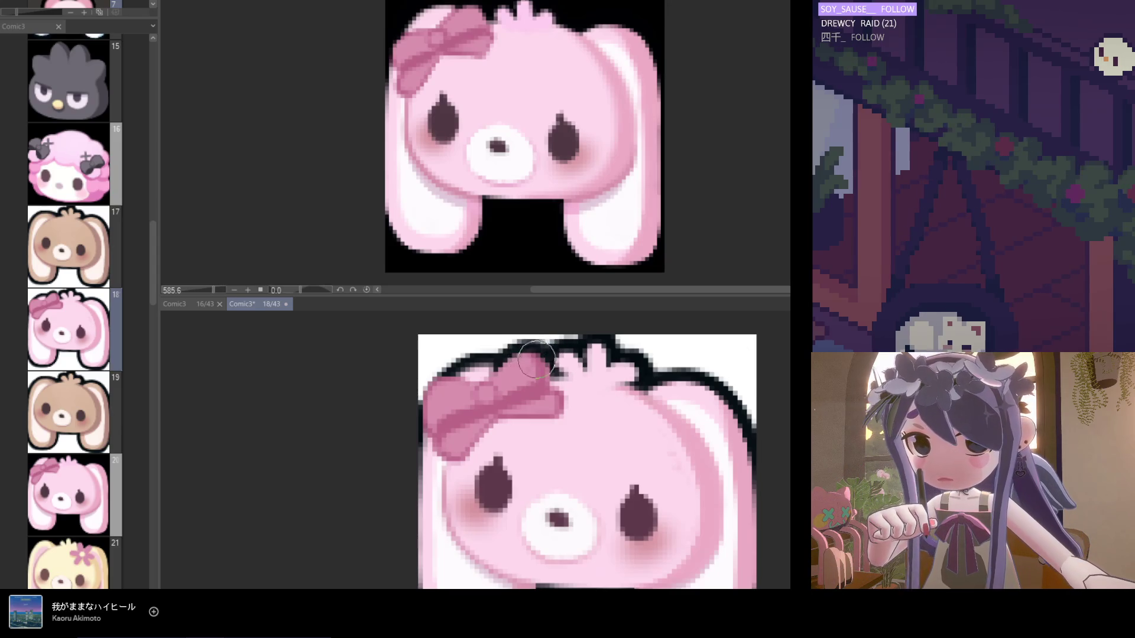
pyautogui.scroll(-2, 579, 402)
pyautogui.scroll(-3, 588, 408)
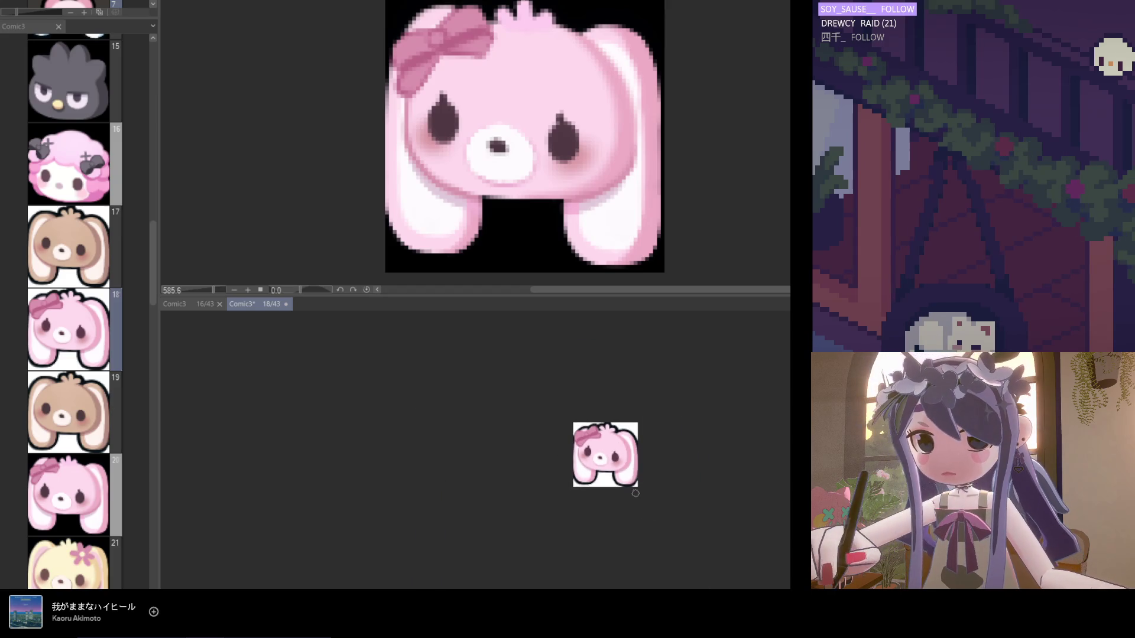
pyautogui.scroll(4, 617, 475)
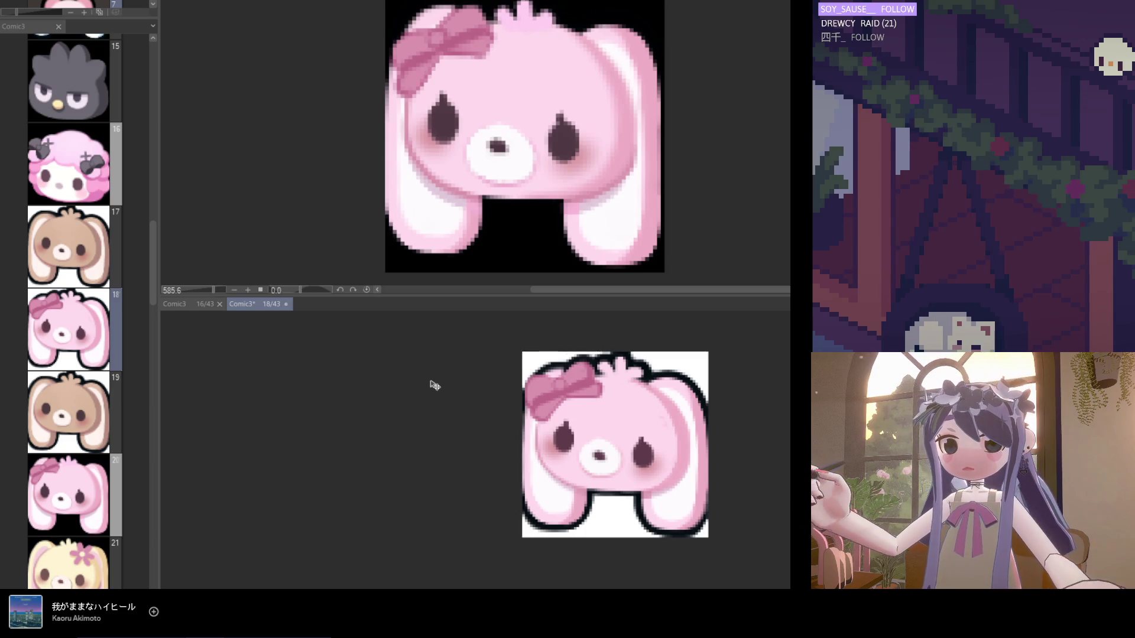
pyautogui.scroll(-3, 441, 402)
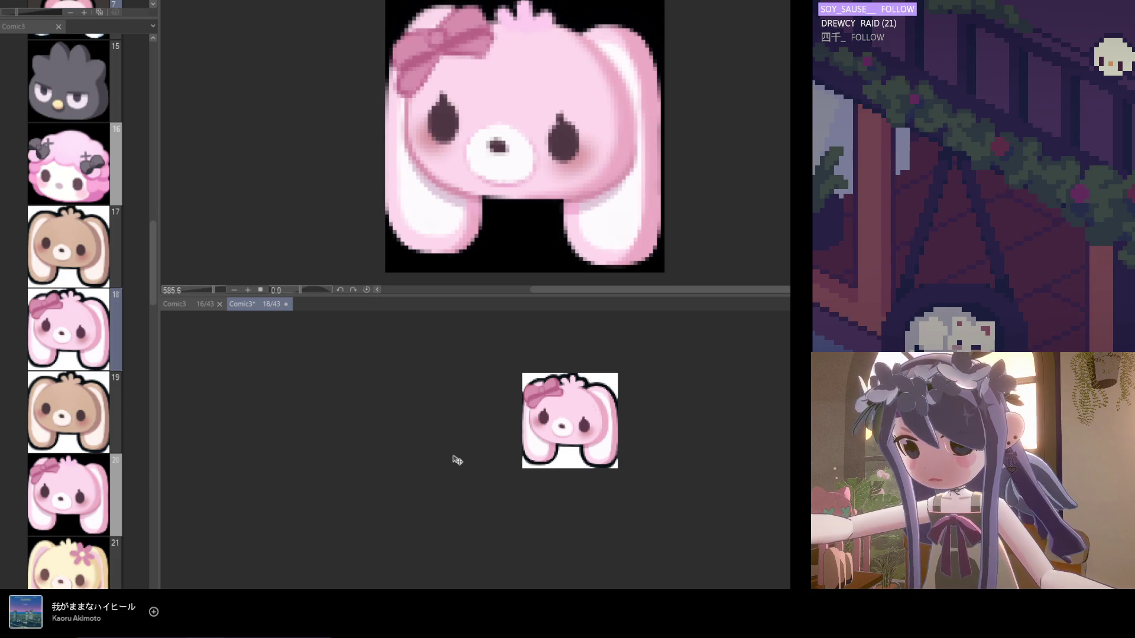
pyautogui.scroll(-3, 458, 467)
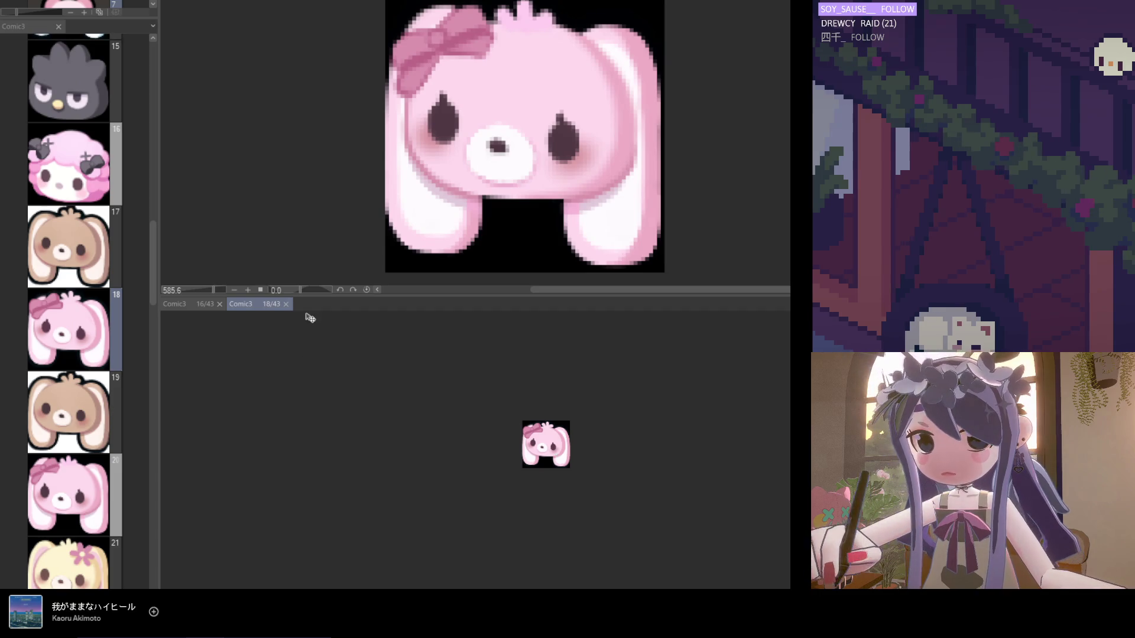
pyautogui.click(99, 449)
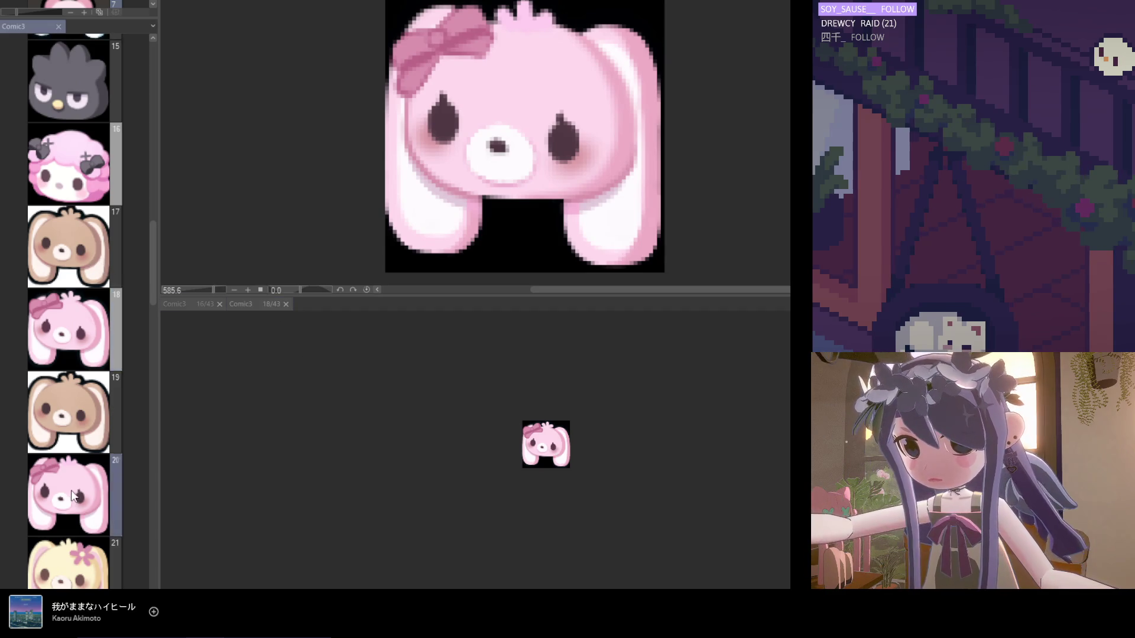
# Move the page-20 pink bunny below page 24, then return to editing page 18.
pyautogui.scroll(-5, 81, 448)
pyautogui.scroll(-3, 105, 254)
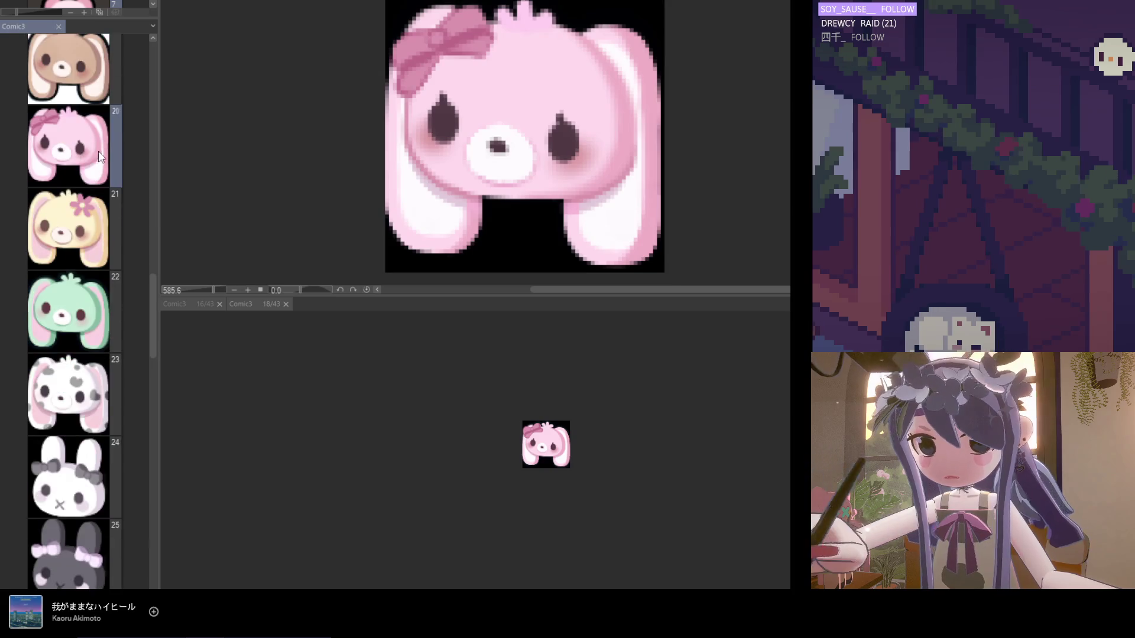
pyautogui.moveTo(131, 535)
pyautogui.mouseDown()
pyautogui.moveTo(85, 520)
pyautogui.moveTo(97, 493)
pyautogui.mouseUp()
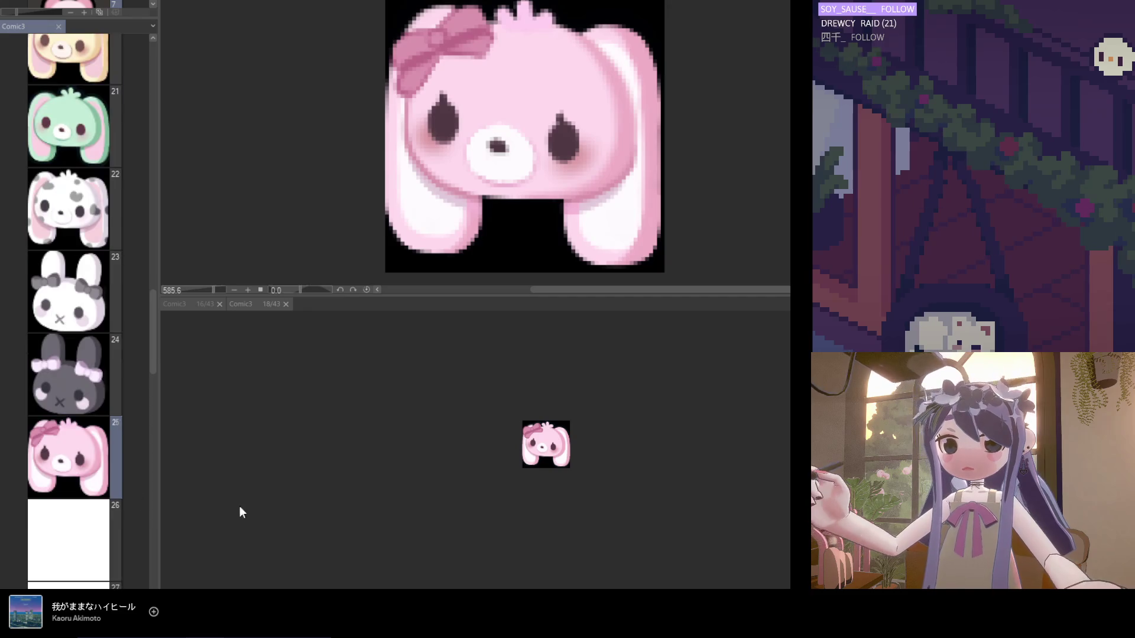
pyautogui.scroll(-8, 96, 471)
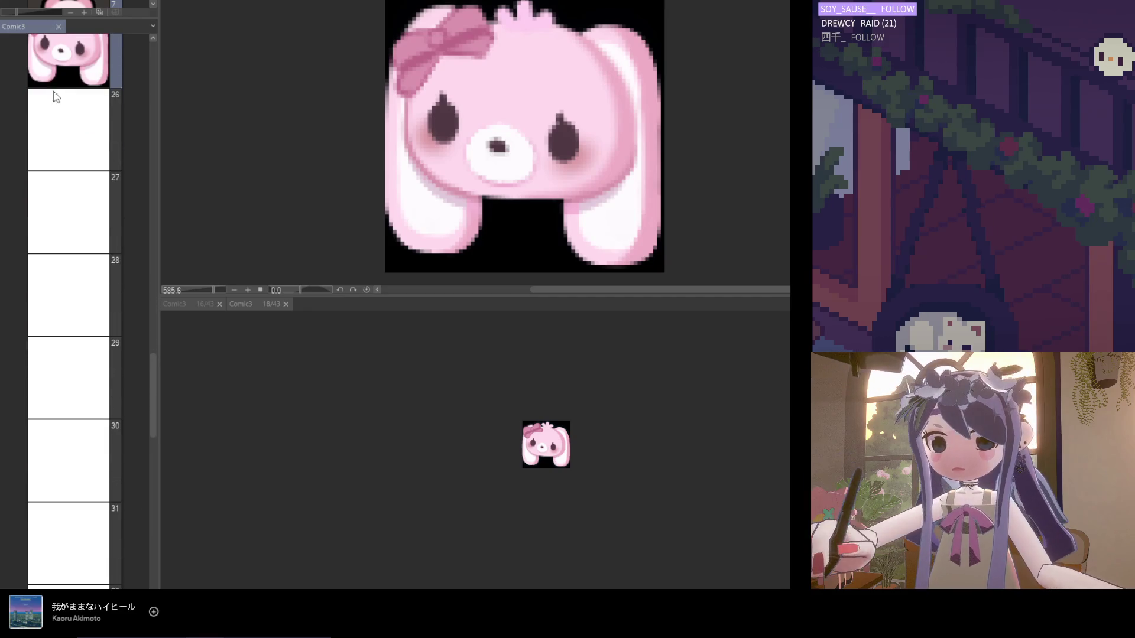
pyautogui.click(526, 425)
pyautogui.scroll(5, 535, 450)
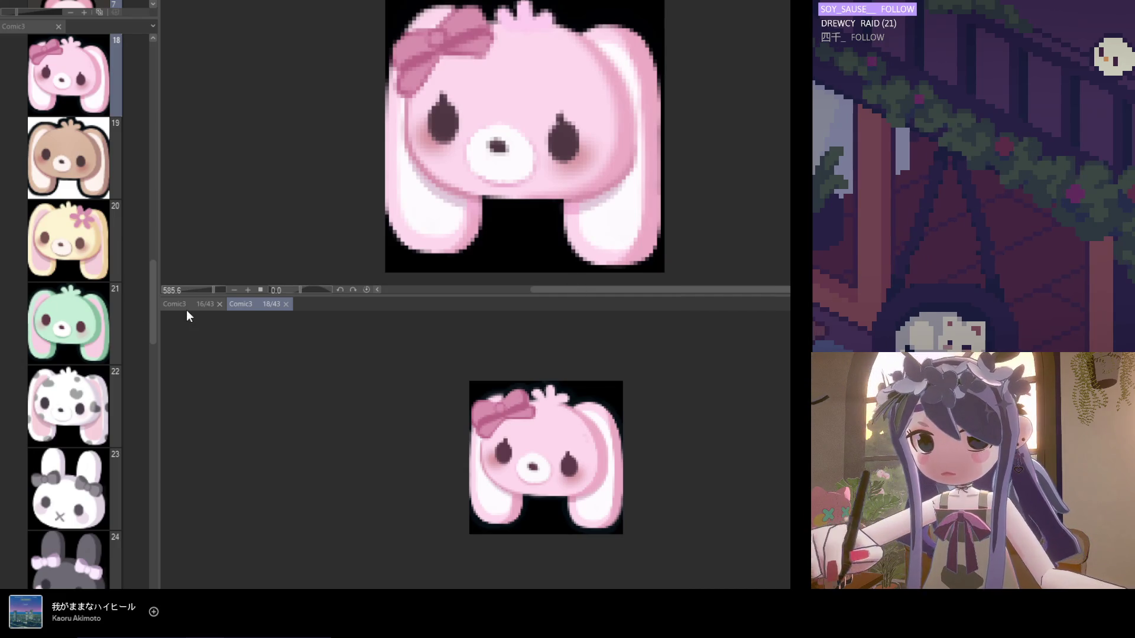
# Rotate the bow slightly counter-clockwise, shift it right, and commit the transform.
pyautogui.hotkey('ctrl', 't')
pyautogui.moveTo(598, 469); pyautogui.dragTo(601, 463)
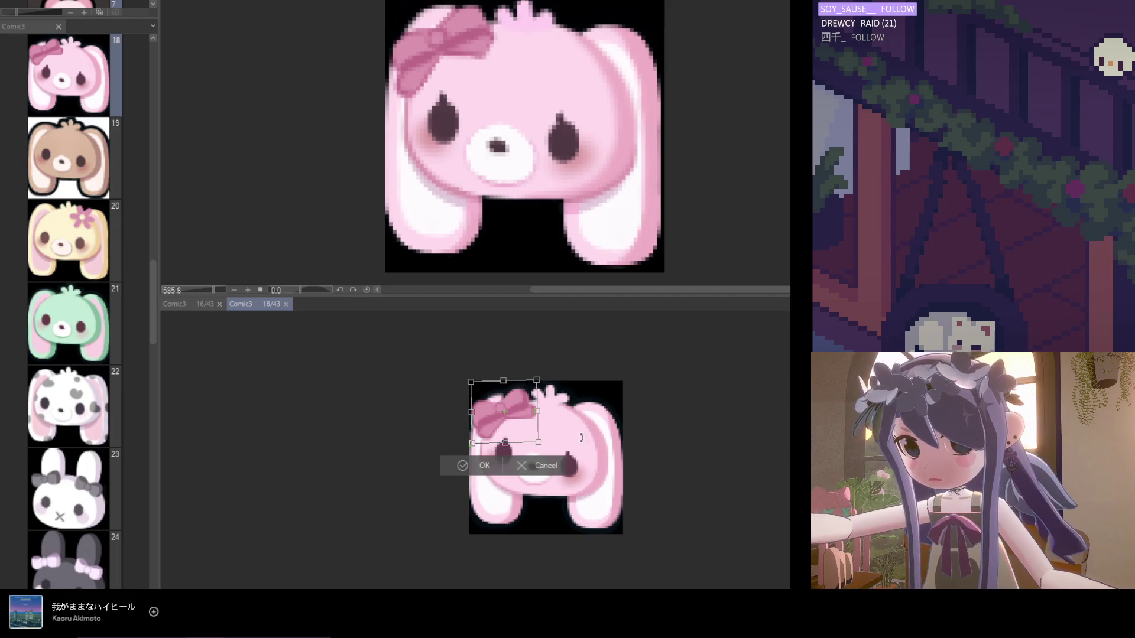
pyautogui.moveTo(510, 423); pyautogui.dragTo(512, 425)
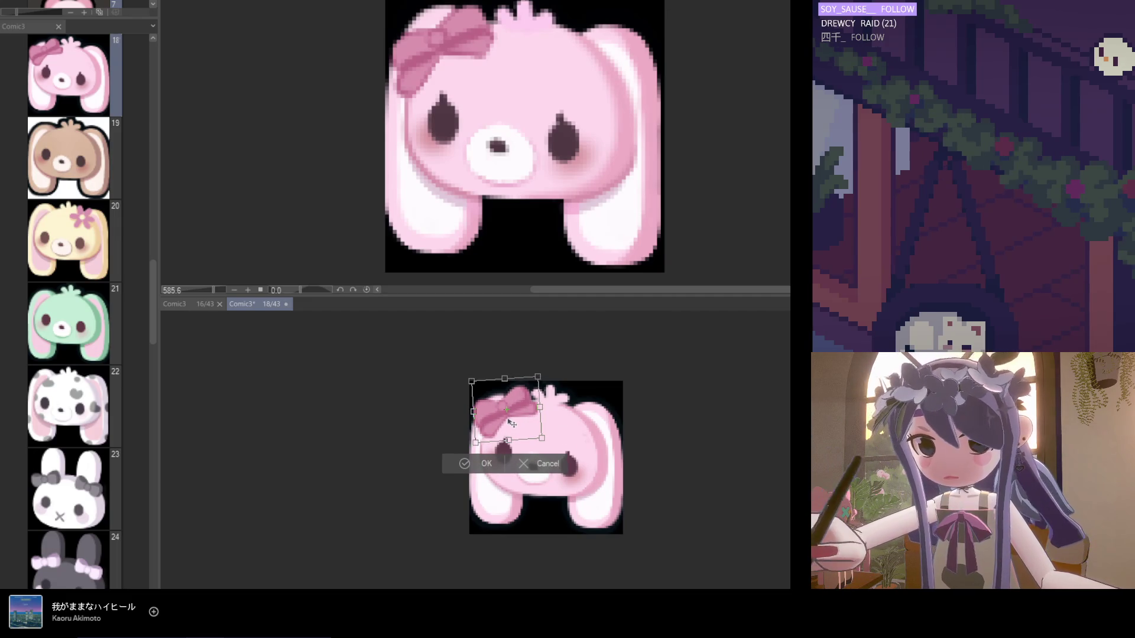
pyautogui.press('Return')
pyautogui.scroll(-4, 516, 509)
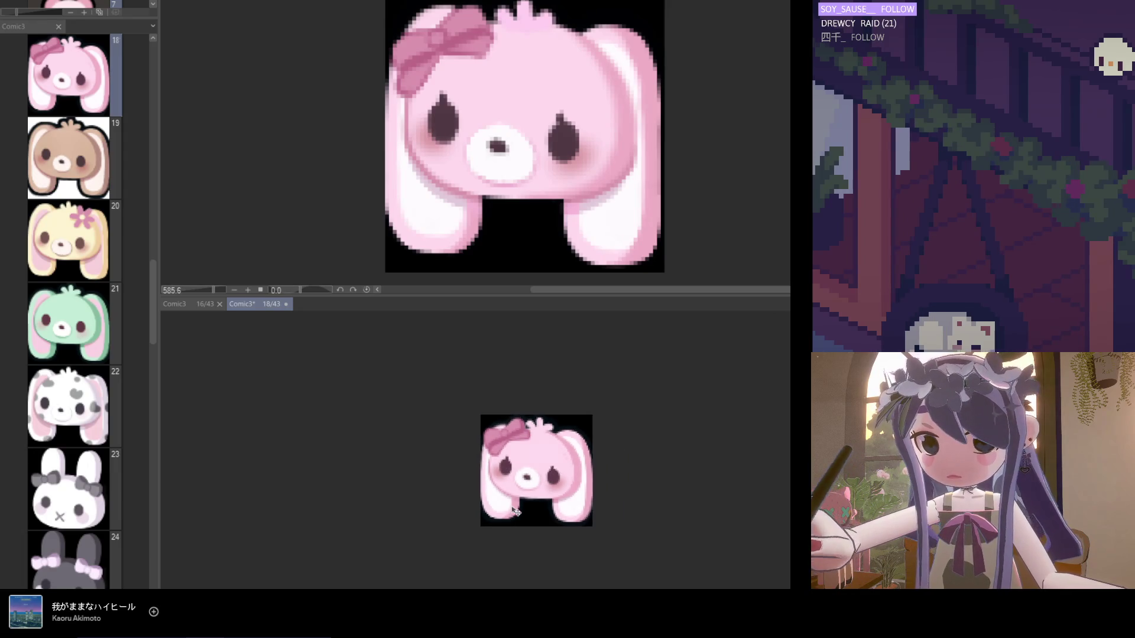
pyautogui.scroll(-3, 498, 495)
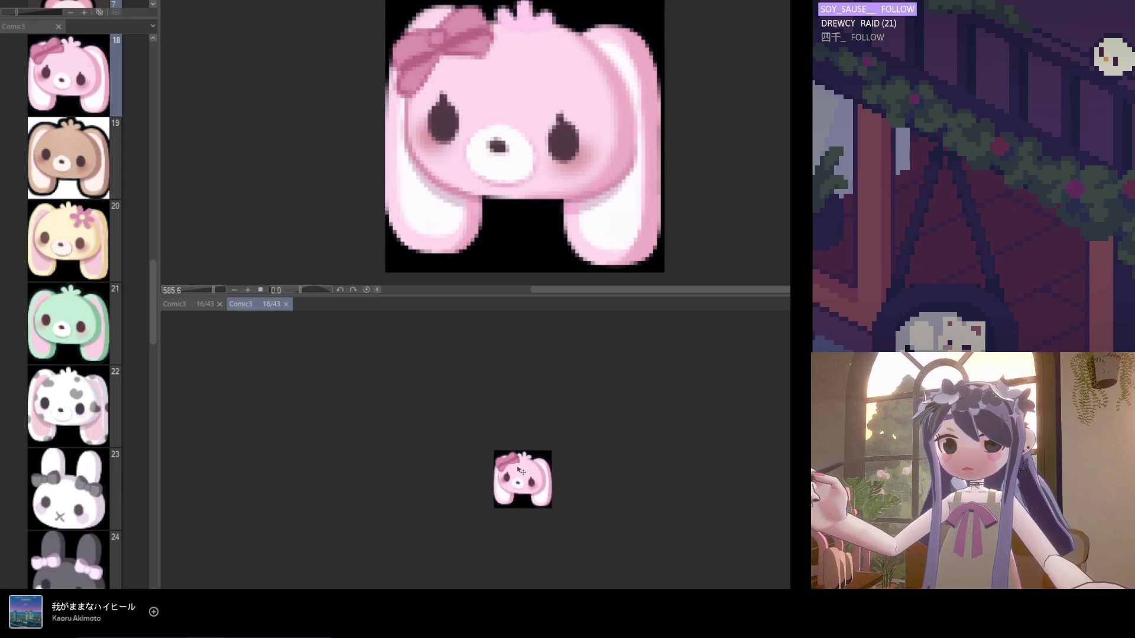
pyautogui.scroll(2, 505, 482)
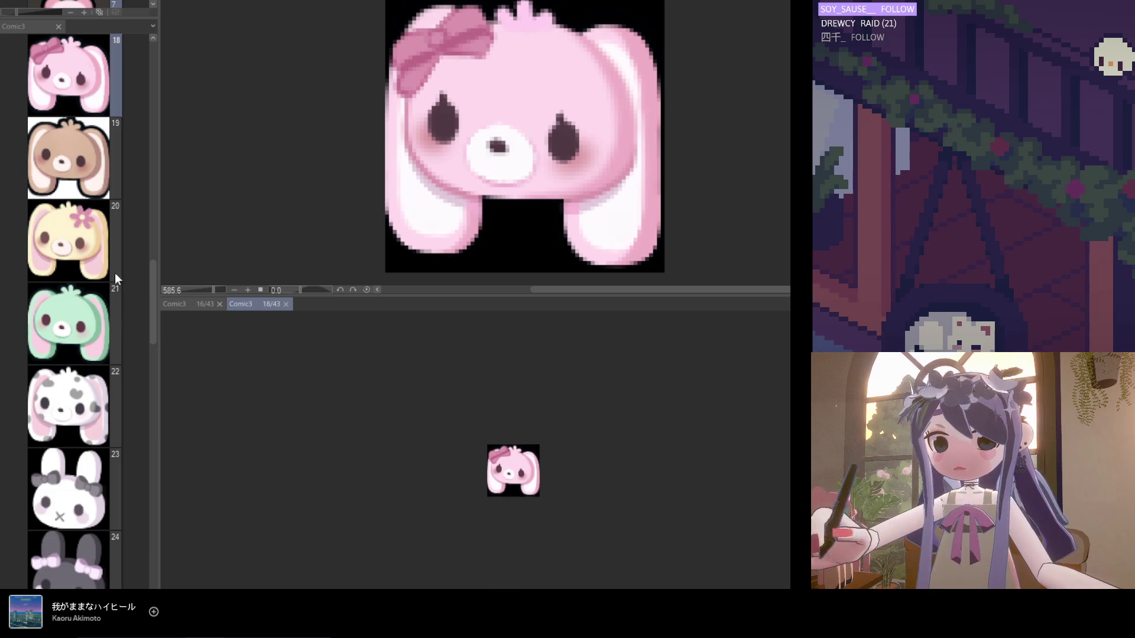
# Drag the pink bunny page down to slot 32 and open brown bunny page 19 in its own tab.
pyautogui.moveTo(150, 299)
pyautogui.mouseDown()
pyautogui.moveTo(152, 480)
pyautogui.moveTo(150, 323)
pyautogui.moveTo(162, 399)
pyautogui.moveTo(135, 299)
pyautogui.mouseUp()
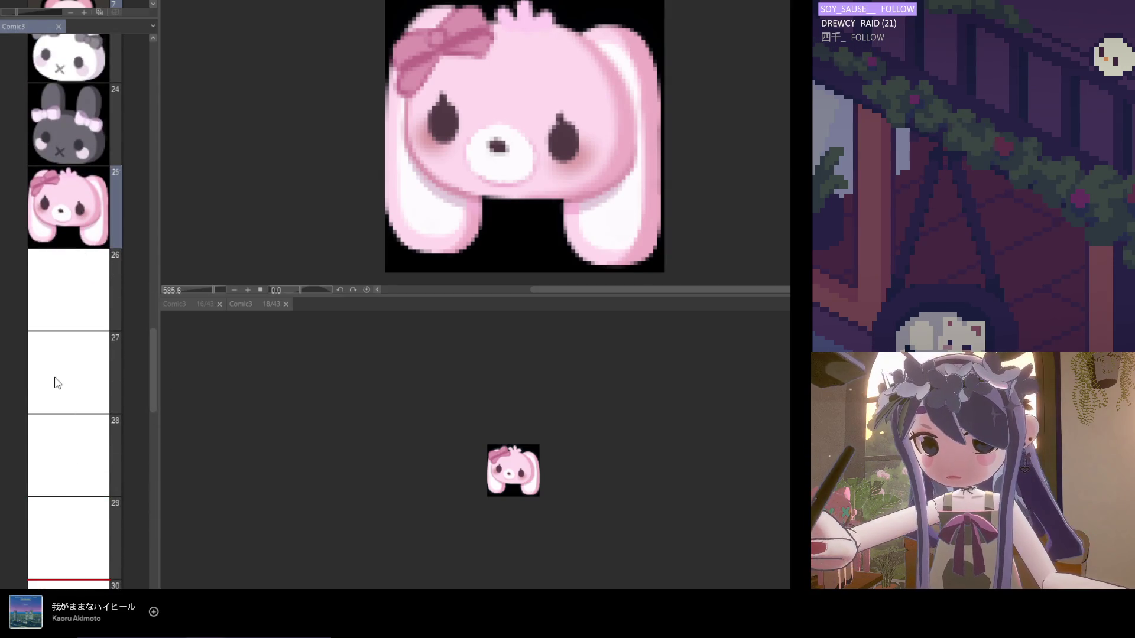
pyautogui.moveTo(45, 396)
pyautogui.mouseDown()
pyautogui.moveTo(89, 336)
pyautogui.moveTo(86, 452)
pyautogui.mouseUp()
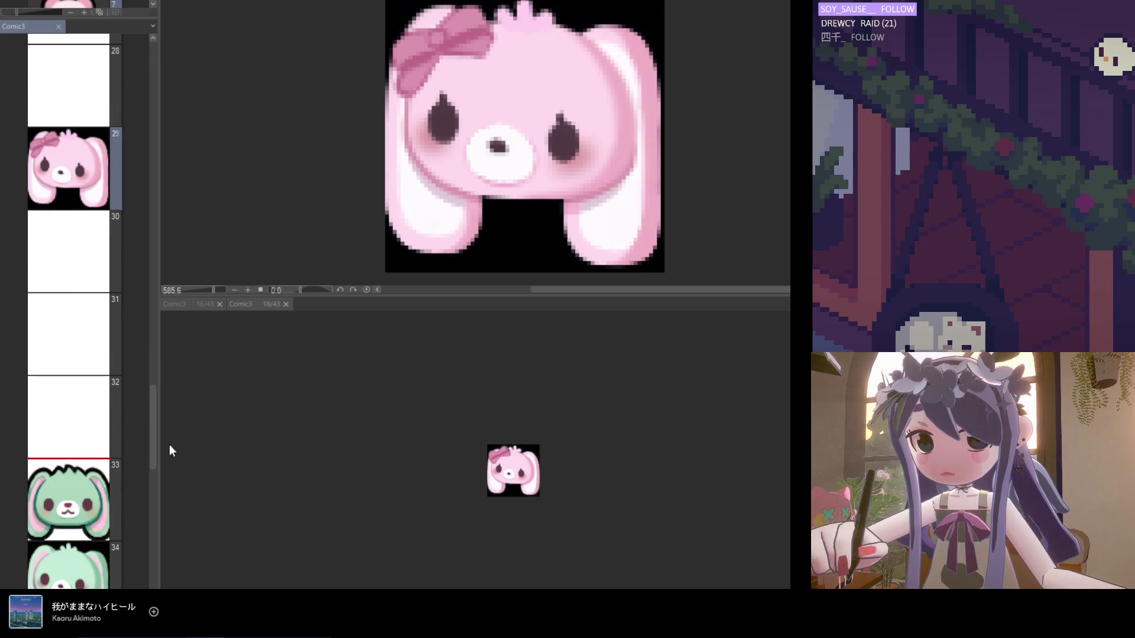
pyautogui.moveTo(157, 431)
pyautogui.mouseDown()
pyautogui.moveTo(142, 236)
pyautogui.moveTo(146, 260)
pyautogui.mouseUp()
pyautogui.scroll(-2, 144, 272)
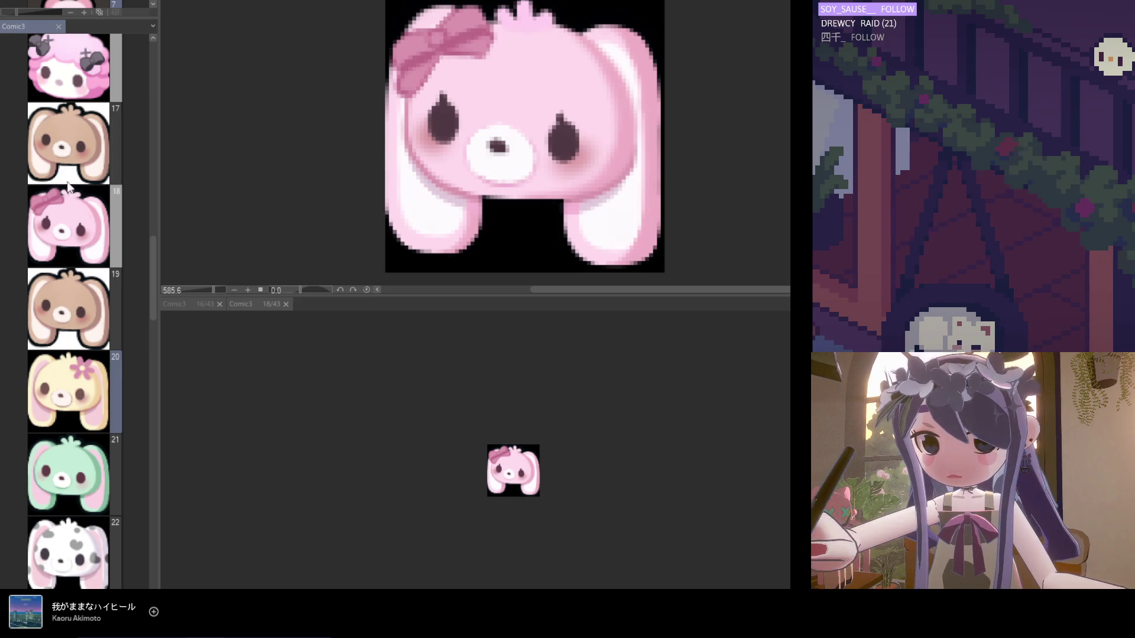
pyautogui.click(77, 341)
pyautogui.doubleClick(77, 341)
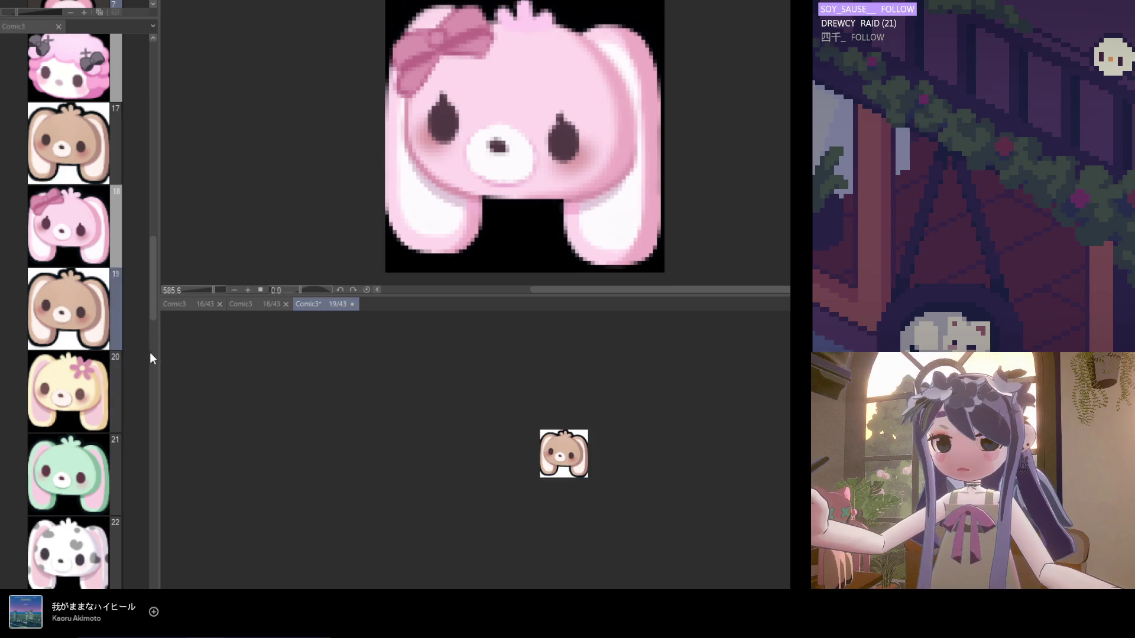
# Return to pink bunny page 18, then move up the page list and select page 12.
pyautogui.click(242, 305)
pyautogui.click(22, 27)
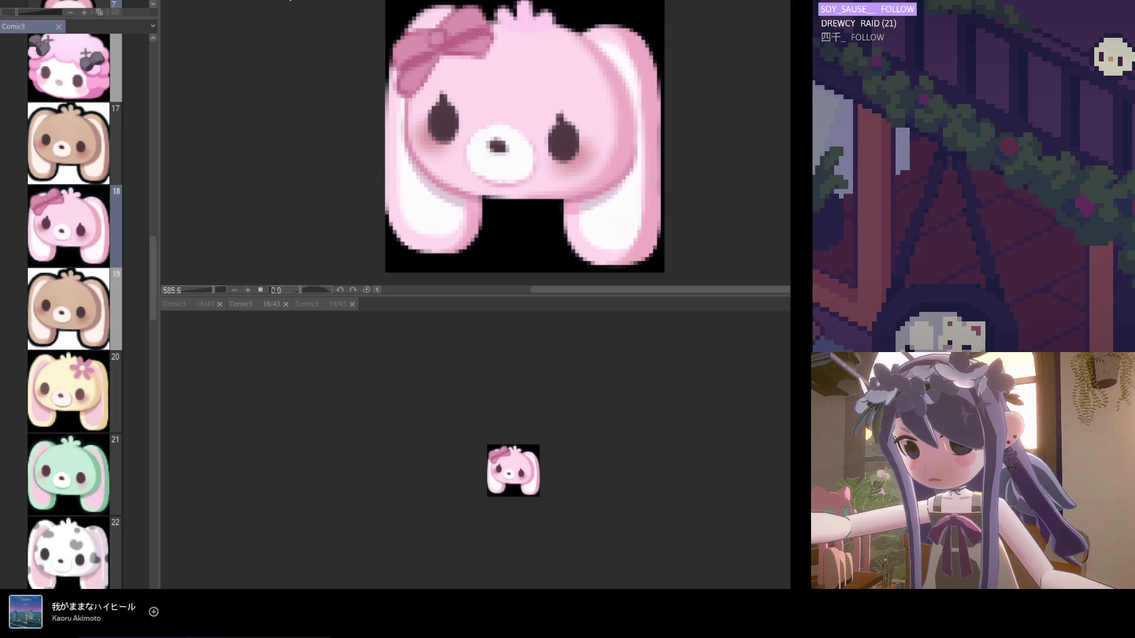
pyautogui.press('pageup')
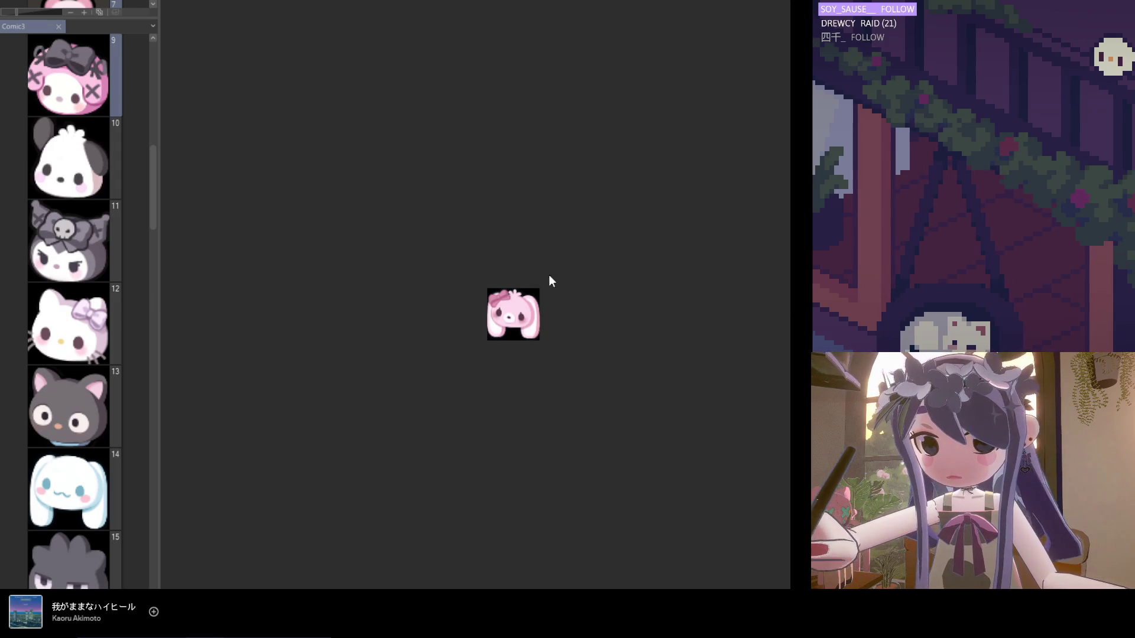
pyautogui.click(93, 362)
pyautogui.scroll(-5, 95, 379)
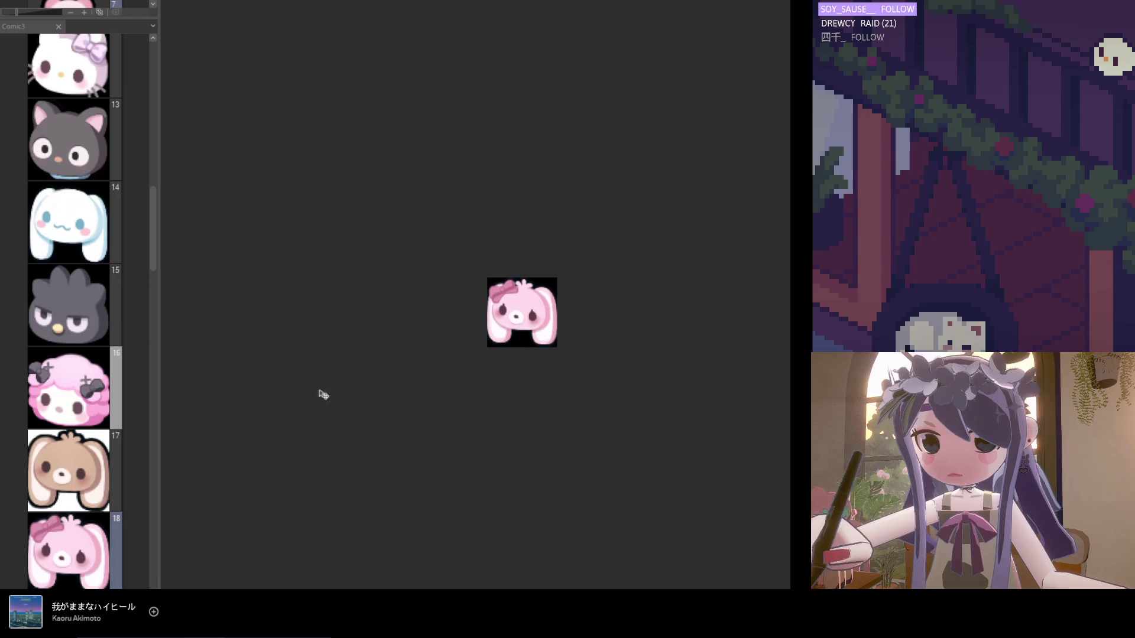
# Open cream flower bunny page 20 in a reference view above page 19 and activate it.
pyautogui.hotkey('ctrl', '+')
pyautogui.scroll(-5, 136, 310)
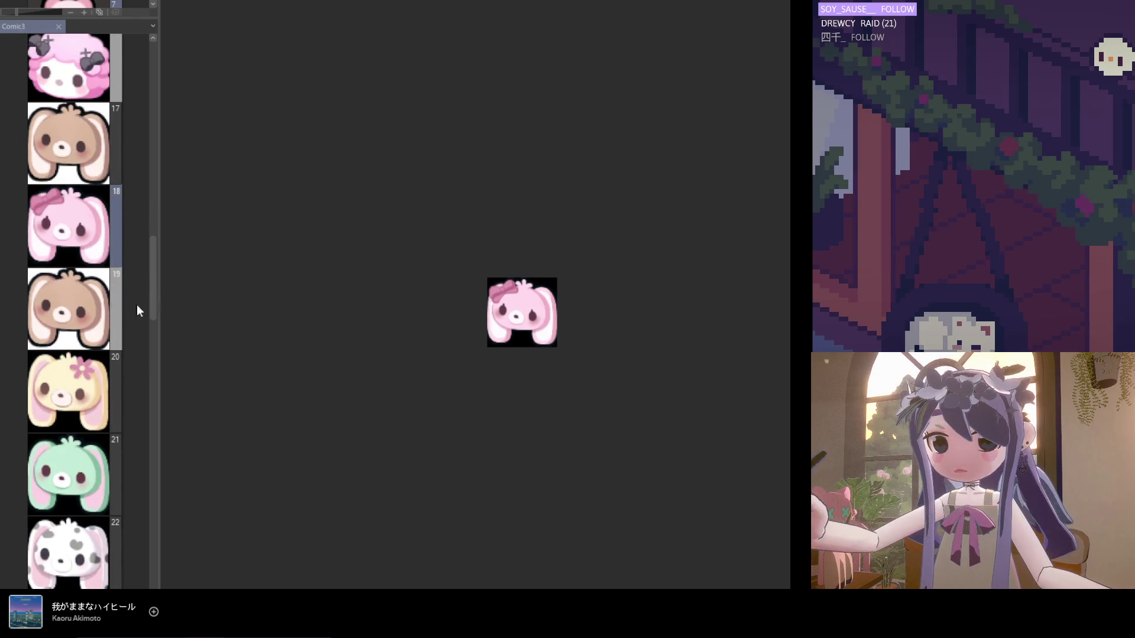
pyautogui.click(77, 320)
pyautogui.click(88, 374)
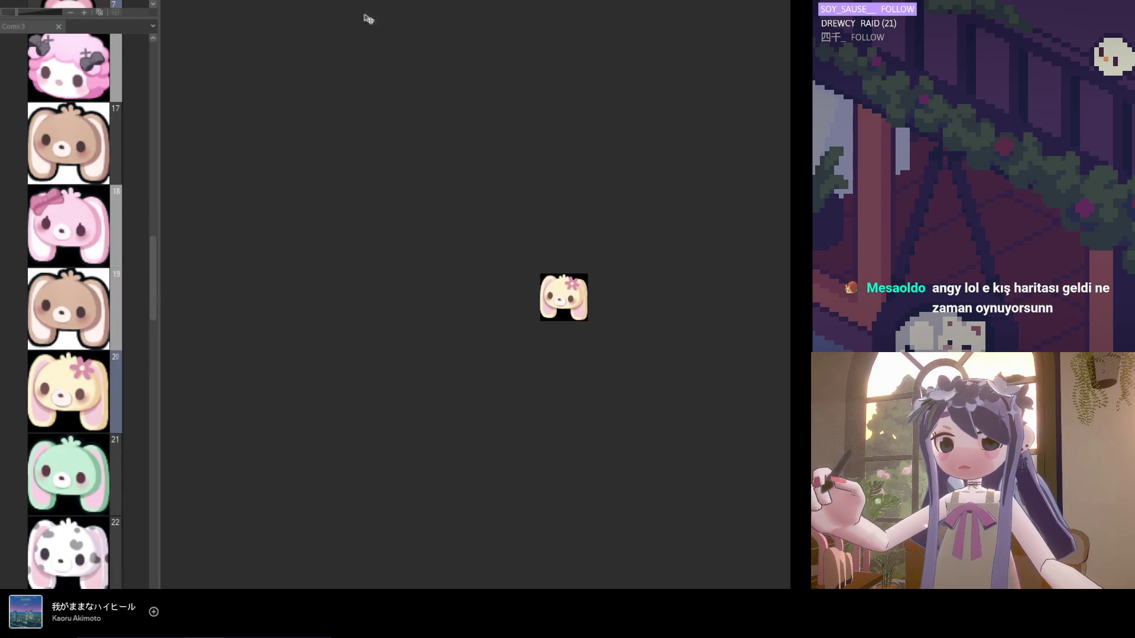
pyautogui.scroll(5, 625, 147)
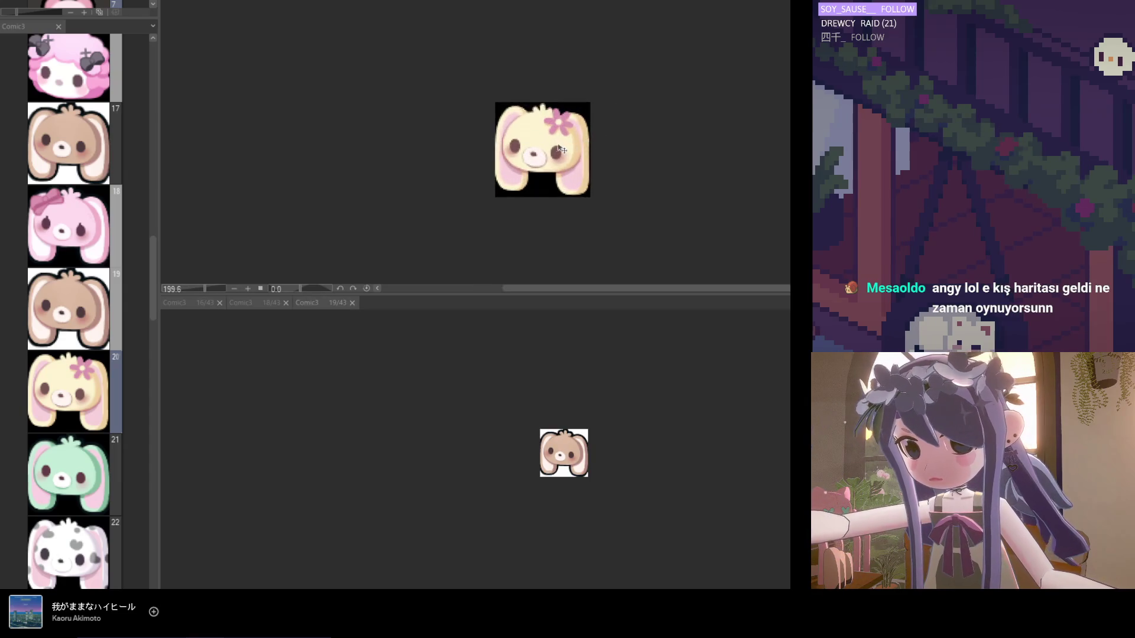
pyautogui.scroll(3, 566, 414)
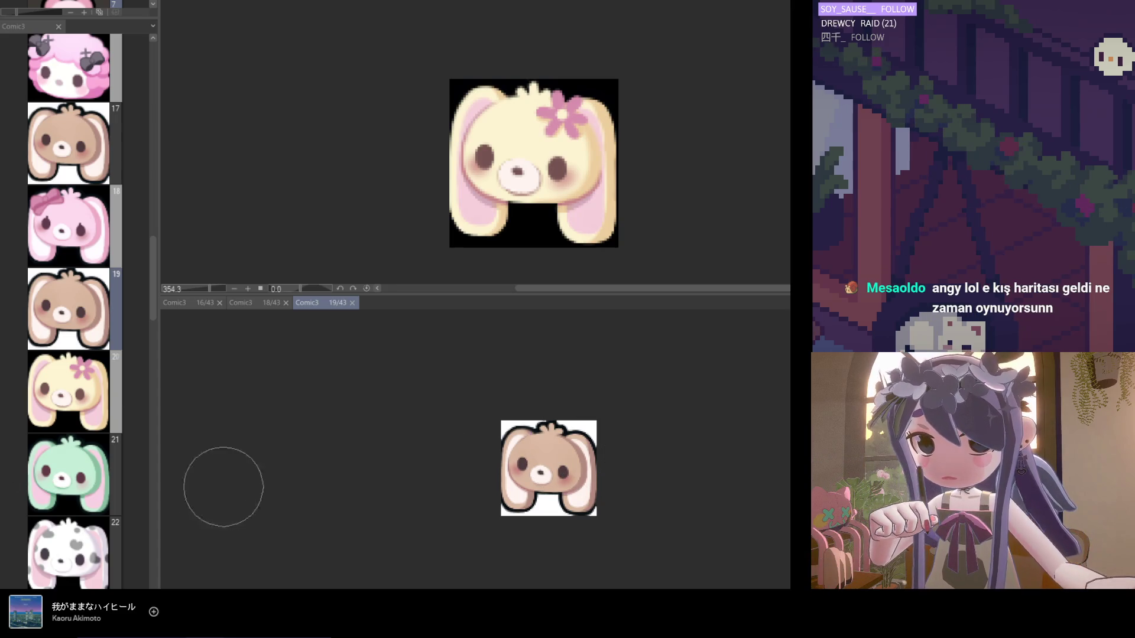
pyautogui.scroll(2, 559, 513)
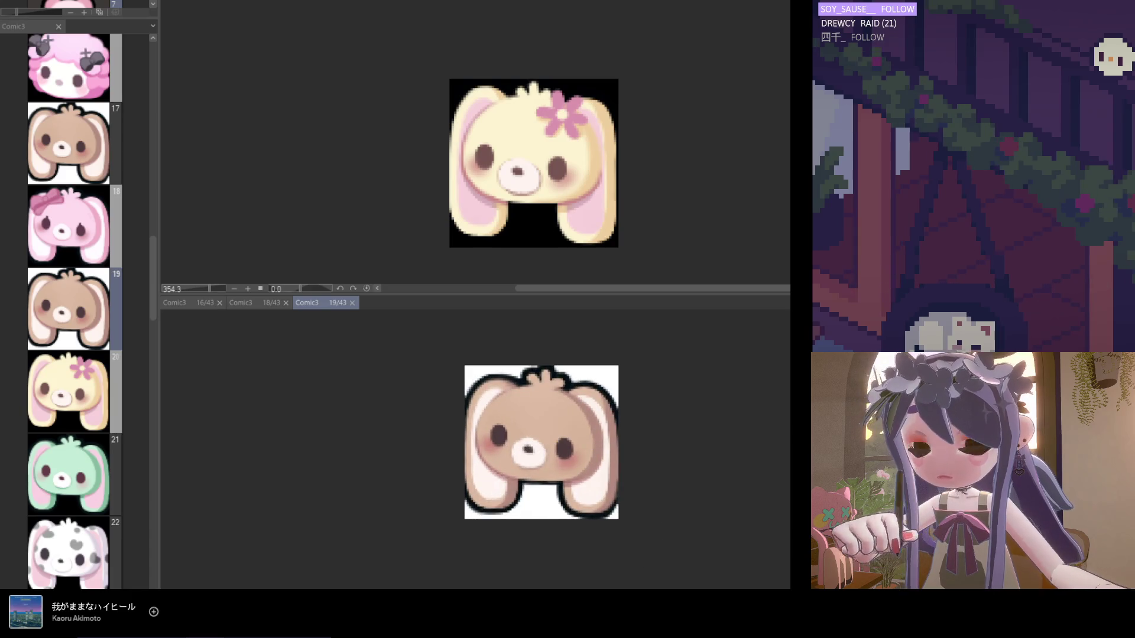
pyautogui.click(642, 232)
# Recolour the page-19 bunny's face cream using colours sampled from the reference bunny.
pyautogui.click(566, 450)
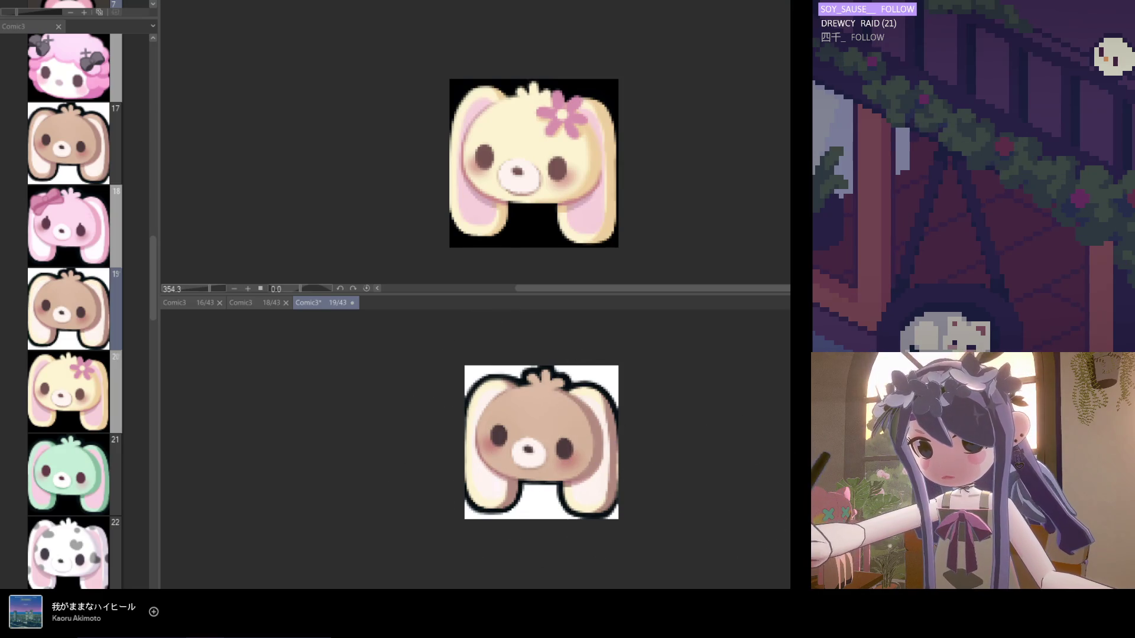
pyautogui.moveTo(532, 414)
pyautogui.mouseDown()
pyautogui.moveTo(506, 378)
pyautogui.moveTo(506, 405)
pyautogui.moveTo(568, 390)
pyautogui.mouseUp()
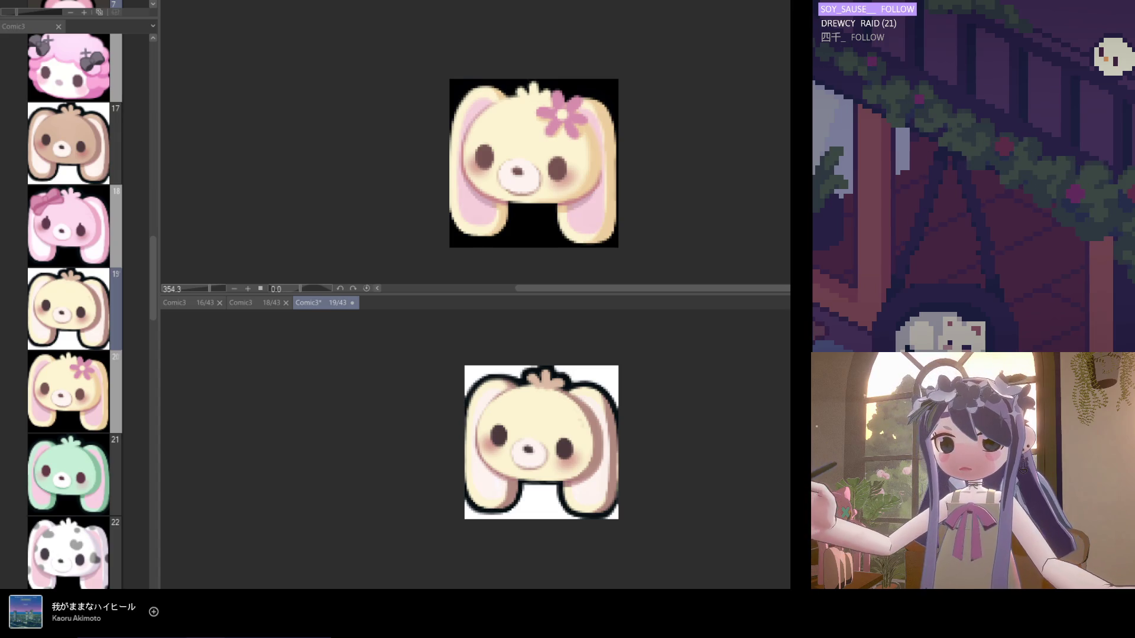
pyautogui.click(494, 189)
pyautogui.keyDown('alt'); pyautogui.click(502, 196); pyautogui.keyUp('alt')
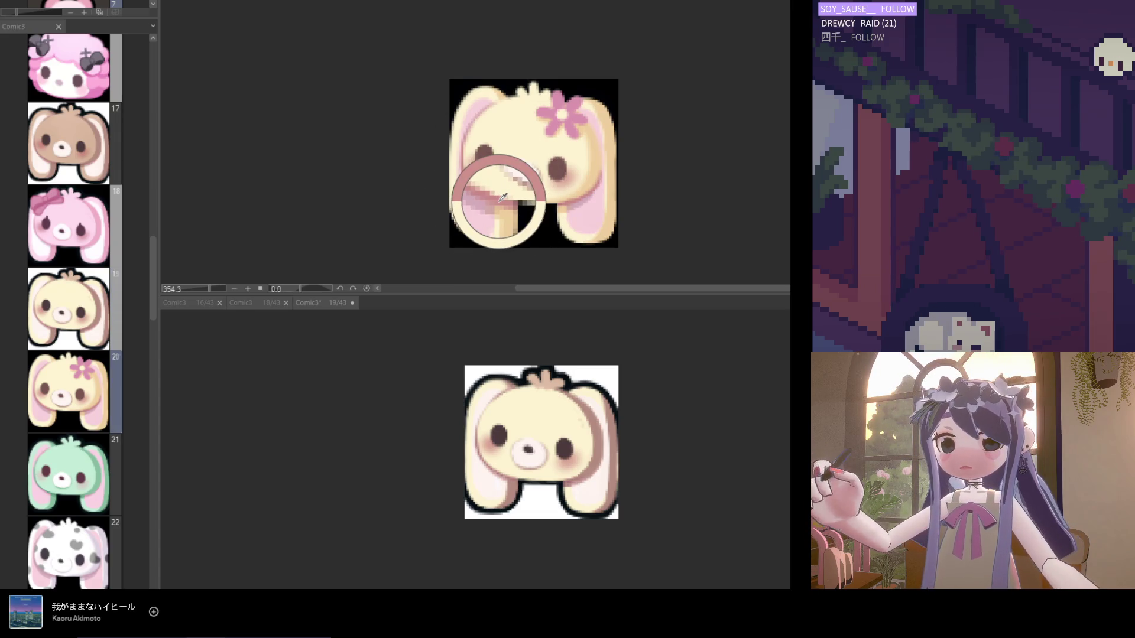
pyautogui.click(582, 443)
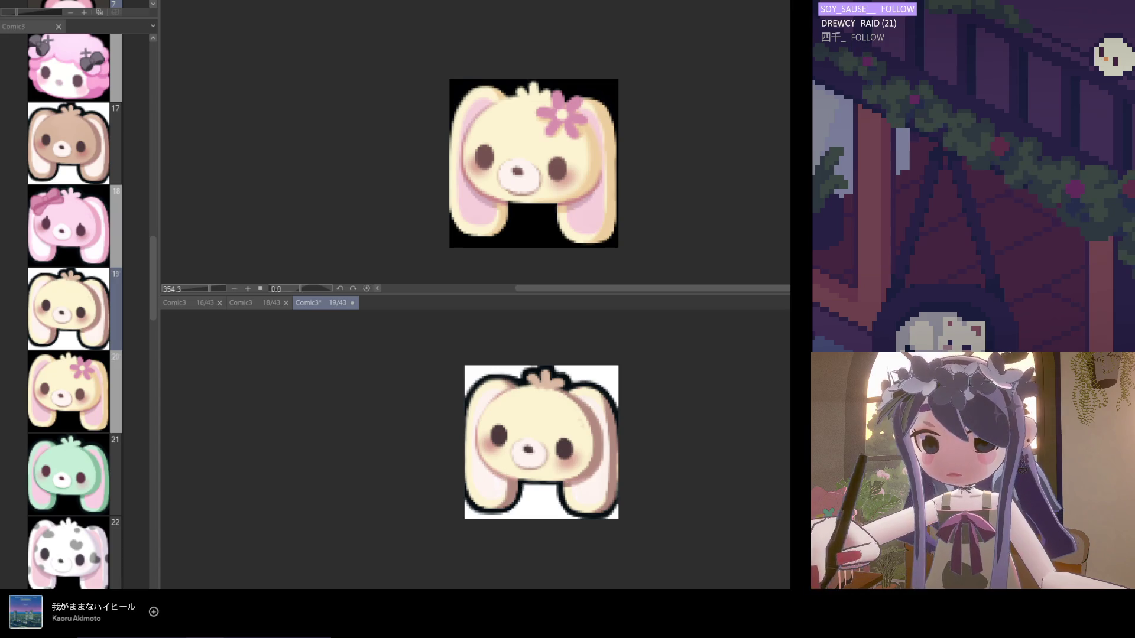
# Sample the reference's pink ear colour and try filling the ears, then undo the fill.
pyautogui.moveTo(472, 196); pyautogui.dragTo(491, 198)
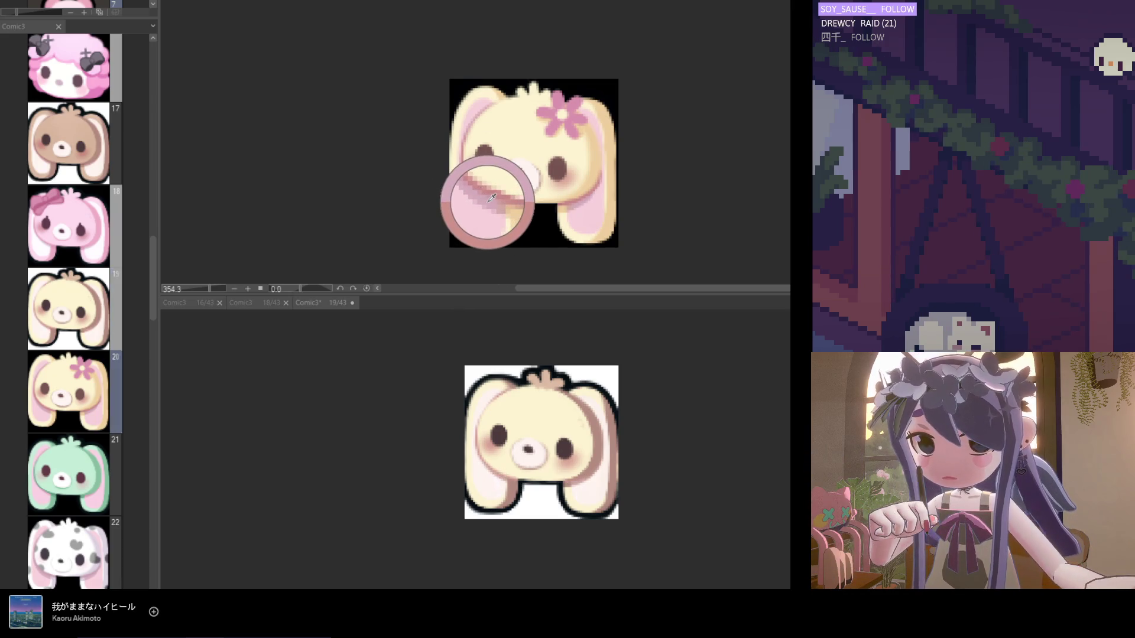
pyautogui.click(461, 418)
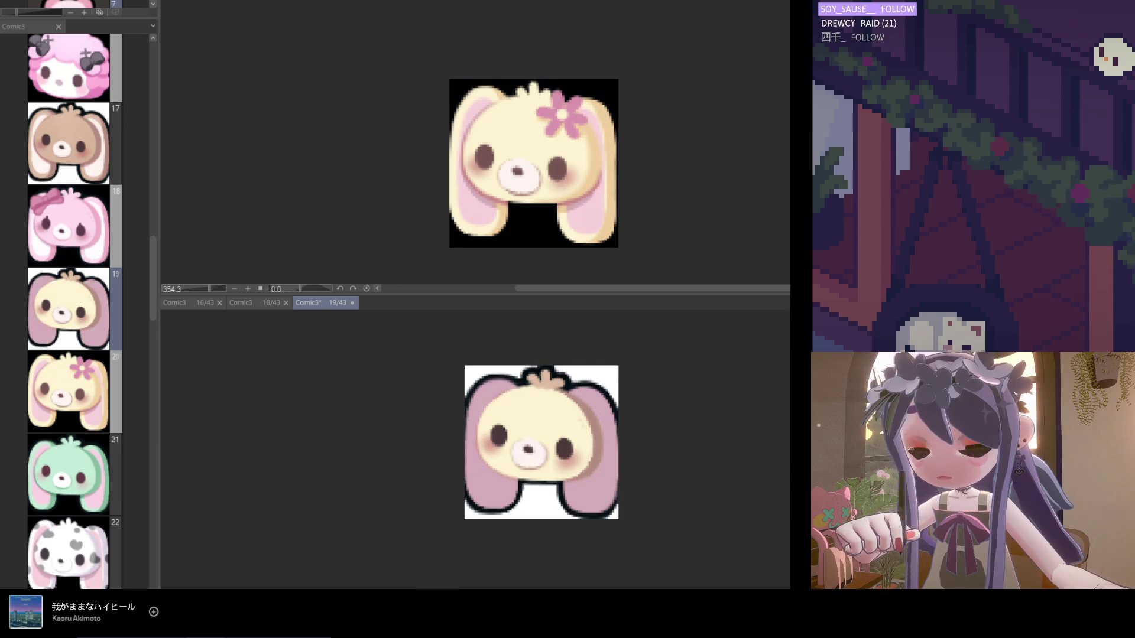
pyautogui.hotkey('ctrl', 'z')
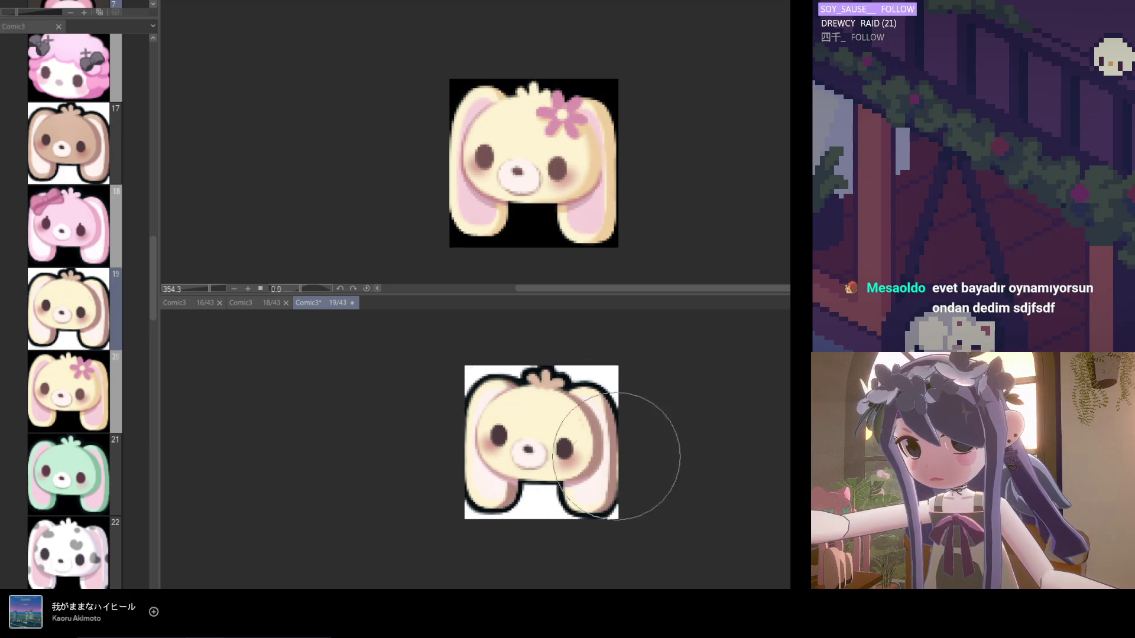
# Repaint the shading around the page-19 bunny's left eye.
pyautogui.scroll(1, 500, 207)
pyautogui.scroll(2, 500, 207)
pyautogui.scroll(1, 532, 493)
pyautogui.scroll(2, 531, 492)
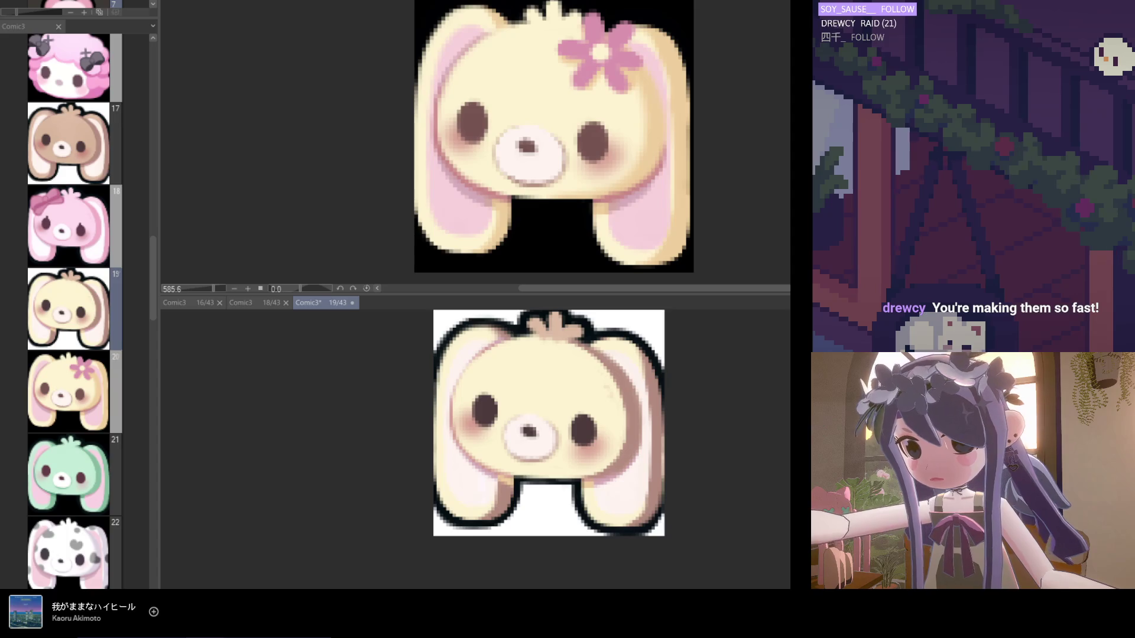
pyautogui.scroll(-2, 588, 380)
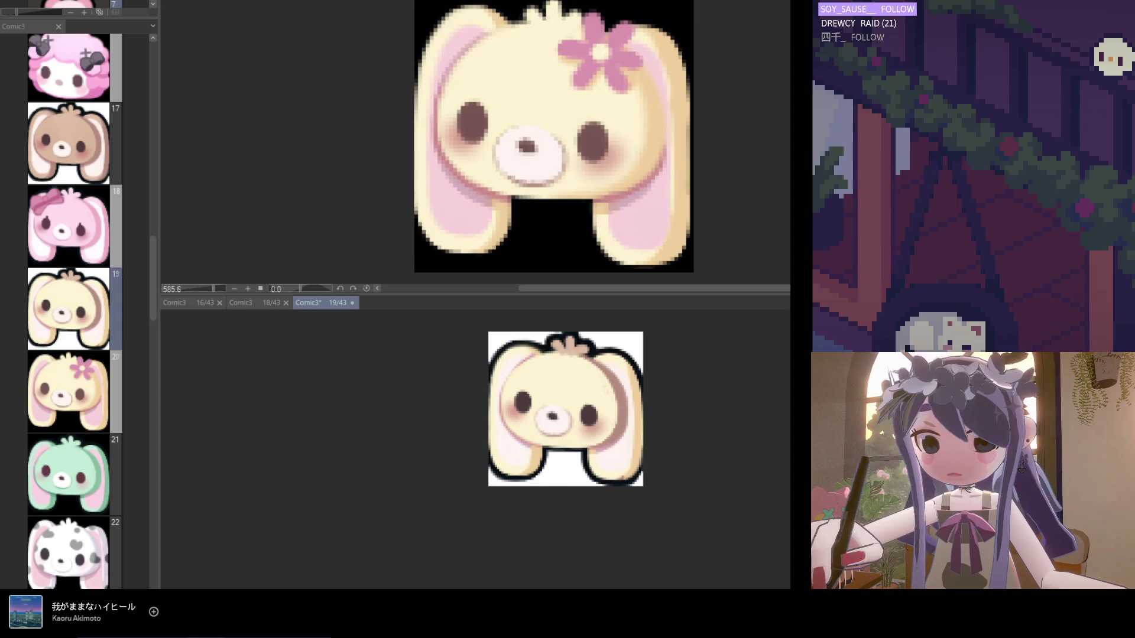
pyautogui.scroll(1, 650, 429)
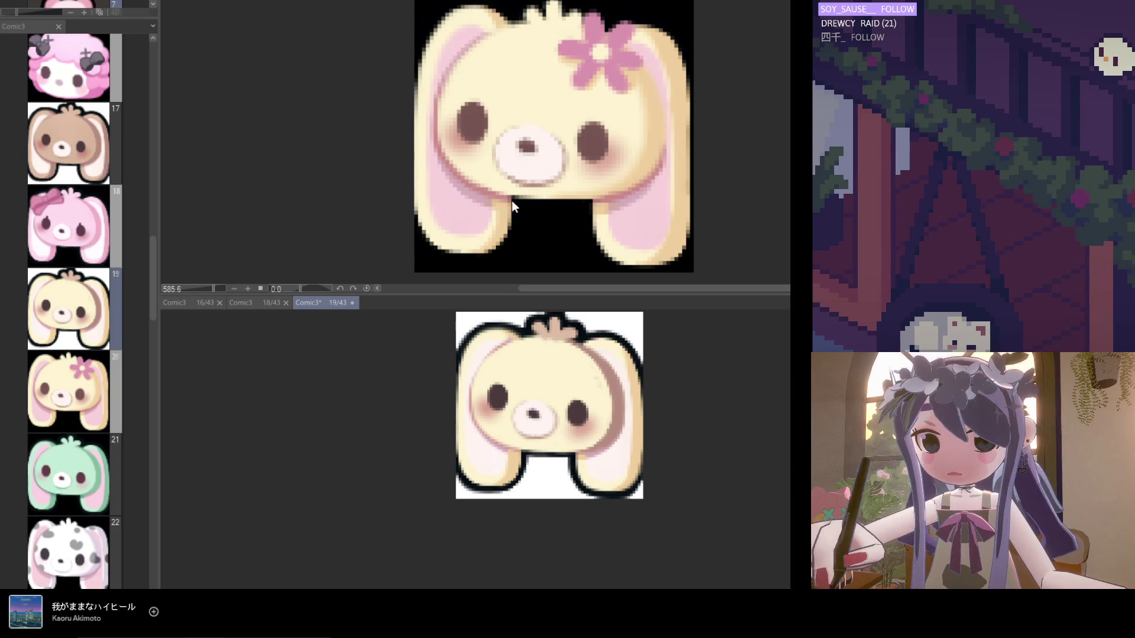
pyautogui.scroll(-2, 503, 383)
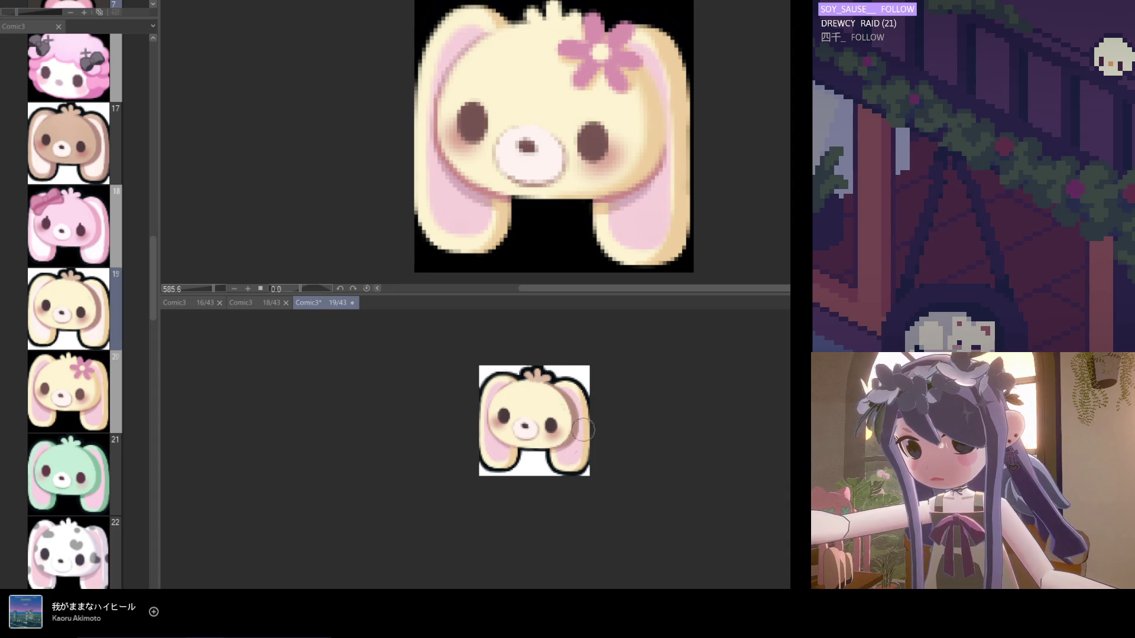
pyautogui.scroll(1, 600, 441)
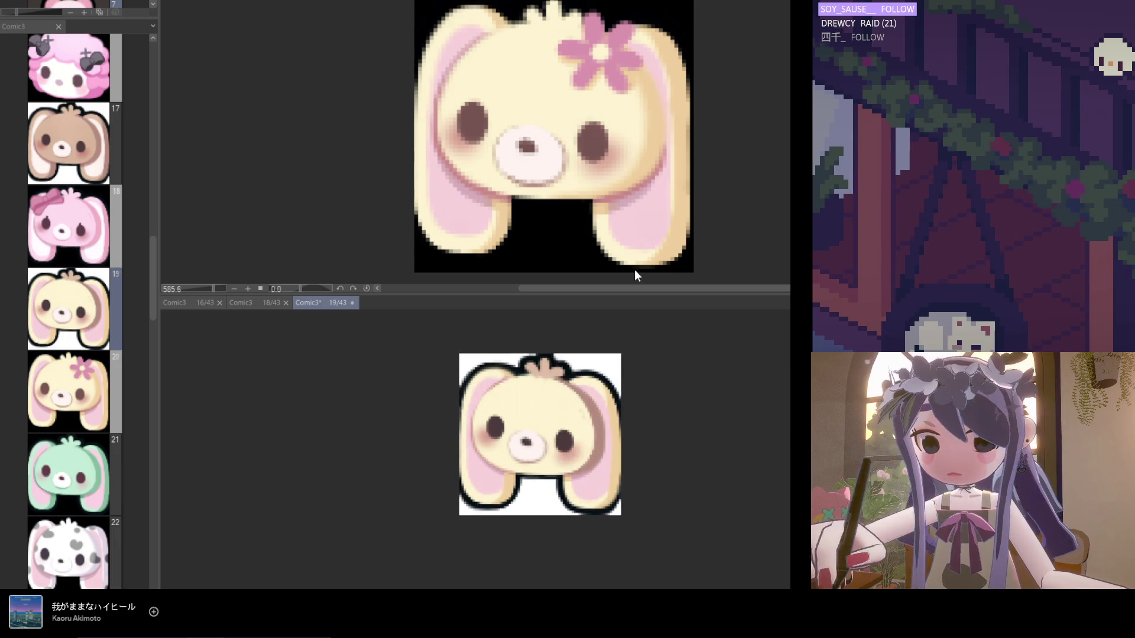
pyautogui.scroll(-1, 593, 394)
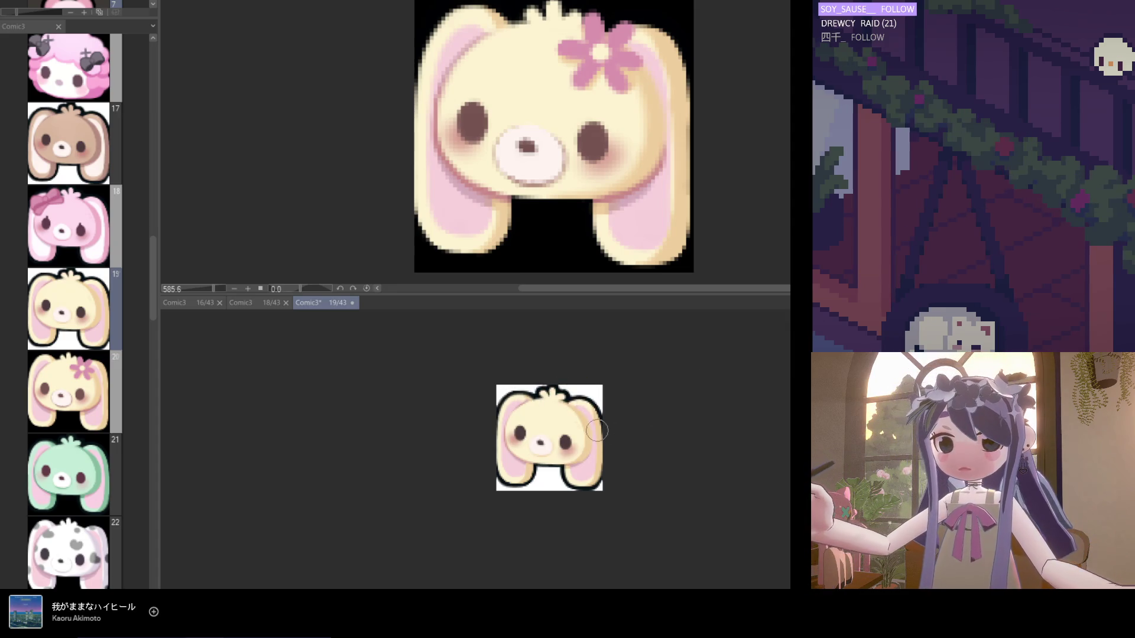
pyautogui.scroll(1, 587, 428)
pyautogui.scroll(2, 586, 428)
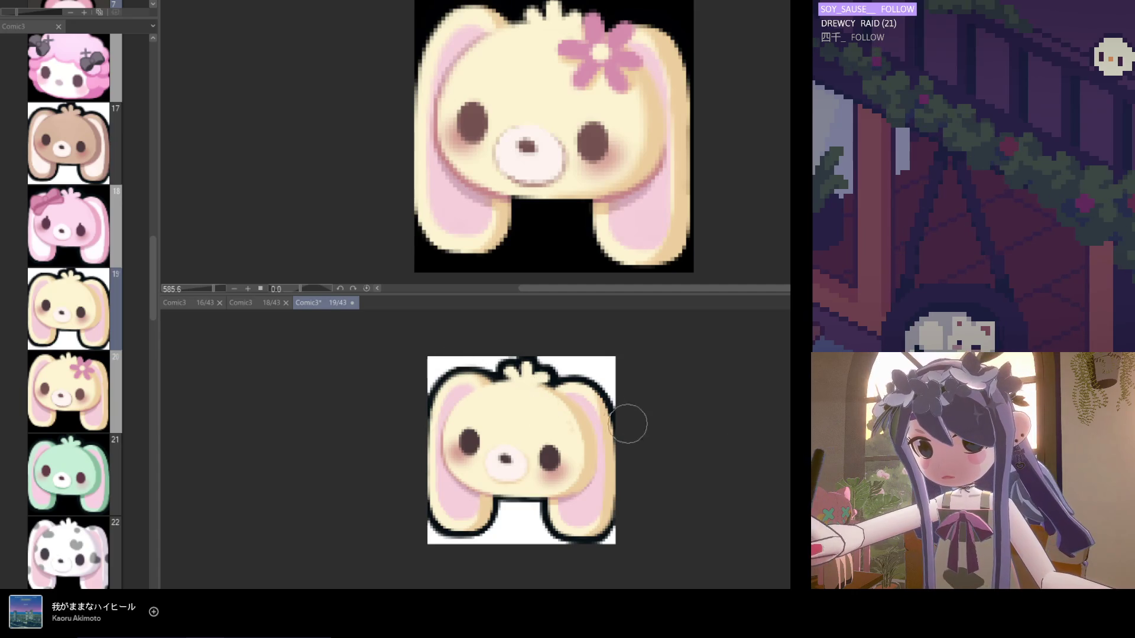
pyautogui.scroll(1, 449, 438)
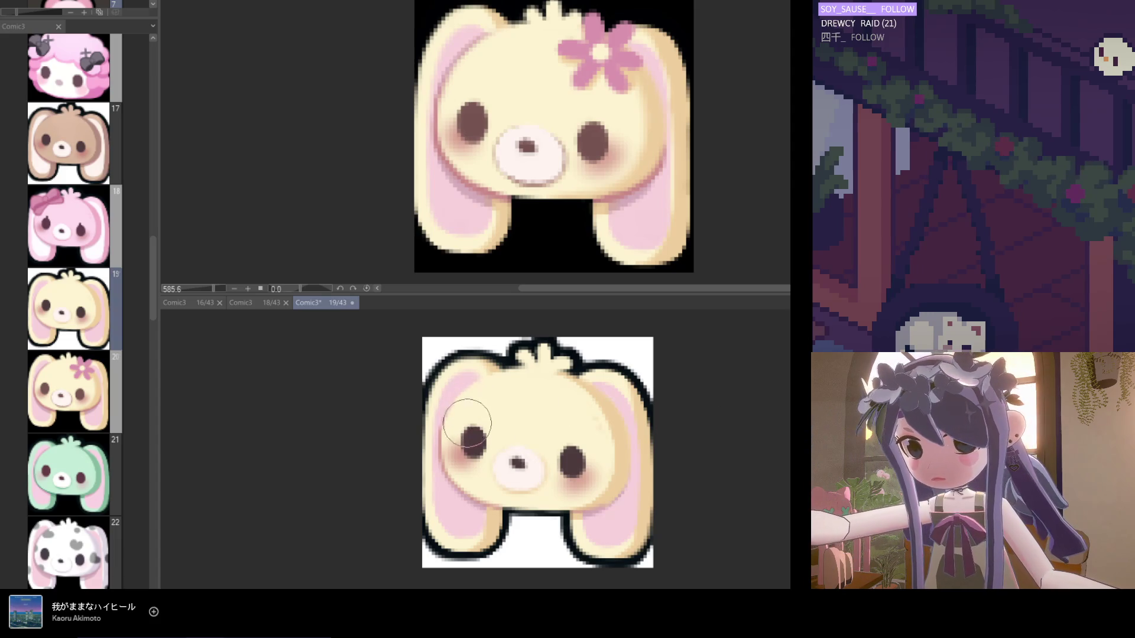
pyautogui.moveTo(466, 447)
pyautogui.mouseDown()
pyautogui.moveTo(467, 421)
pyautogui.moveTo(466, 454)
pyautogui.mouseUp()
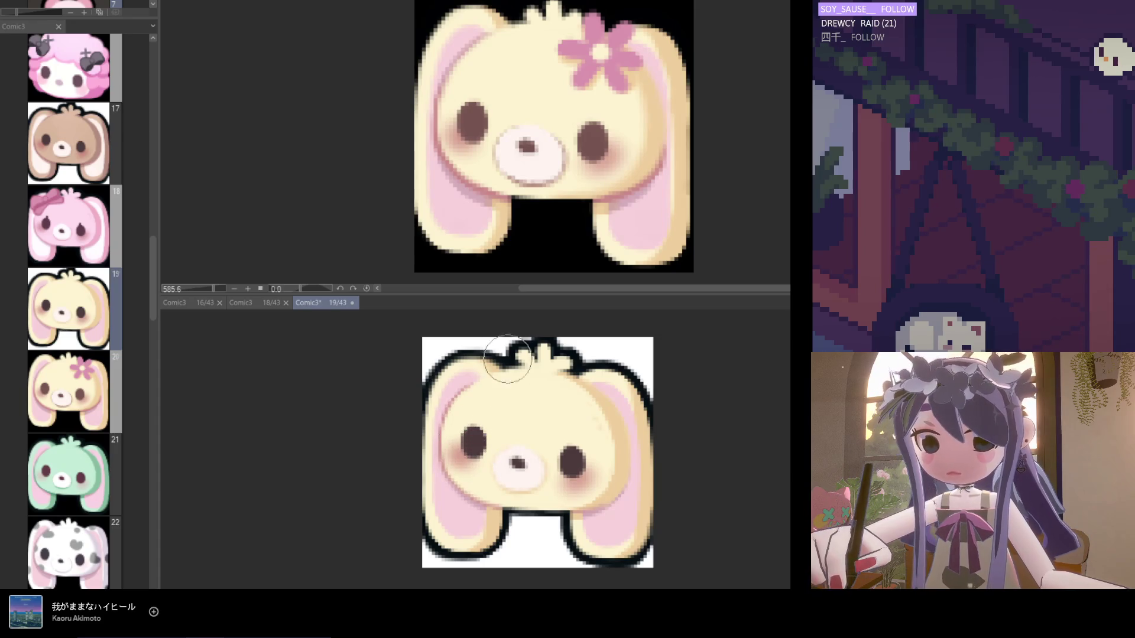
pyautogui.scroll(1, 475, 414)
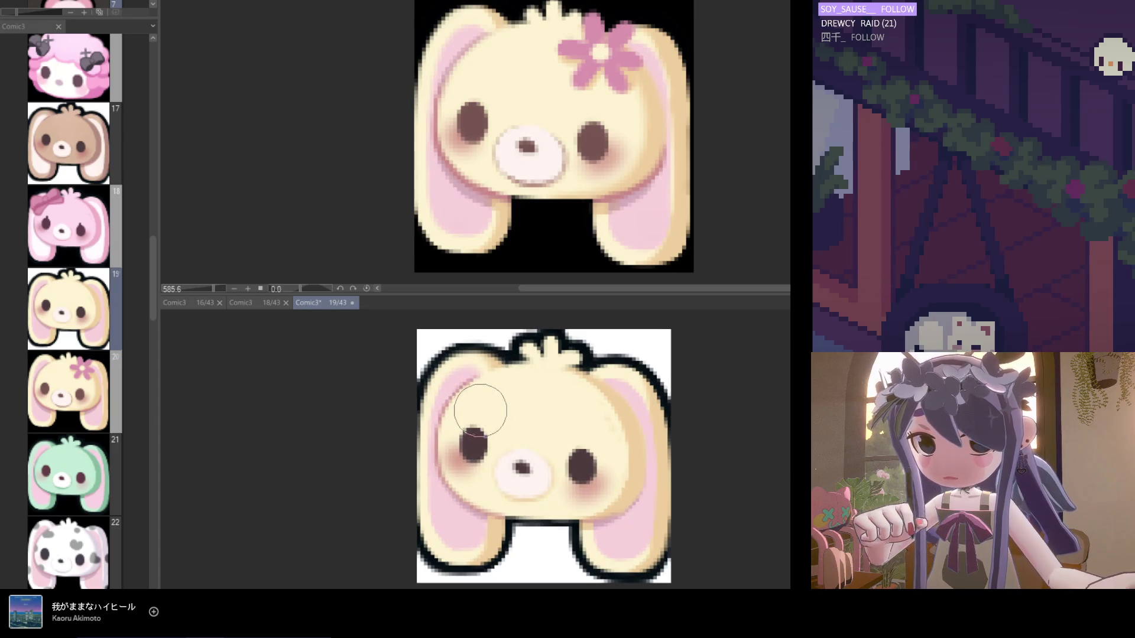
pyautogui.scroll(-3, 512, 402)
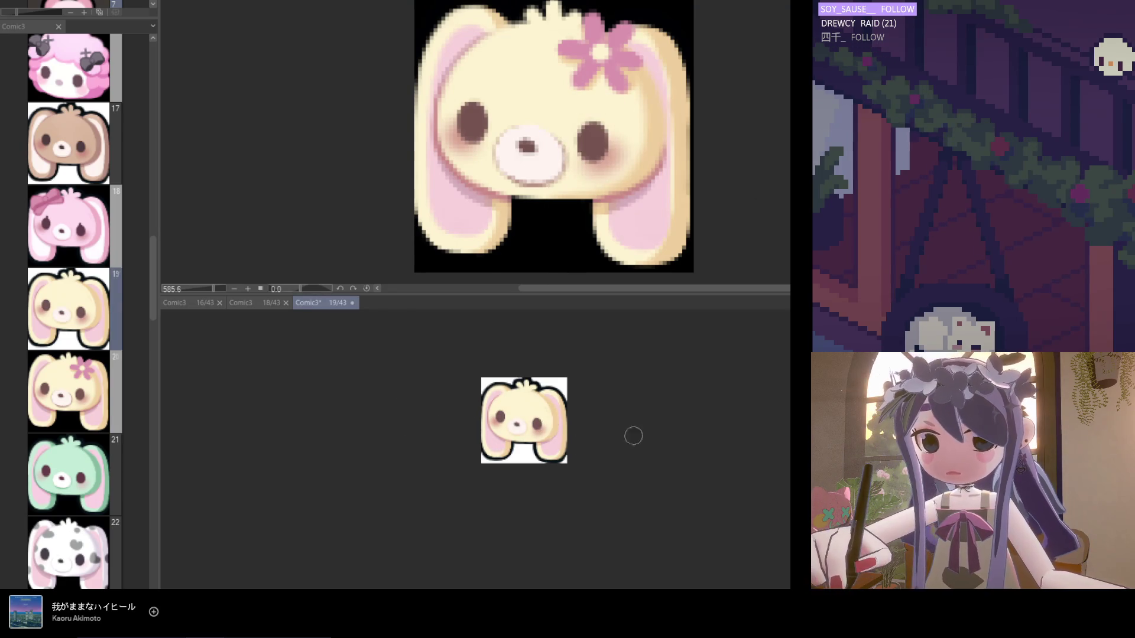
pyautogui.scroll(3, 557, 426)
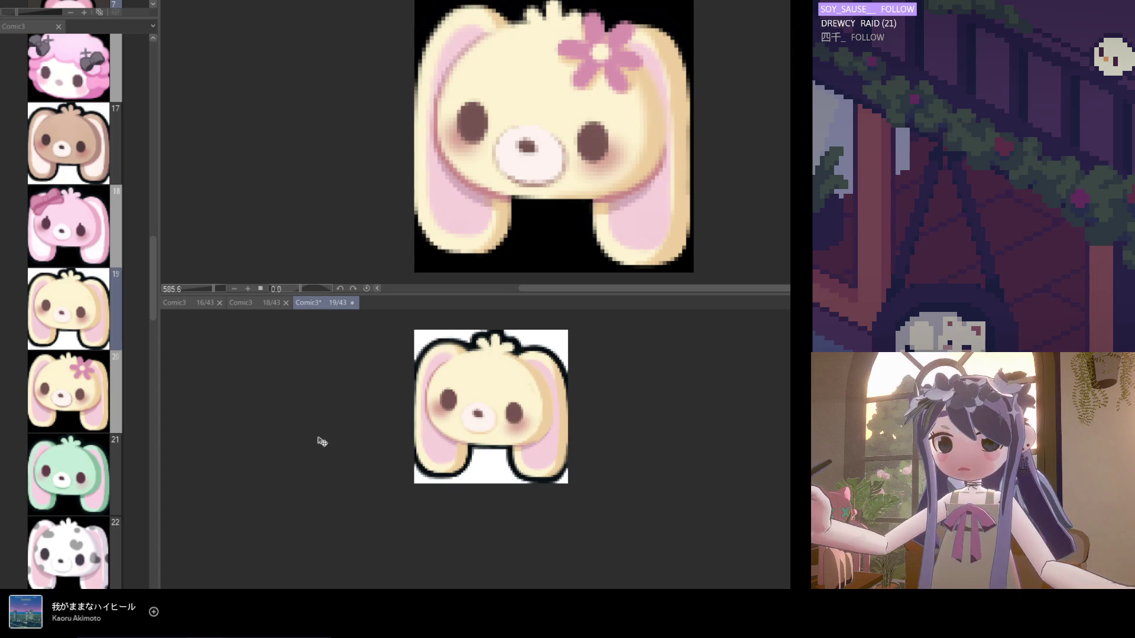
pyautogui.scroll(1, 415, 427)
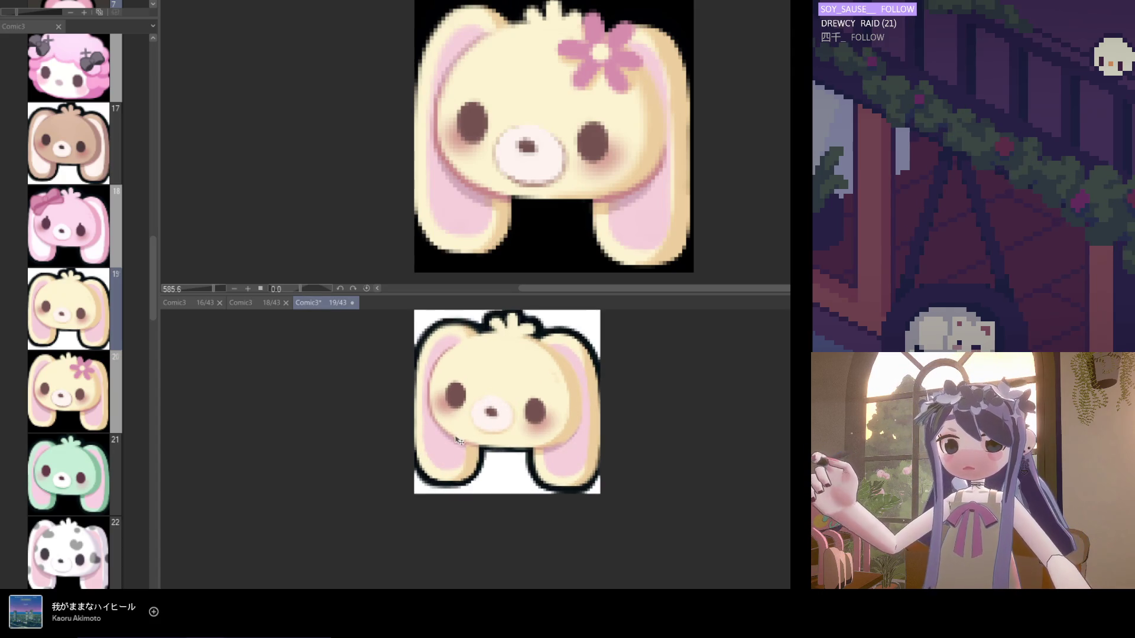
pyautogui.scroll(-3, 440, 490)
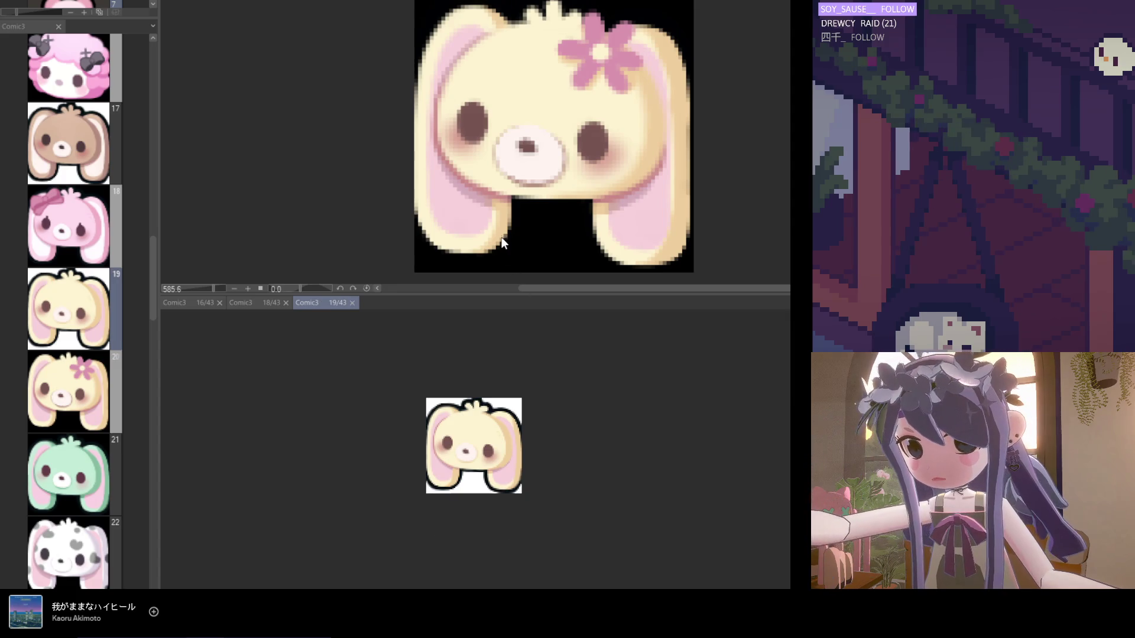
pyautogui.scroll(3, 520, 414)
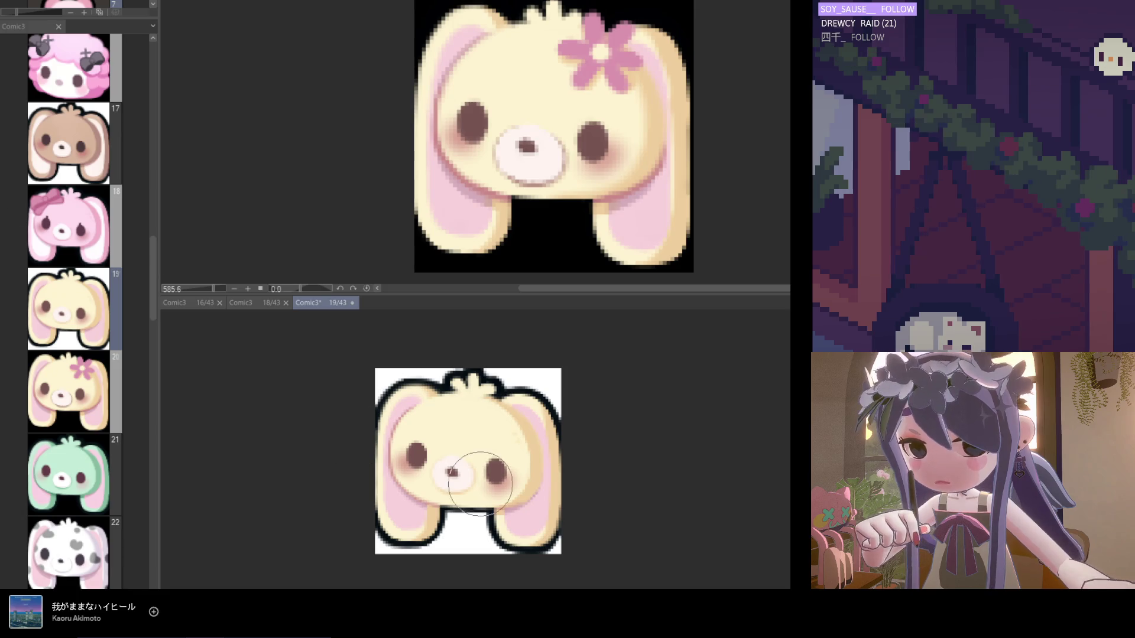
pyautogui.scroll(1, 394, 422)
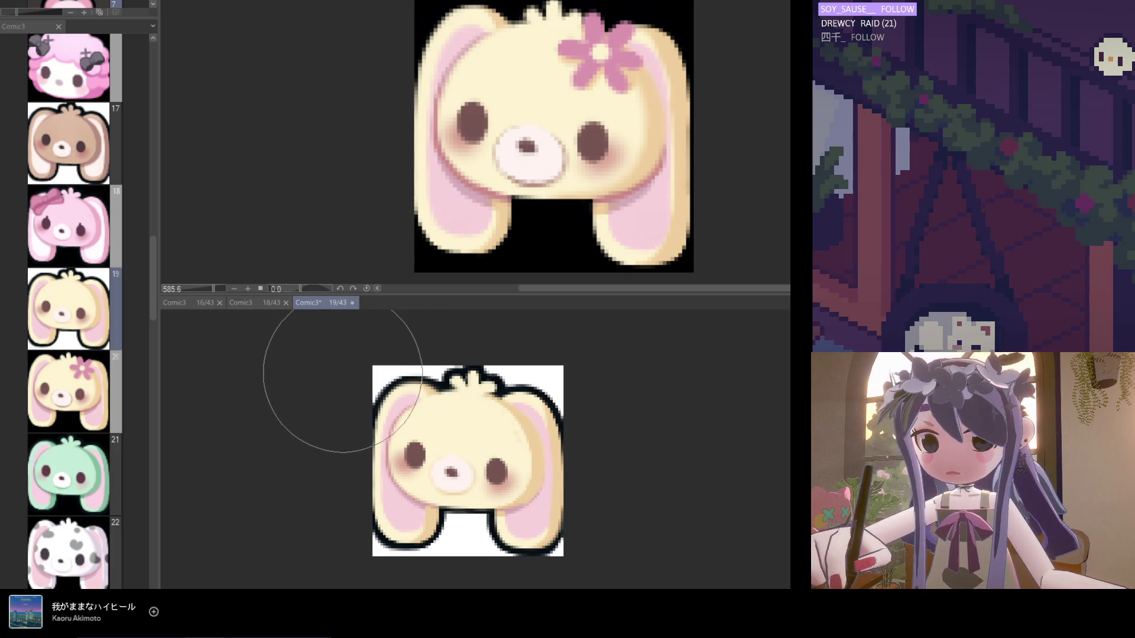
pyautogui.scroll(-3, 393, 379)
# Paste the pink flower from the page-20 reference onto the page-19 bunny.
pyautogui.click(532, 213)
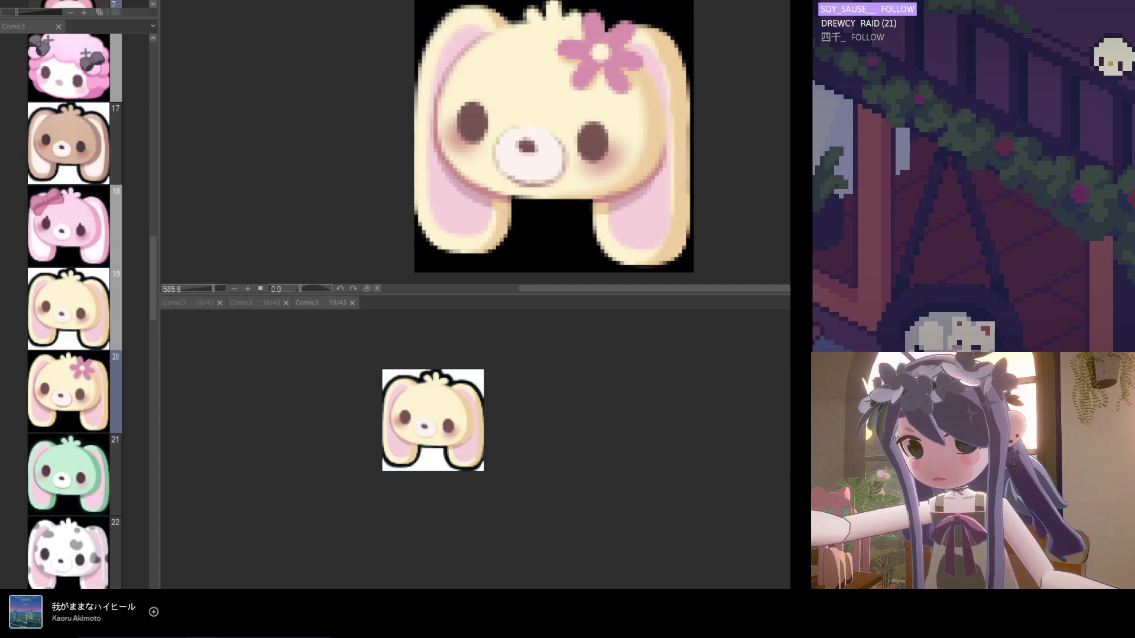
pyautogui.click(517, 431)
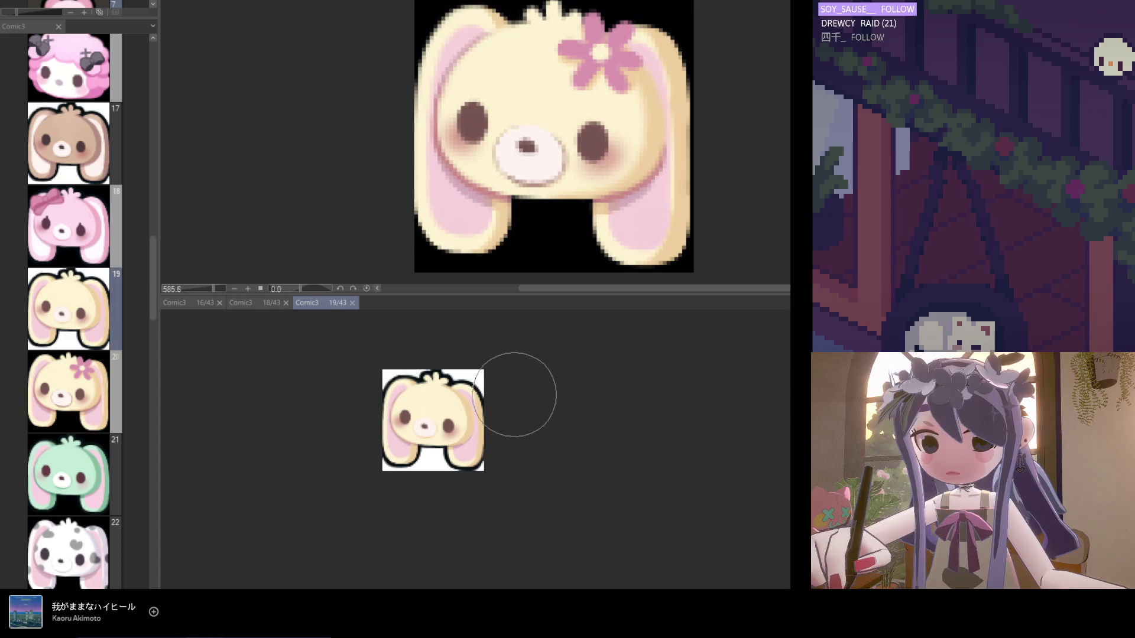
pyautogui.hotkey('ctrl', 'v')
# Nudge the pasted flower up and left into place and sample the head colour.
pyautogui.scroll(4, 499, 415)
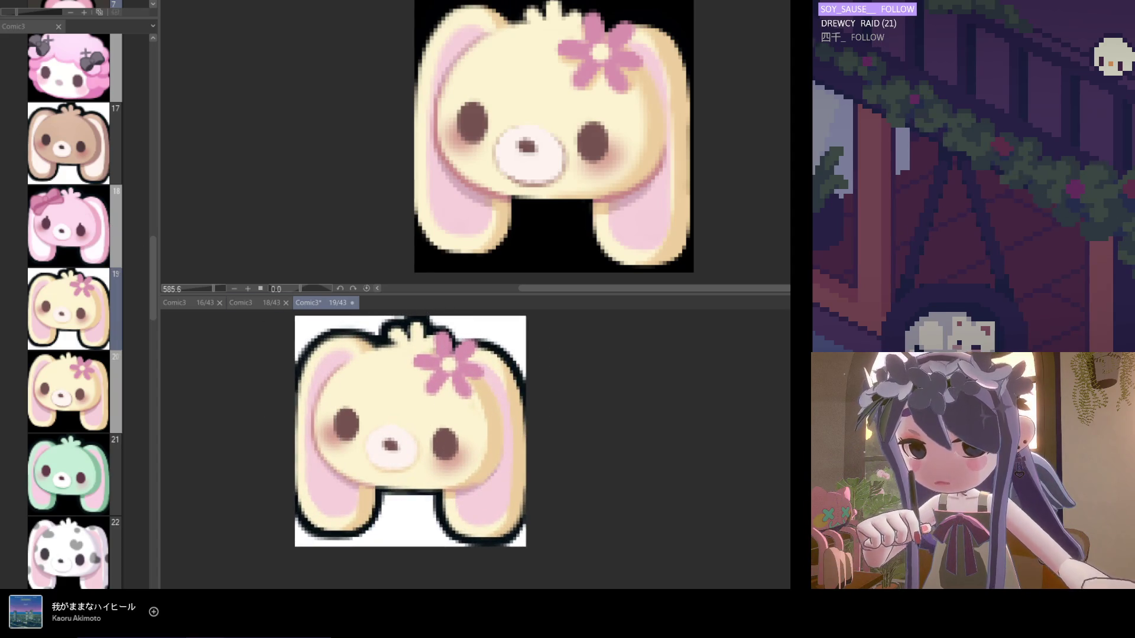
pyautogui.moveTo(472, 509); pyautogui.dragTo(467, 506)
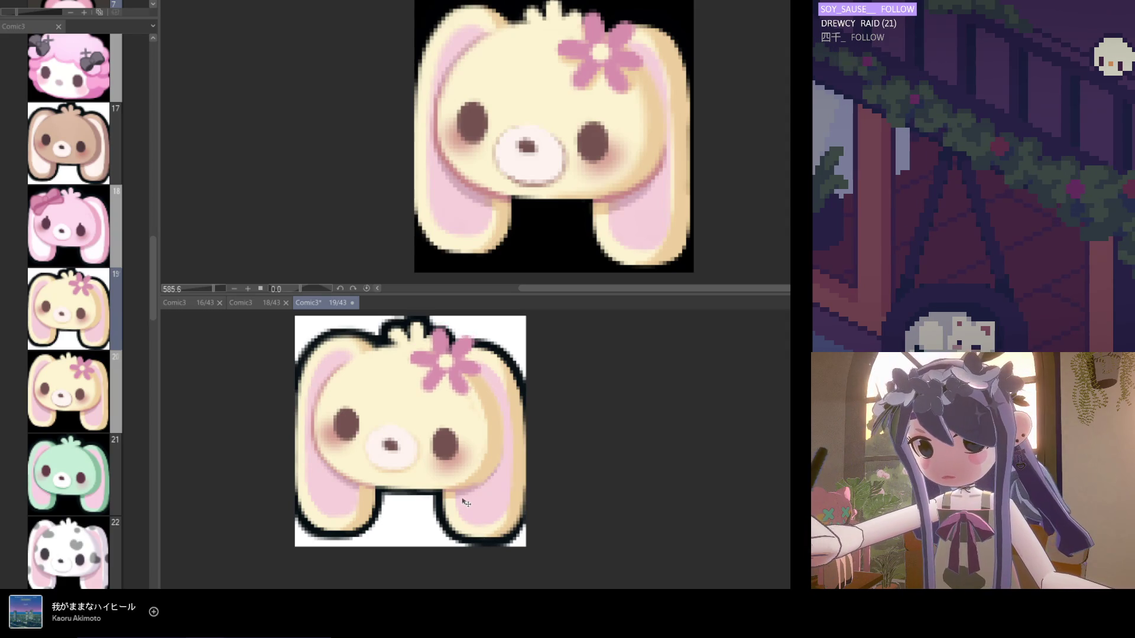
pyautogui.scroll(-3, 466, 503)
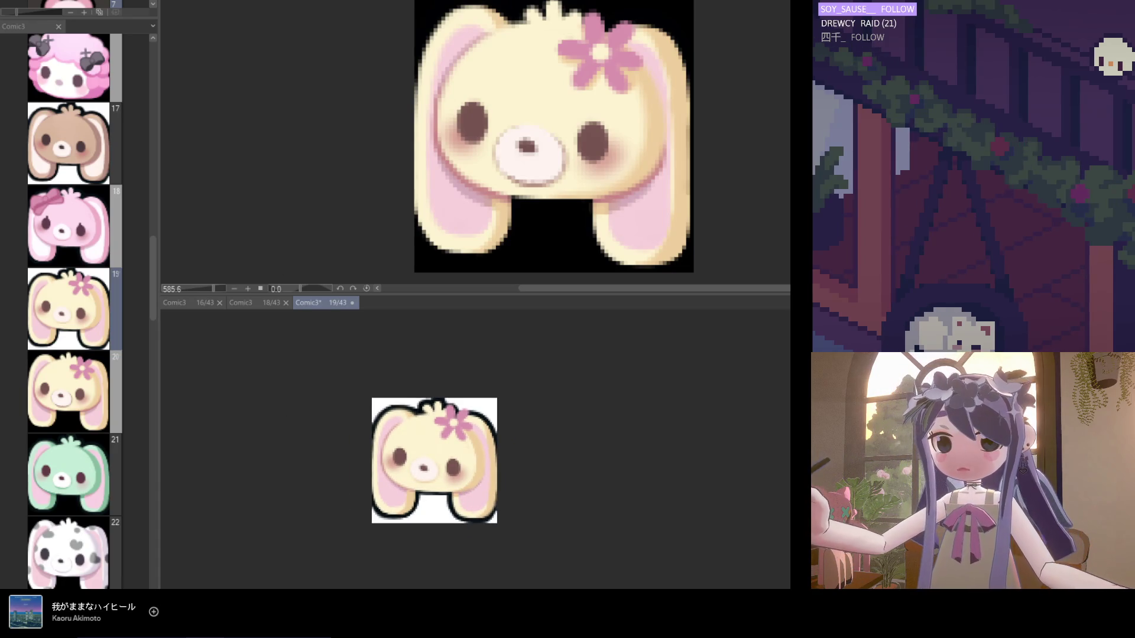
pyautogui.scroll(3, 472, 469)
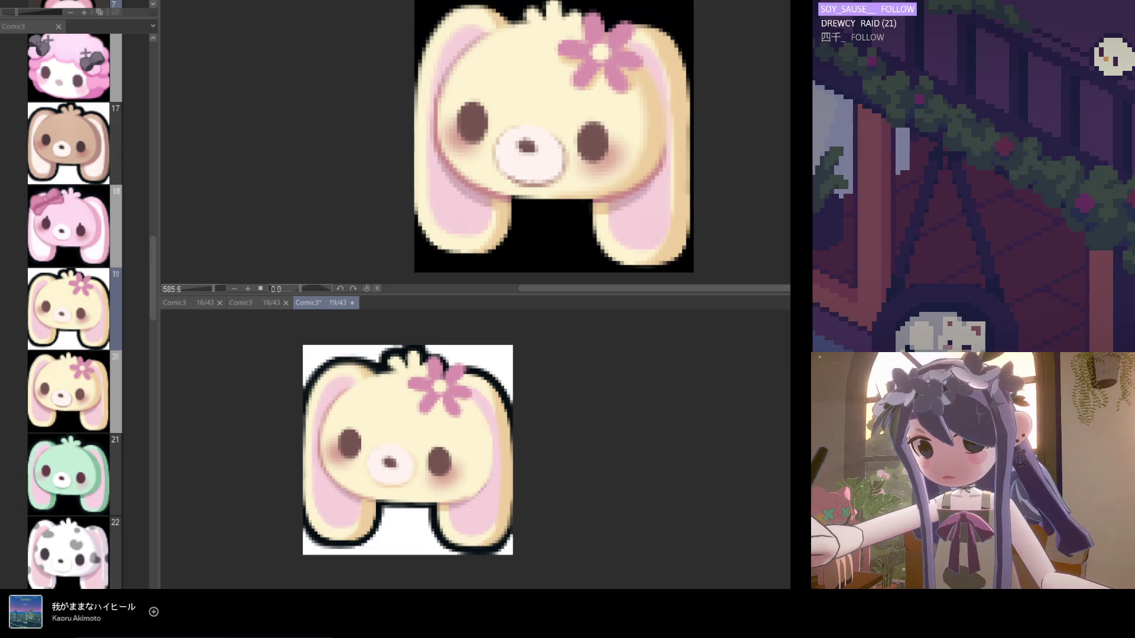
pyautogui.scroll(1, 430, 367)
pyautogui.keyDown('alt'); pyautogui.click(485, 418); pyautogui.keyUp('alt')
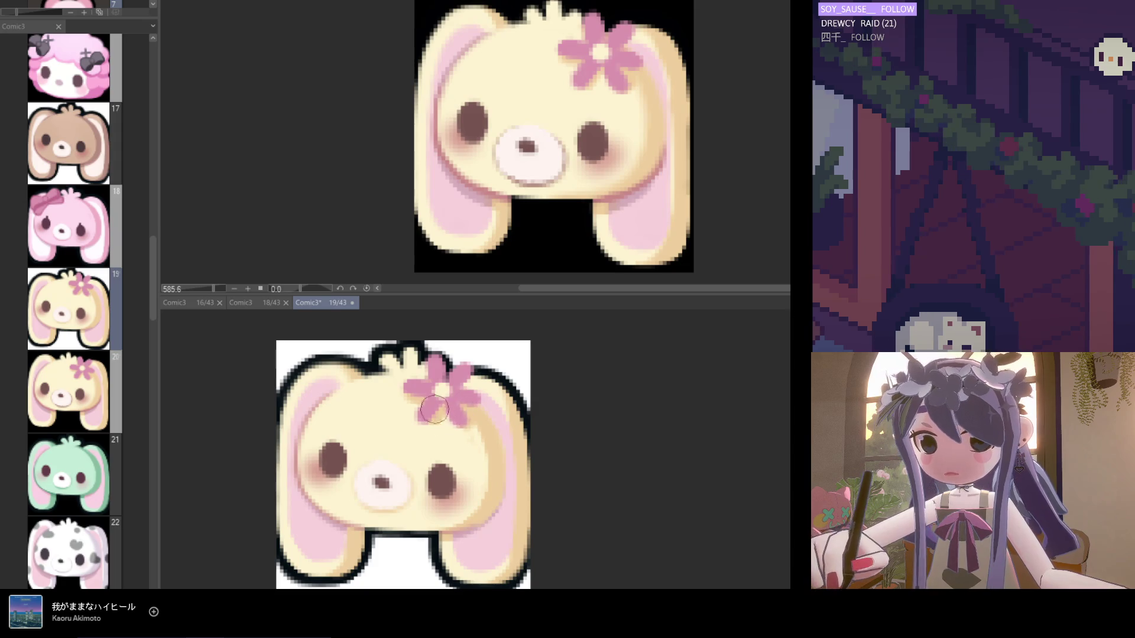
# Save the page-19 changes twice and switch focus to the page-20 view.
pyautogui.scroll(-1, 433, 419)
pyautogui.scroll(2, 446, 414)
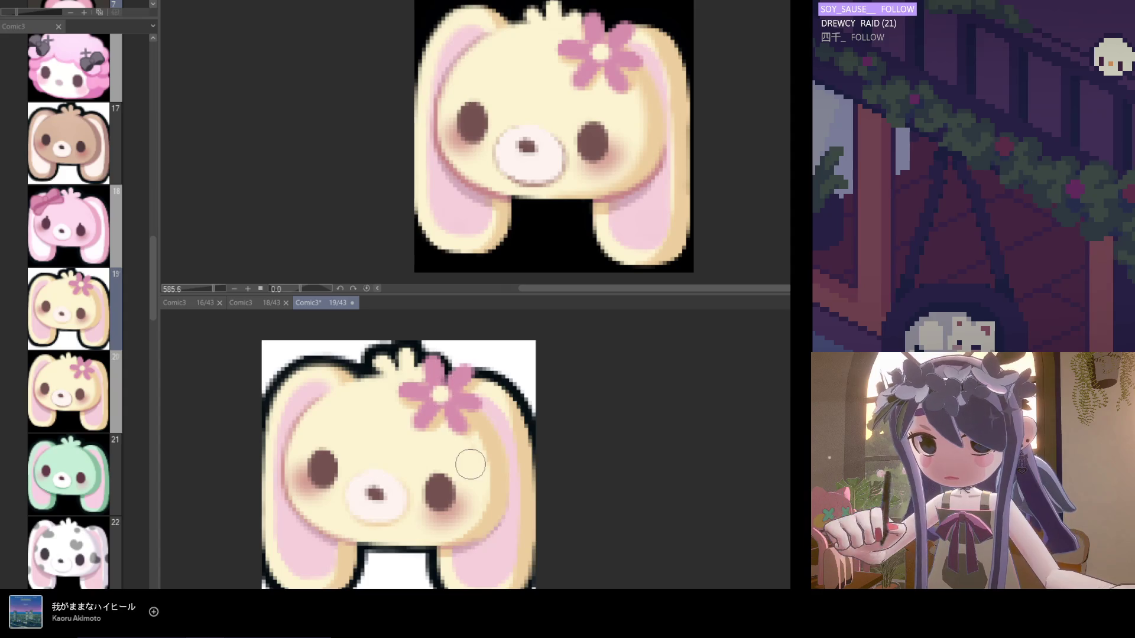
pyautogui.scroll(-3, 470, 464)
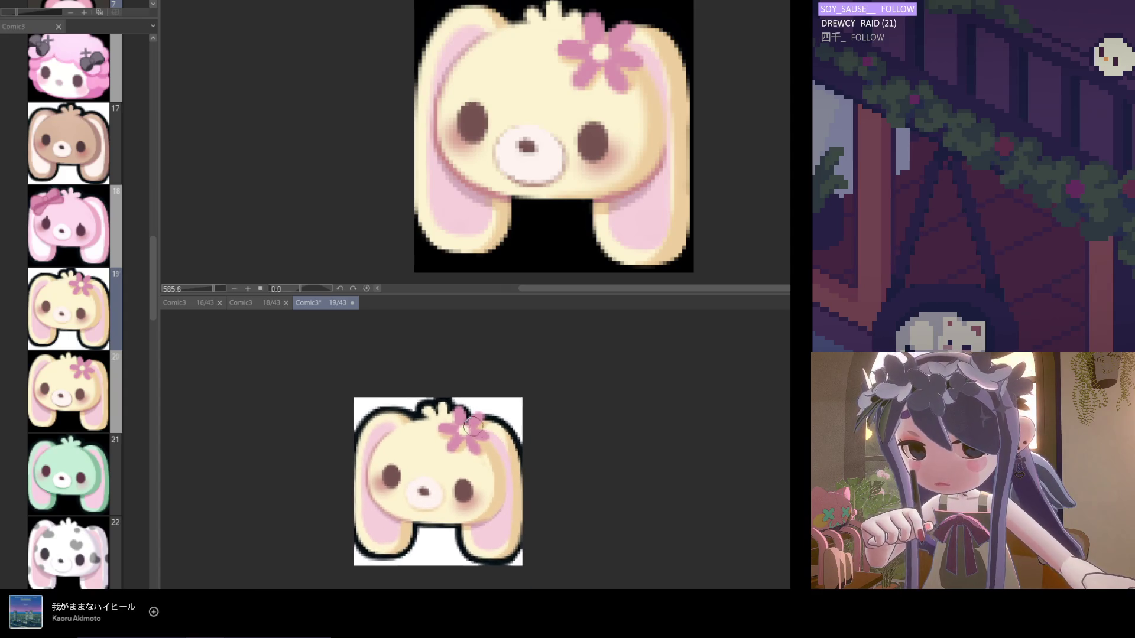
pyautogui.scroll(1, 477, 444)
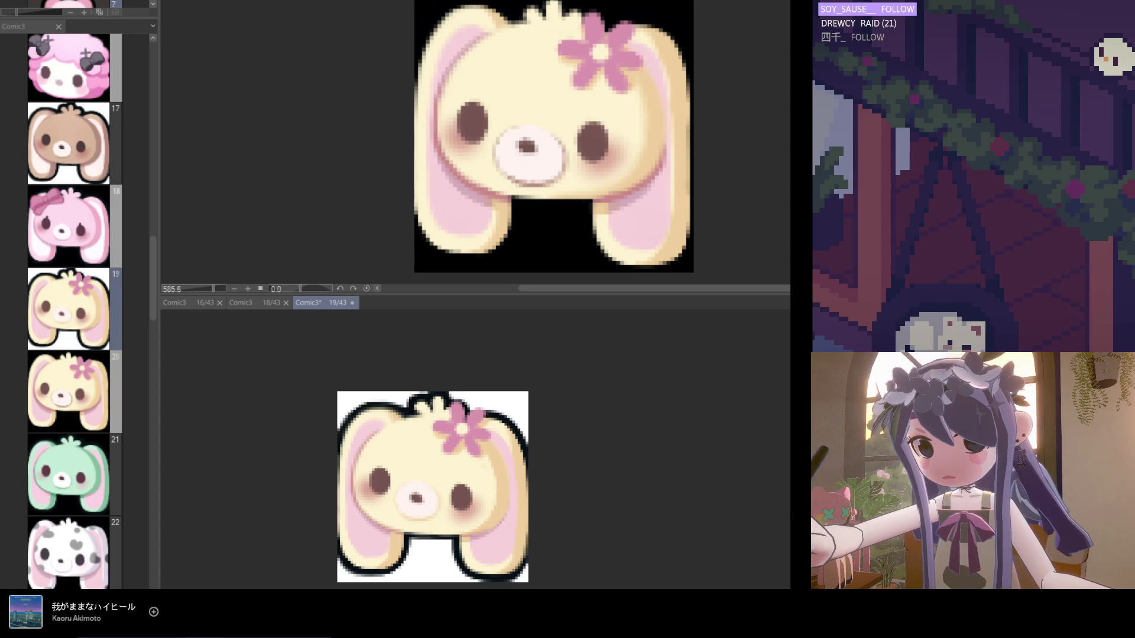
pyautogui.scroll(3, 459, 403)
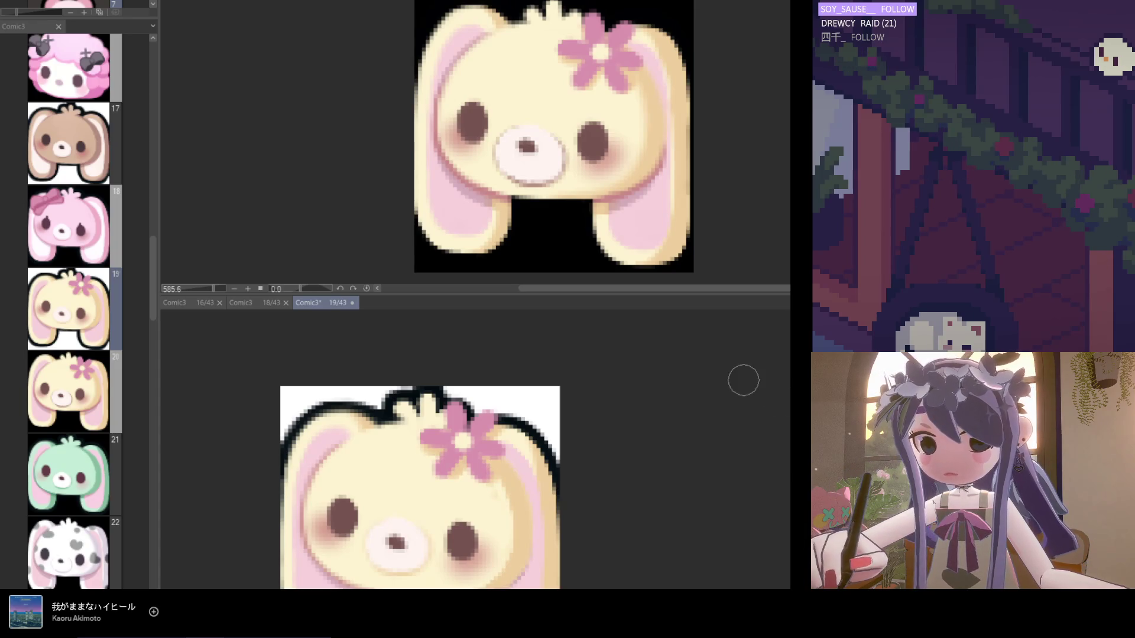
pyautogui.scroll(-3, 488, 418)
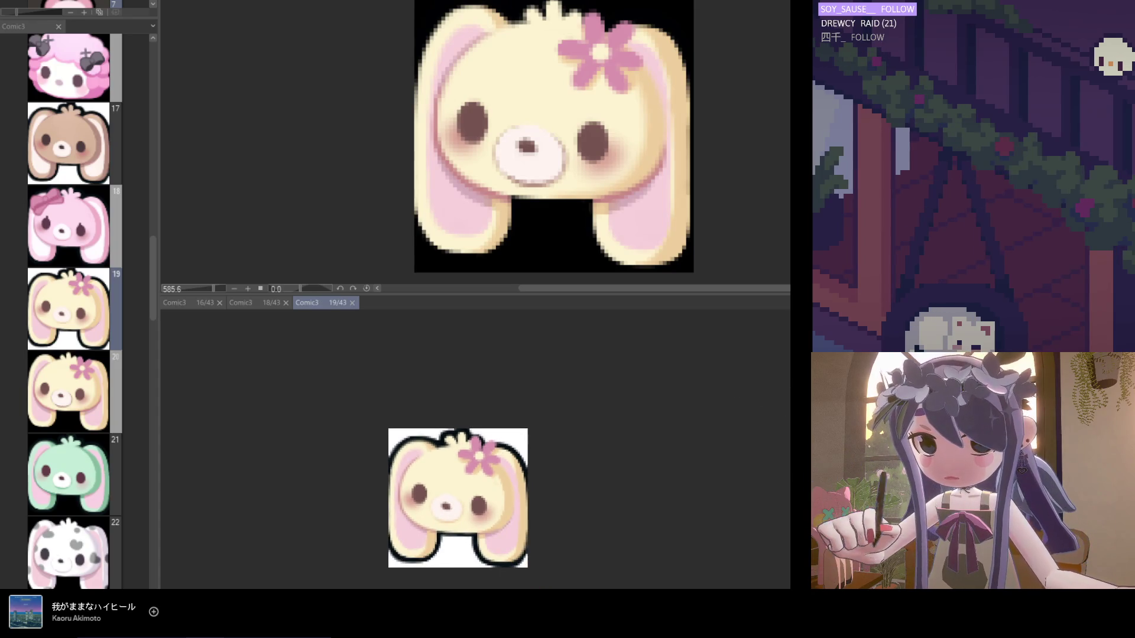
pyautogui.hotkey('ctrl', 's')
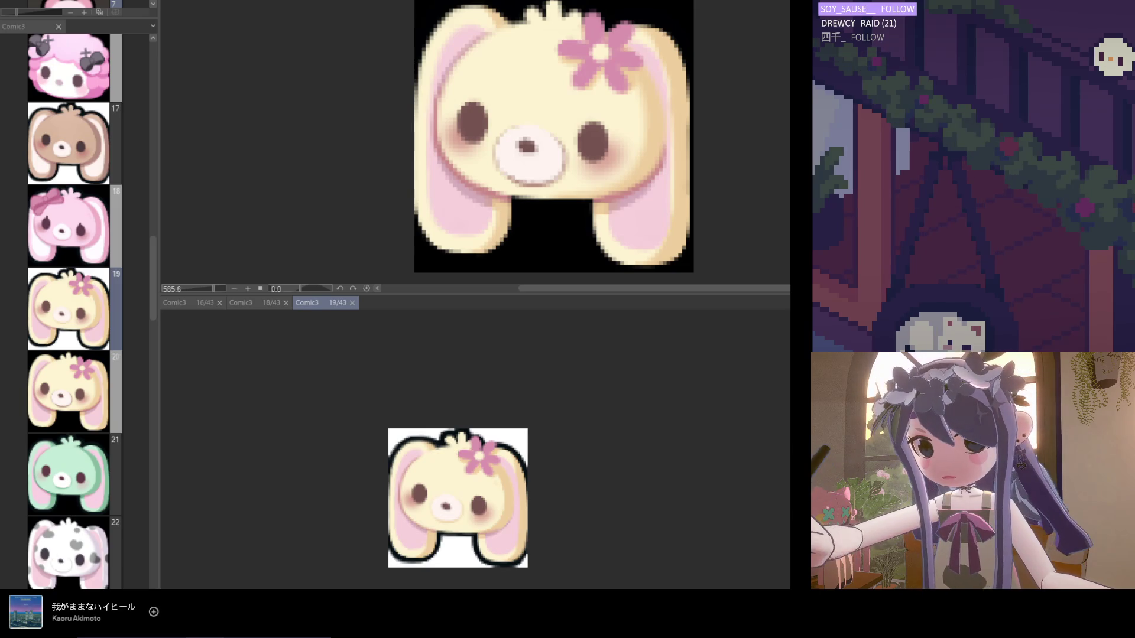
pyautogui.scroll(2, 505, 542)
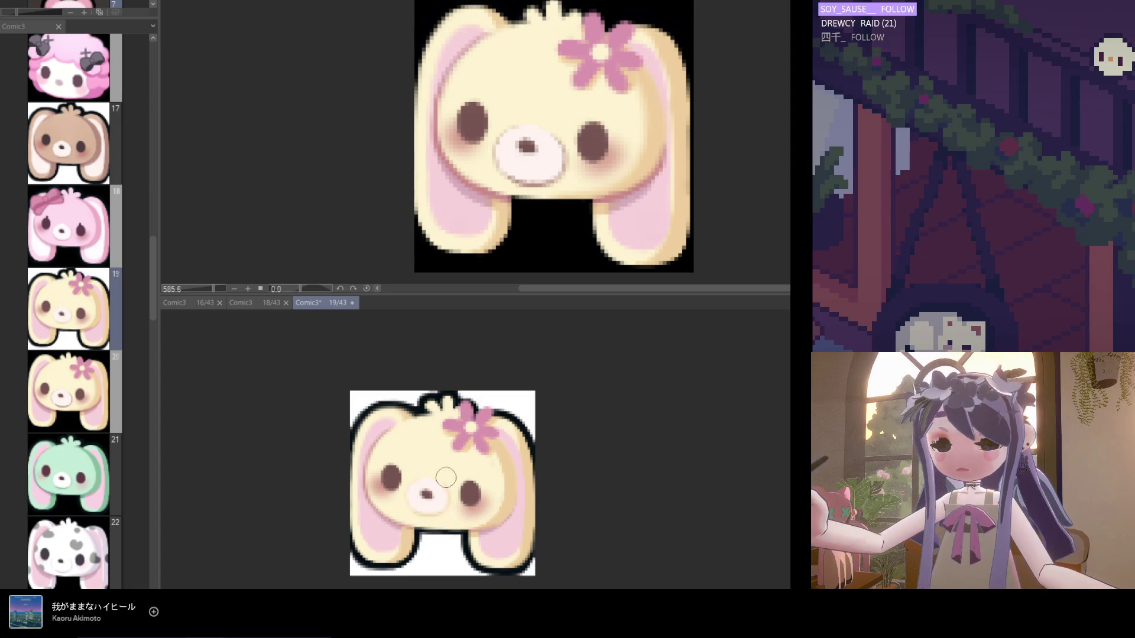
pyautogui.scroll(-3, 438, 479)
pyautogui.hotkey('ctrl', 's')
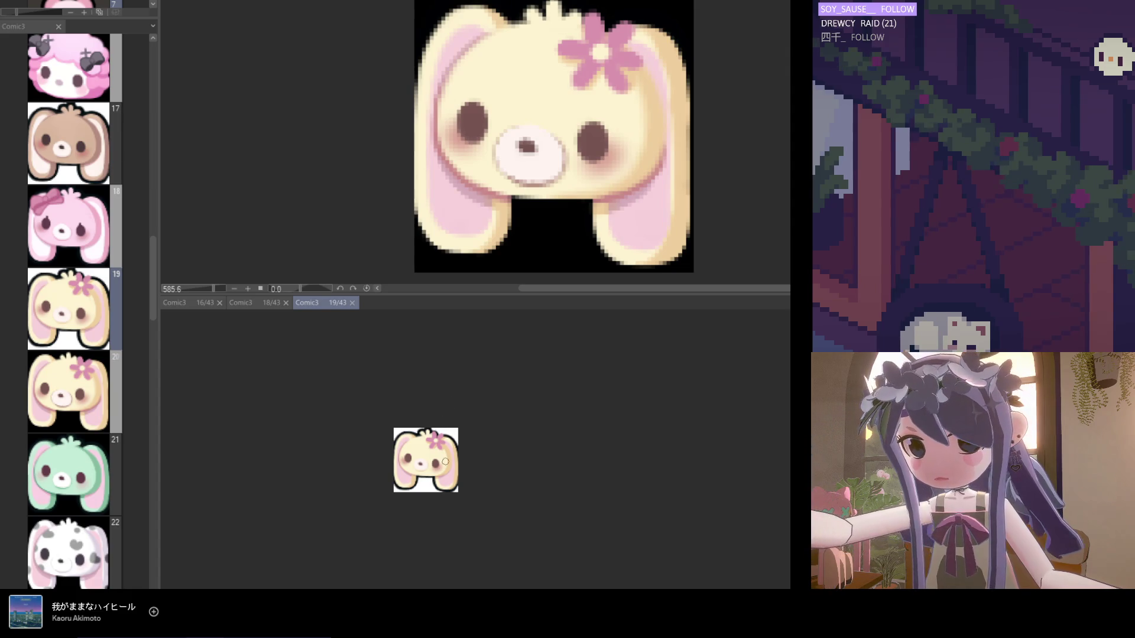
pyautogui.scroll(1, 402, 426)
pyautogui.scroll(3, 402, 426)
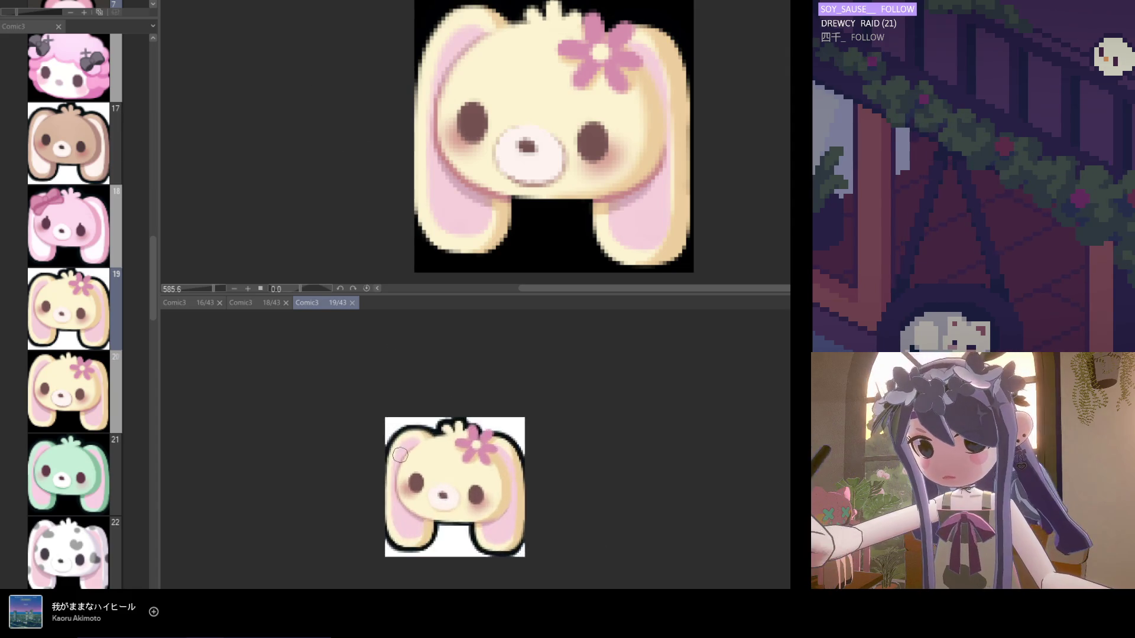
pyautogui.click(309, 97)
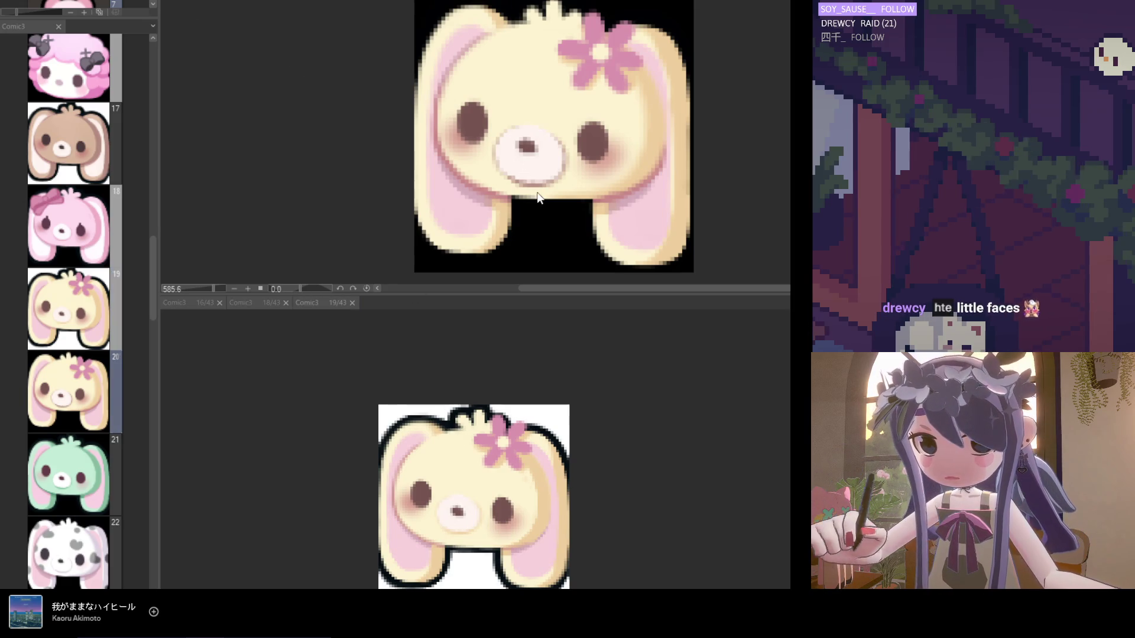
# Close the page-20 comparison view and switch to page 20 in the page list.
pyautogui.hotkey('ctrl', 'w')
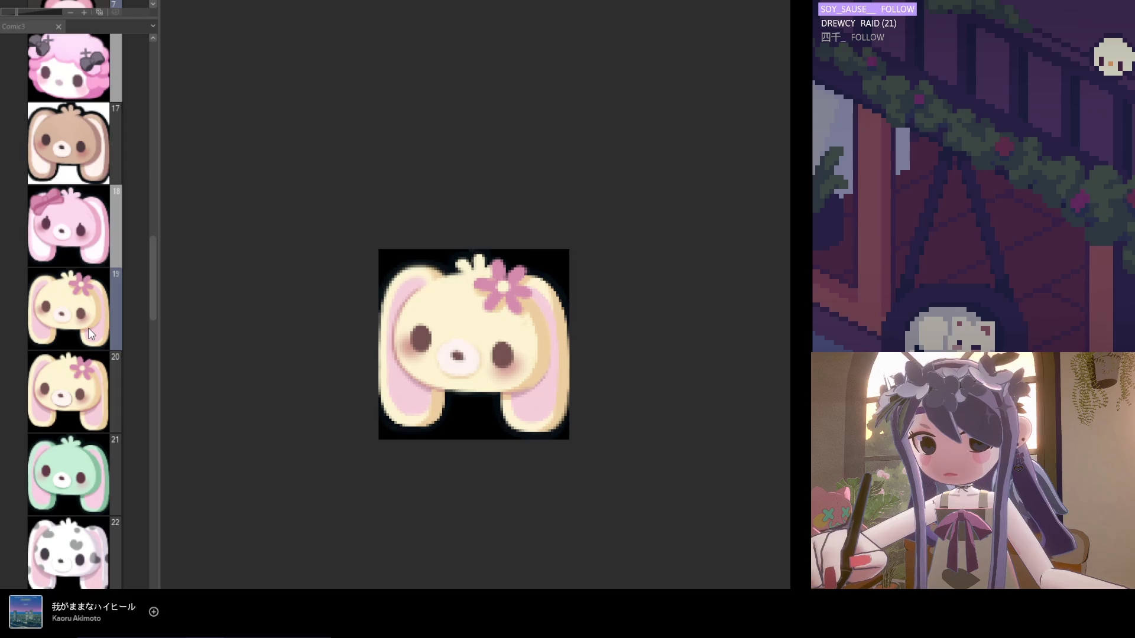
pyautogui.scroll(3, 495, 369)
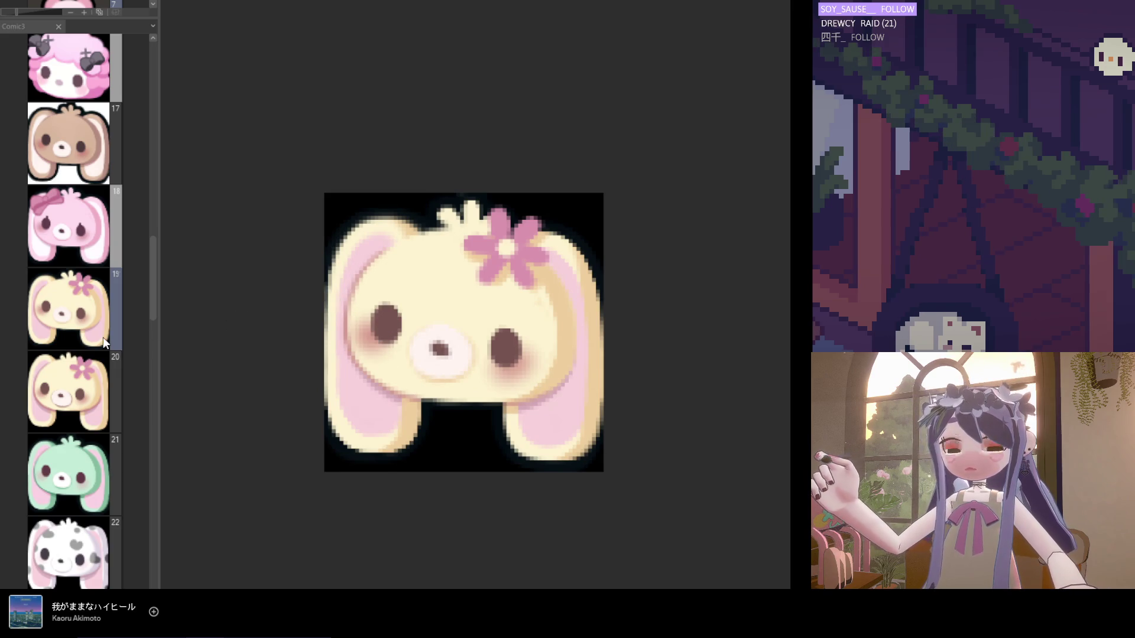
pyautogui.click(76, 385)
pyautogui.scroll(10, 579, 312)
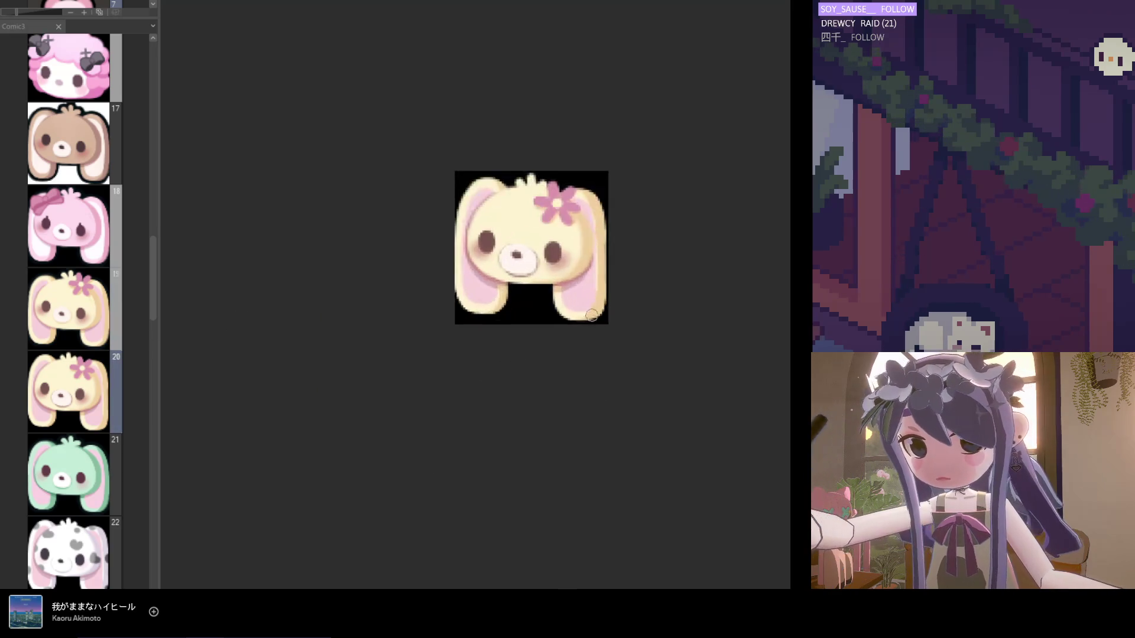
# Switch to frame 19's cream bunny and eyedrop the ear-edge and inner-ear pink colours.
pyautogui.keyDown('alt'); pyautogui.click(548, 267); pyautogui.keyUp('alt')
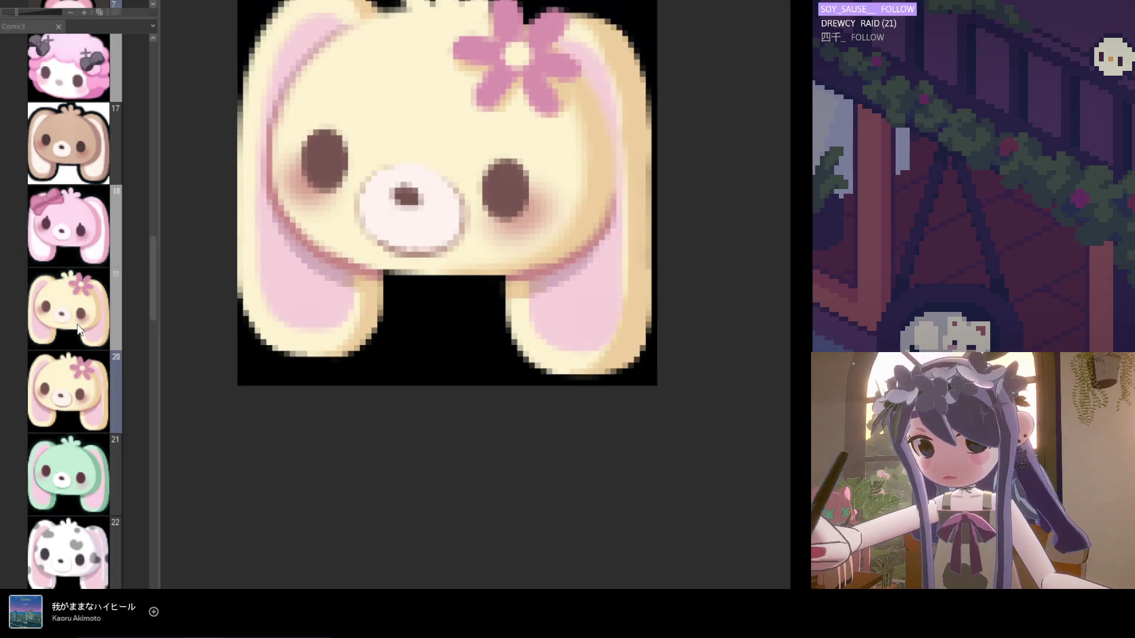
pyautogui.click(98, 329)
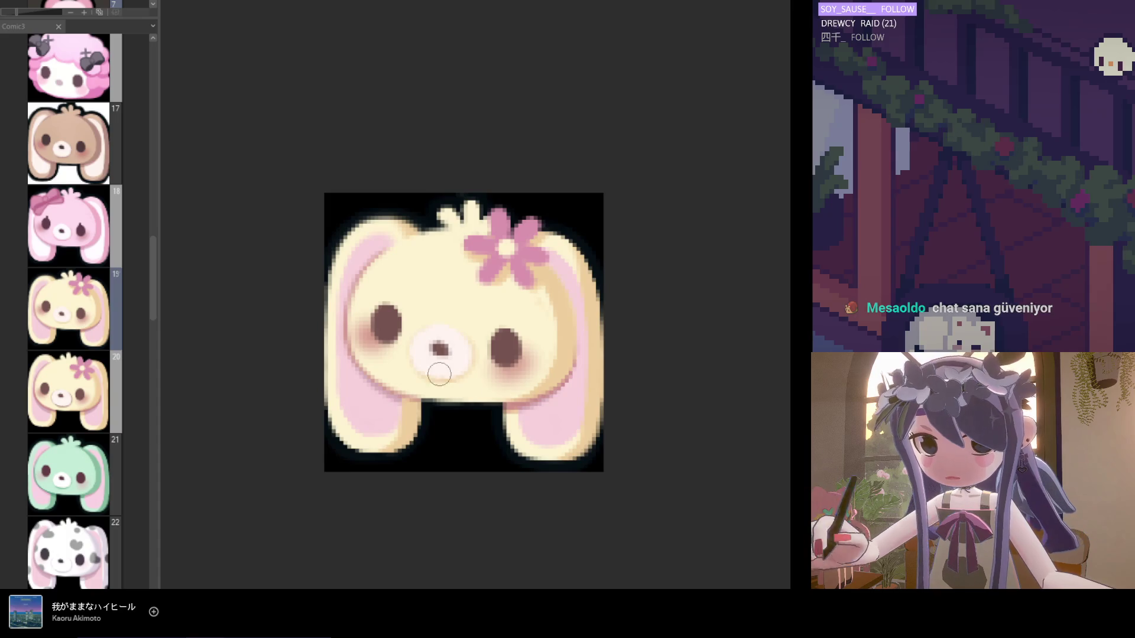
pyautogui.scroll(1, 384, 378)
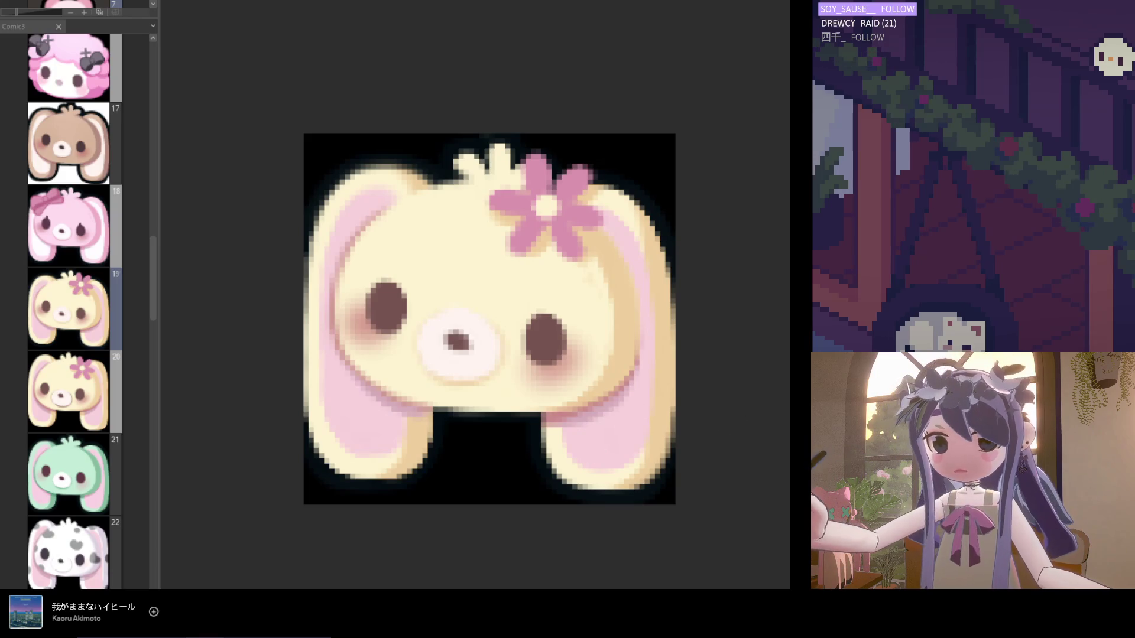
pyautogui.keyDown('alt'); pyautogui.click(555, 416); pyautogui.keyUp('alt')
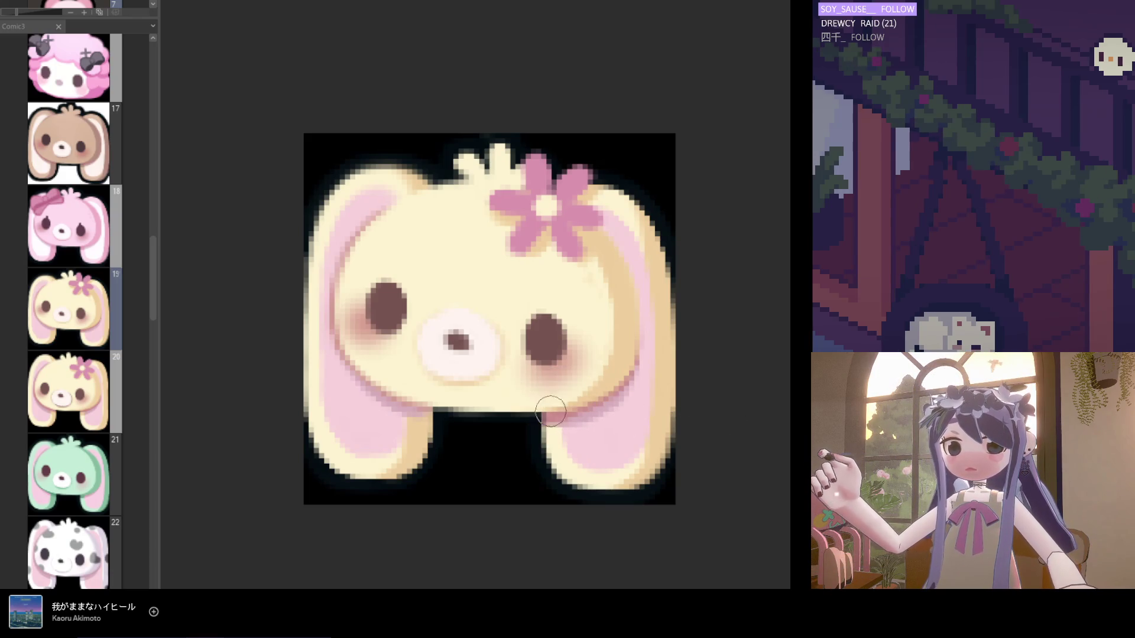
pyautogui.keyDown('alt'); pyautogui.click(417, 440); pyautogui.keyUp('alt')
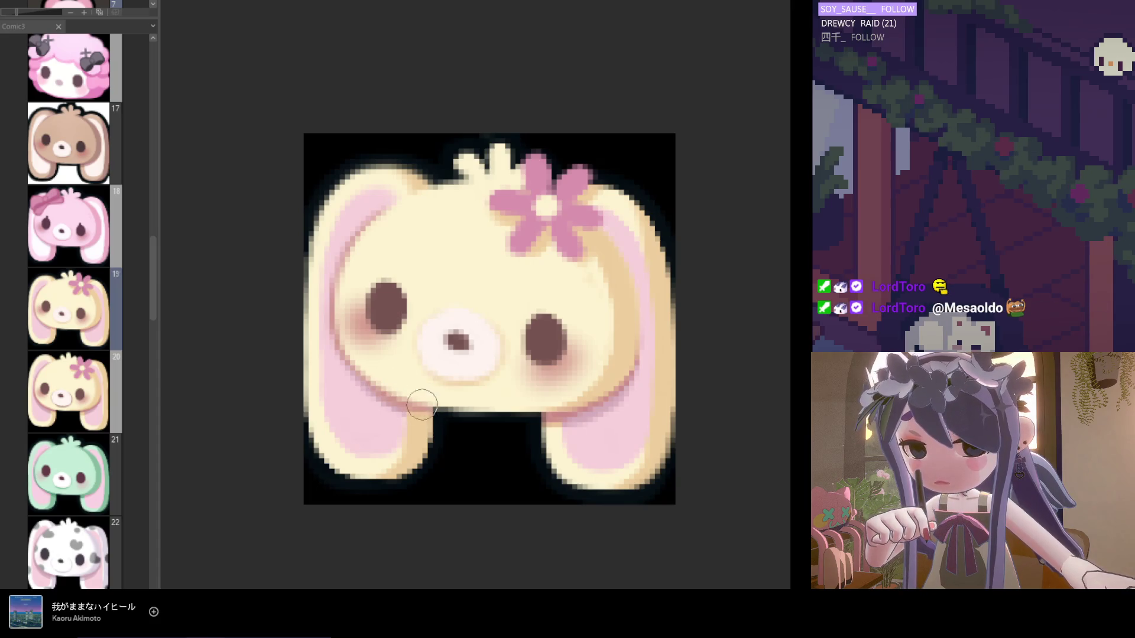
pyautogui.scroll(-5, 493, 455)
pyautogui.scroll(-1, 506, 469)
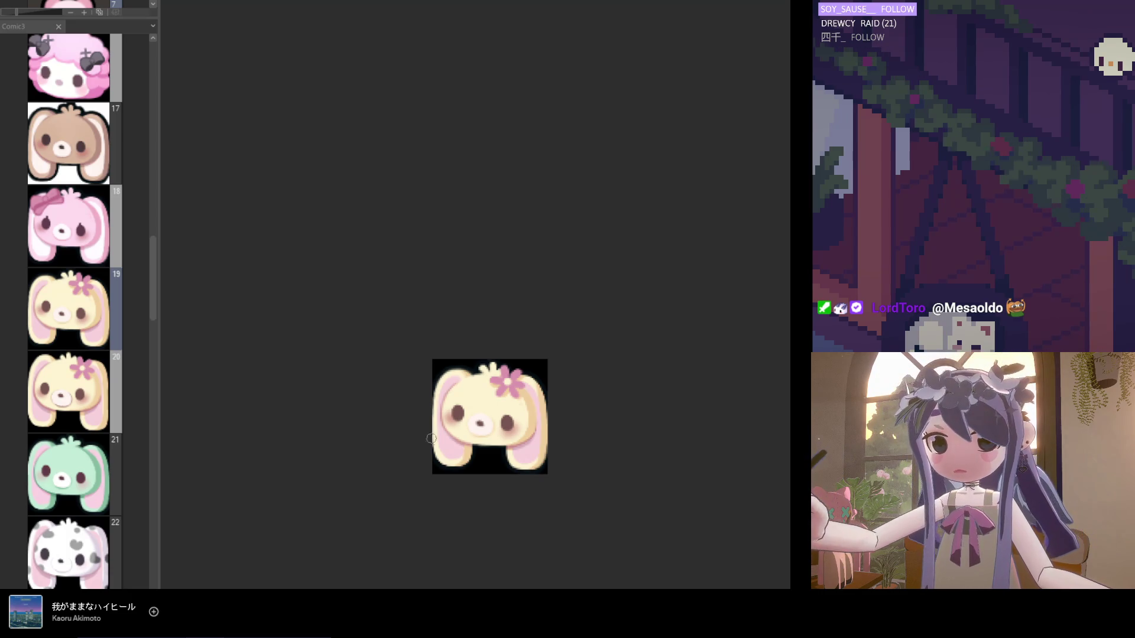
pyautogui.scroll(3, 476, 455)
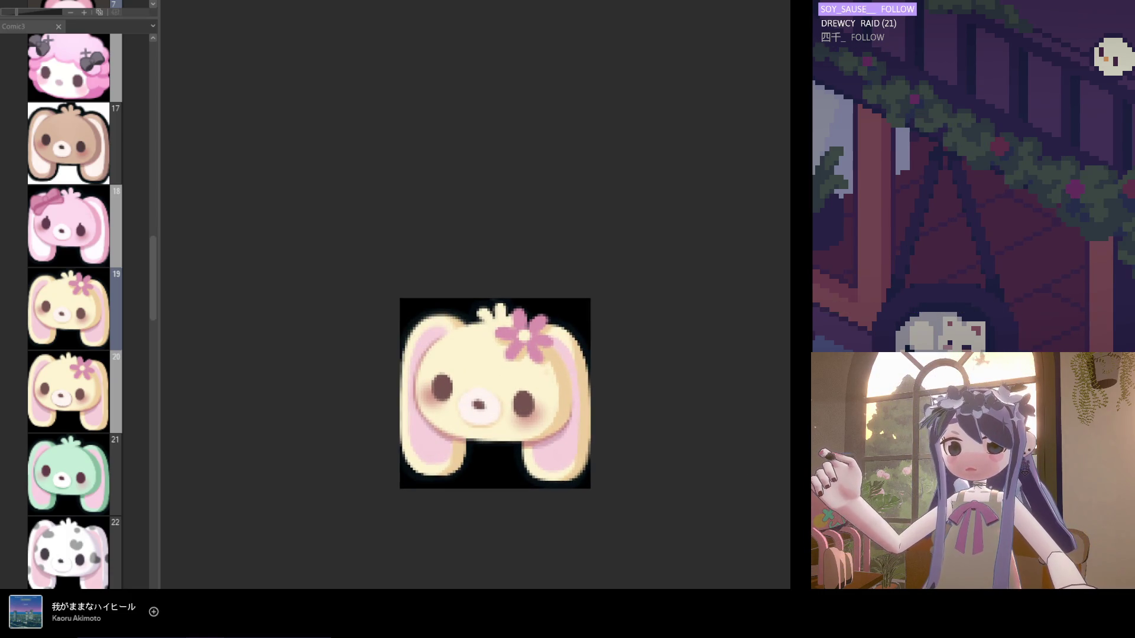
pyautogui.scroll(3, 476, 449)
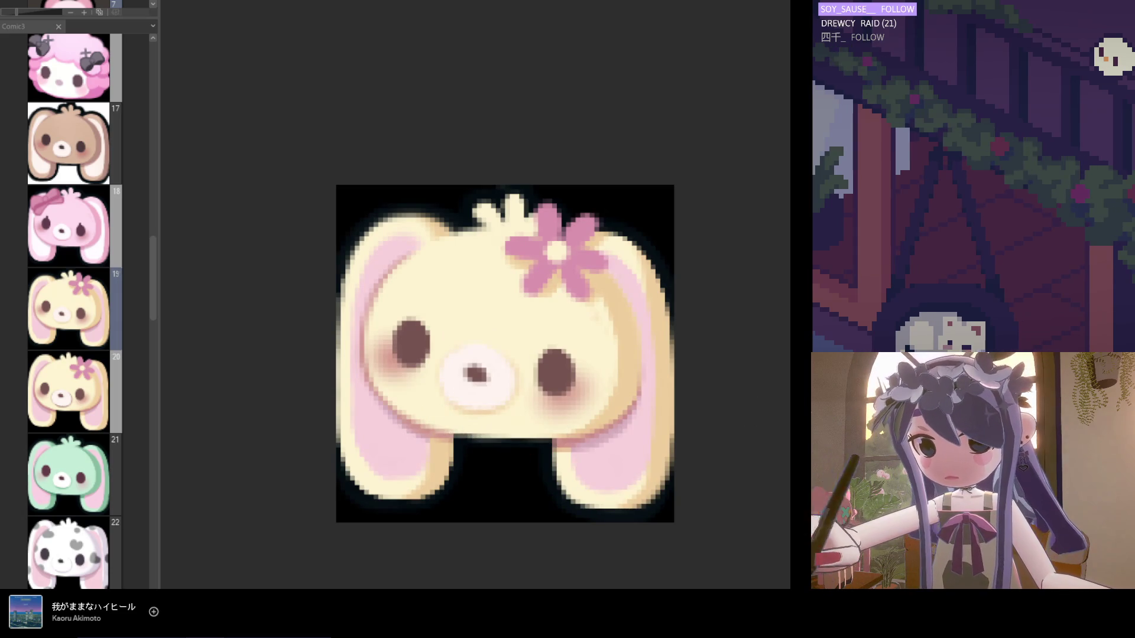
pyautogui.scroll(1, 446, 408)
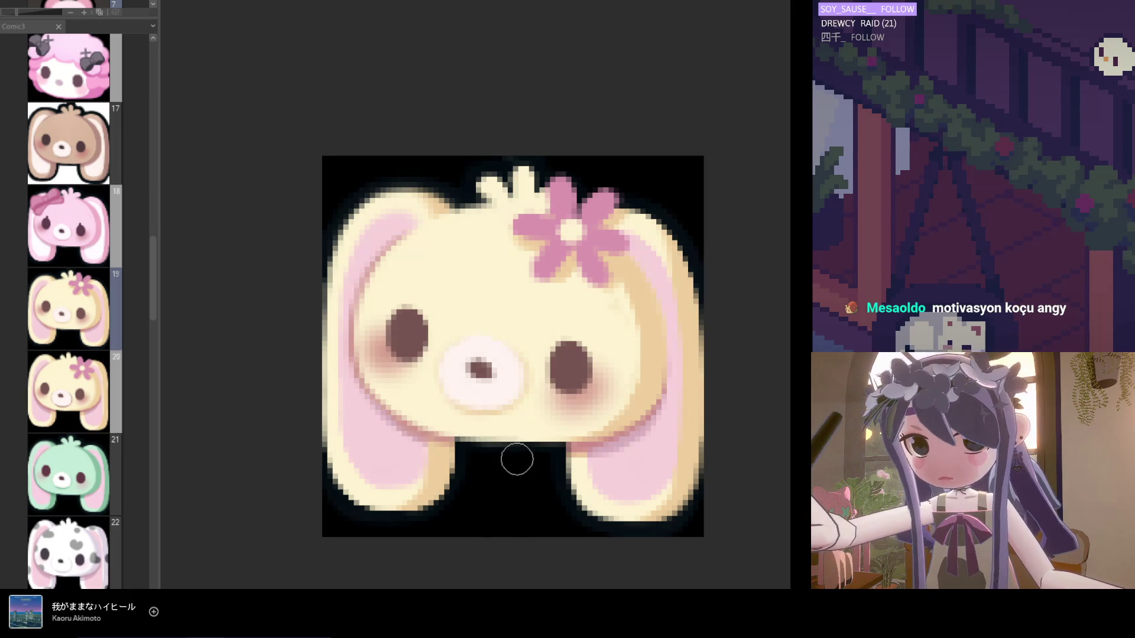
pyautogui.scroll(-4, 502, 490)
pyautogui.scroll(-3, 502, 493)
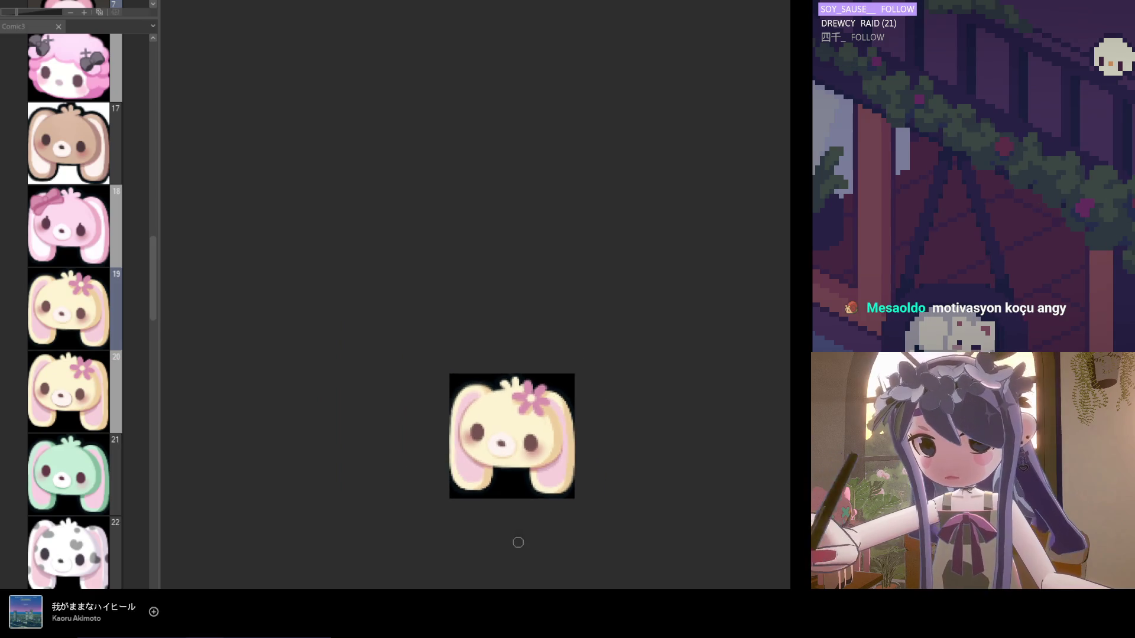
pyautogui.scroll(-1, 504, 509)
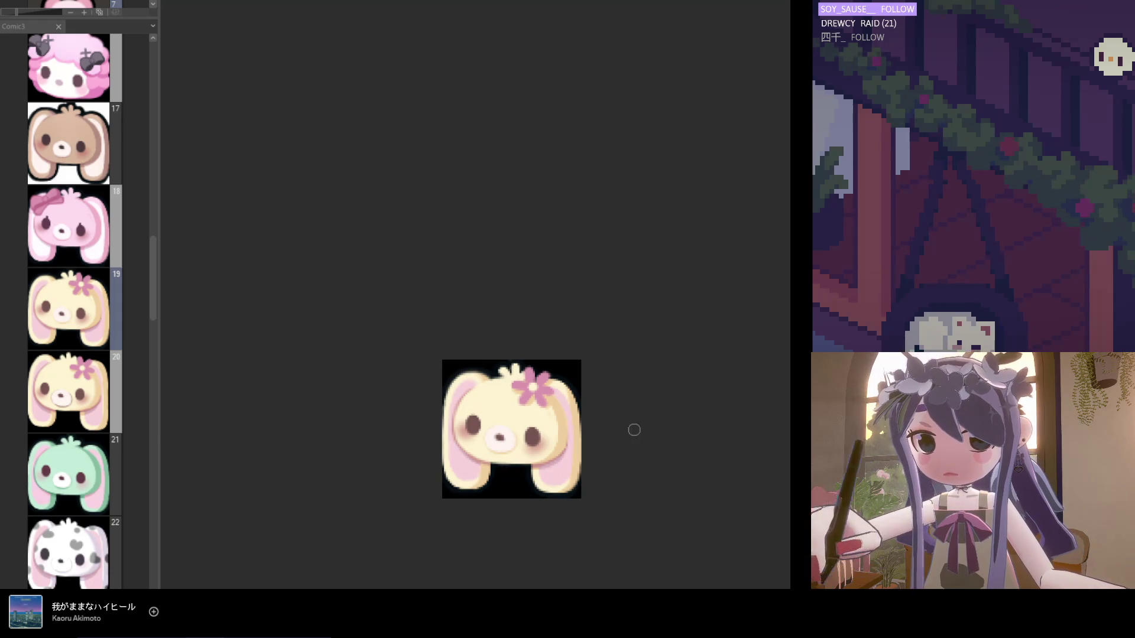
# Zoom in on the cream bunny, sample the ear pink, and repaint the right inner ear.
pyautogui.scroll(2, 583, 484)
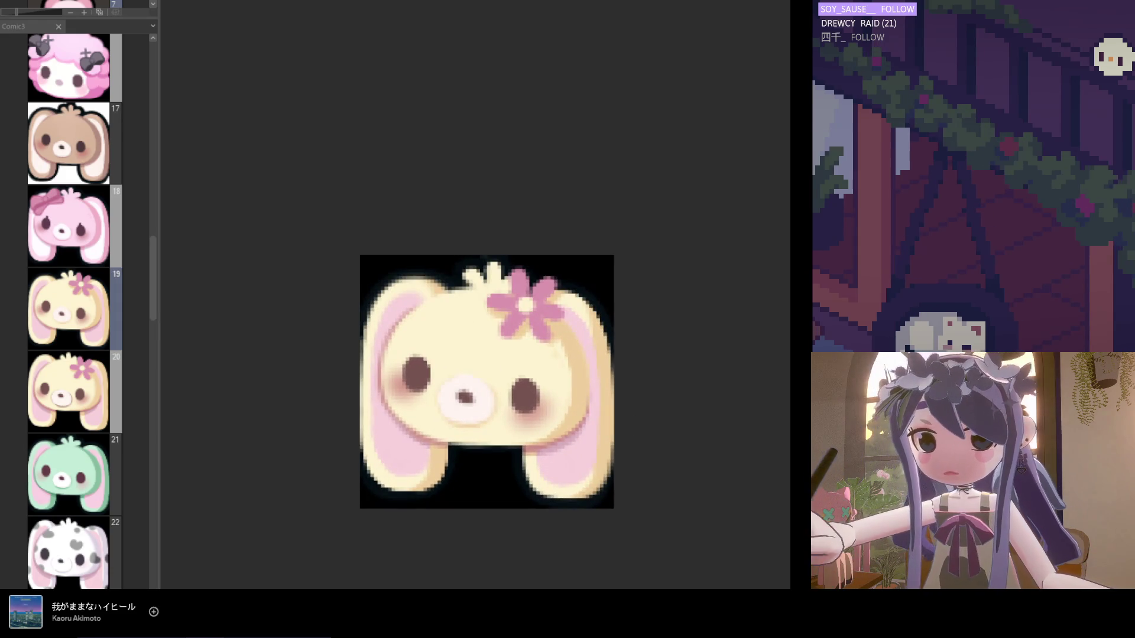
pyautogui.scroll(1, 585, 442)
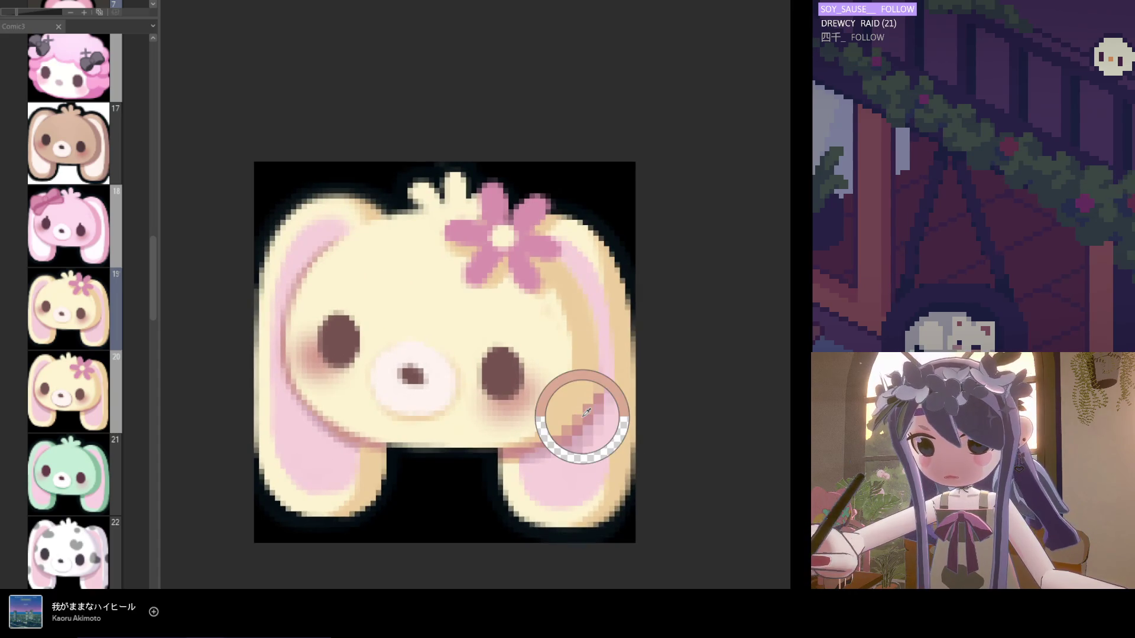
pyautogui.keyDown('alt'); pyautogui.click(358, 433); pyautogui.keyUp('alt')
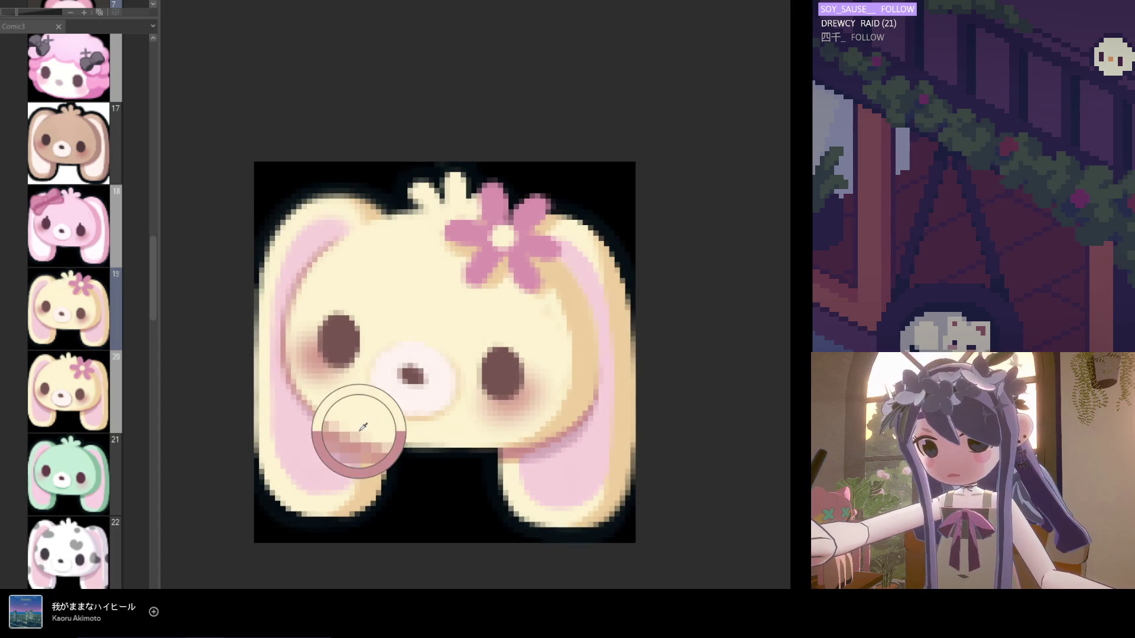
pyautogui.moveTo(577, 353); pyautogui.dragTo(575, 399)
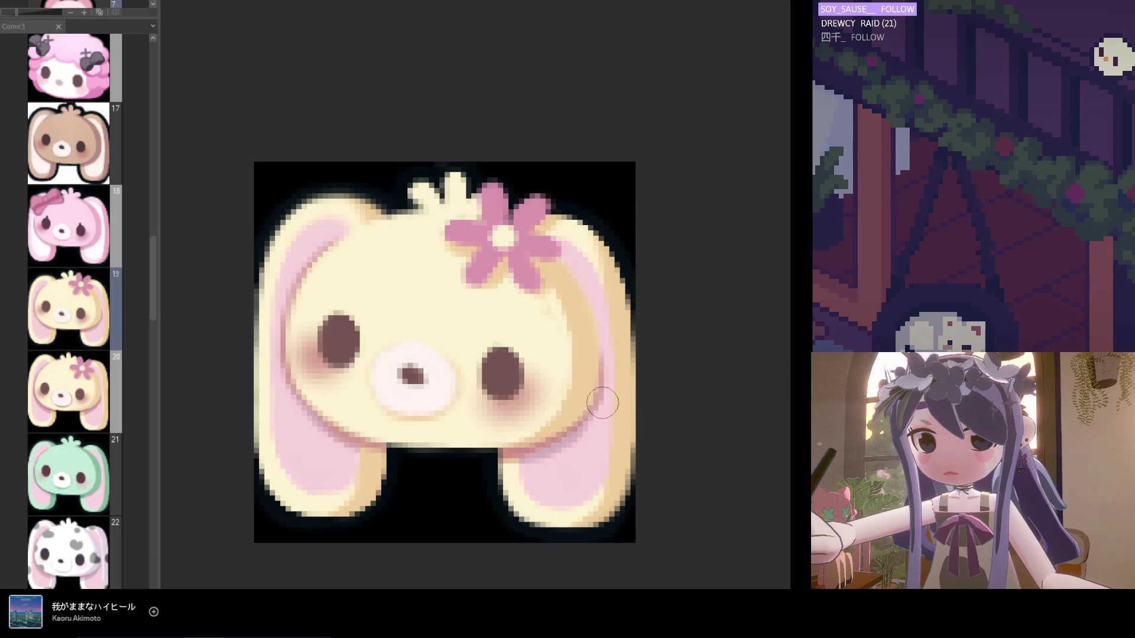
# Flip the canvas horizontally and zoom in and out to check the bunny's face.
pyautogui.scroll(-2, 626, 449)
pyautogui.press('h')
pyautogui.scroll(-1, 586, 520)
pyautogui.scroll(1, 547, 447)
pyautogui.scroll(1, 537, 444)
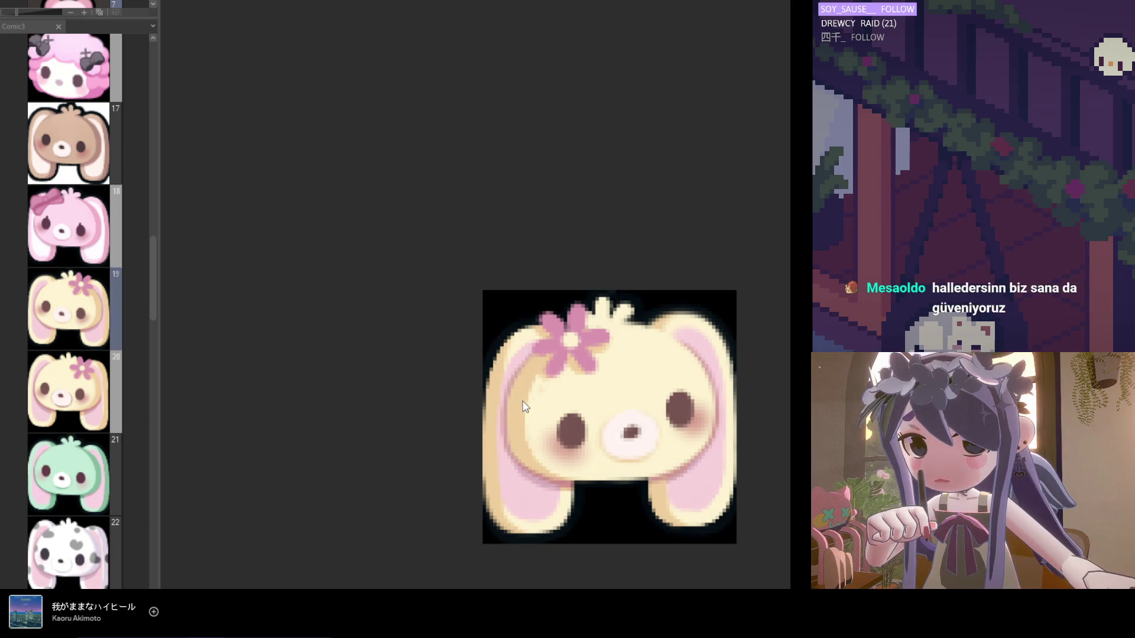
pyautogui.scroll(-2, 513, 452)
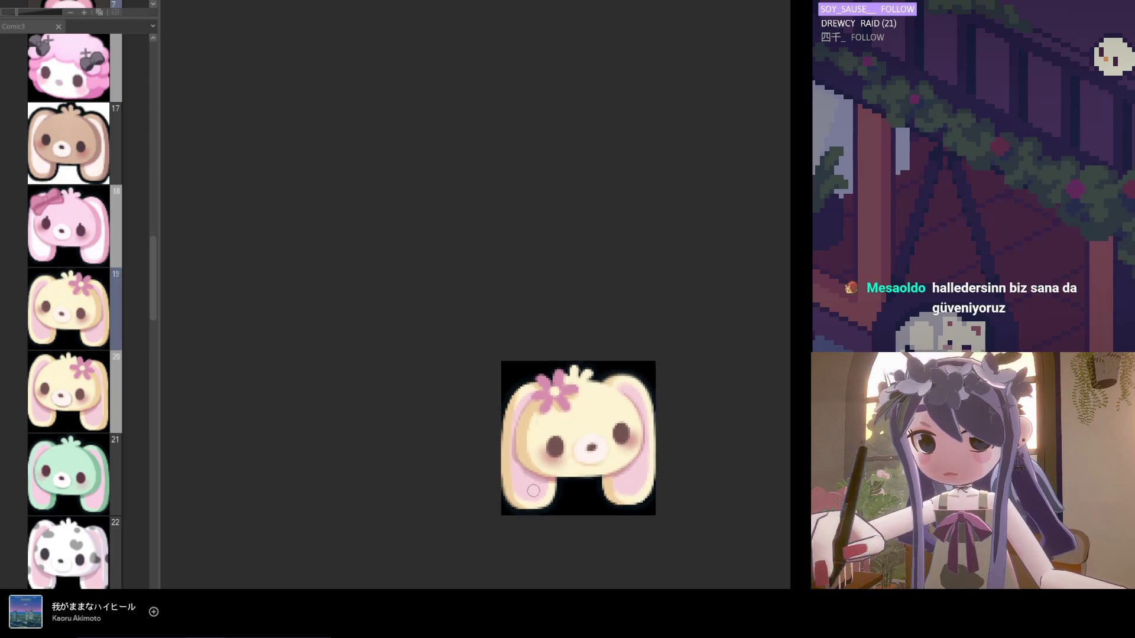
pyautogui.scroll(2, 520, 452)
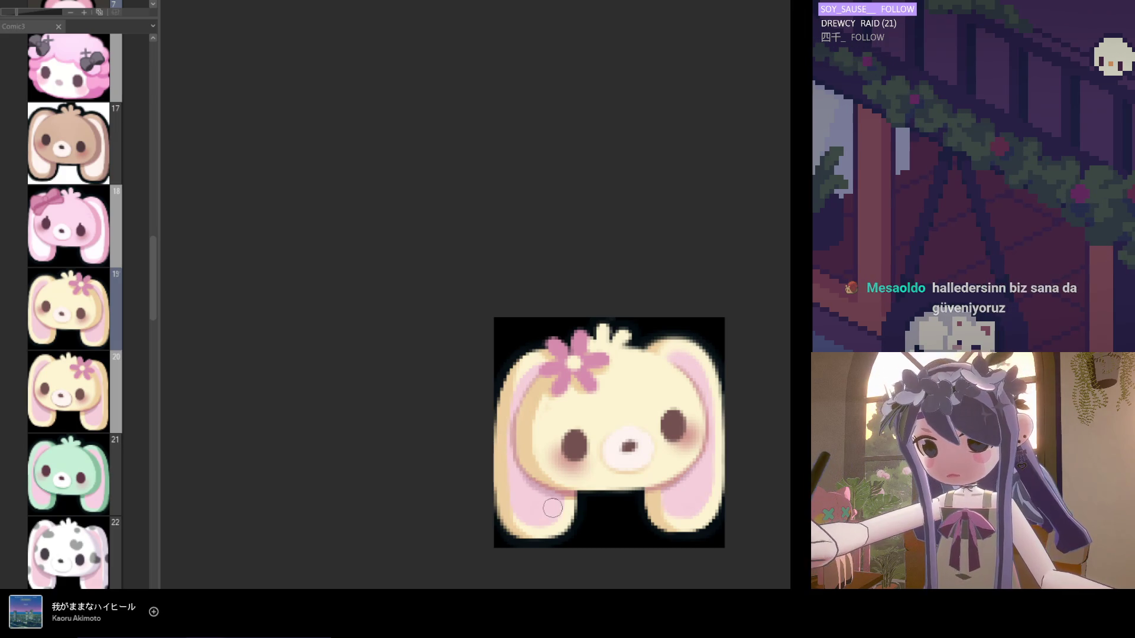
pyautogui.scroll(-2, 575, 523)
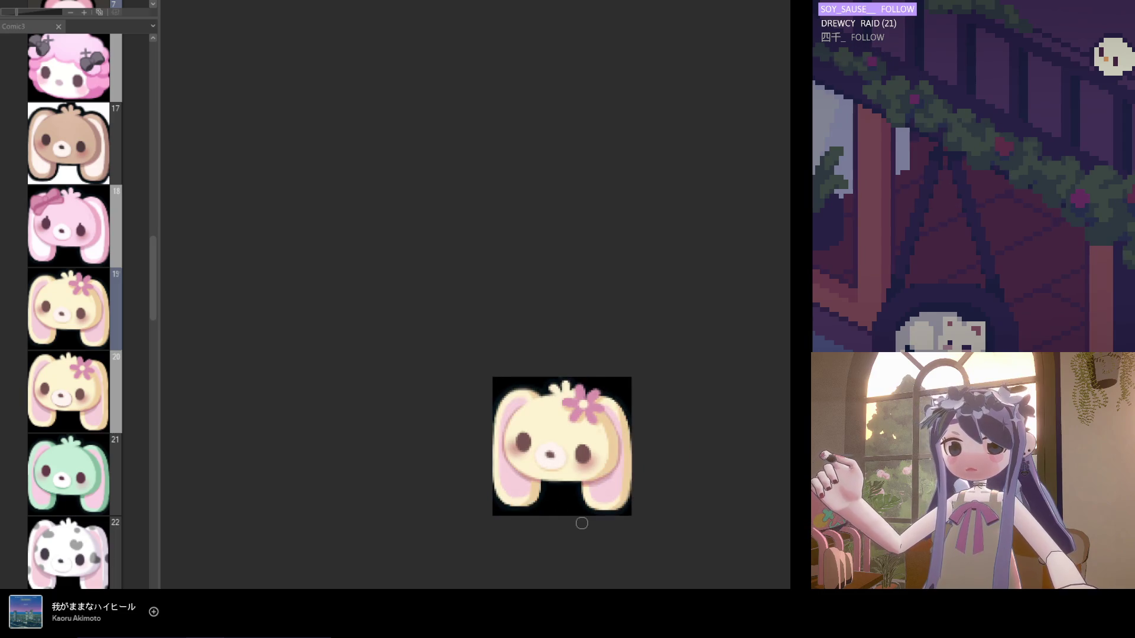
pyautogui.scroll(3, 614, 489)
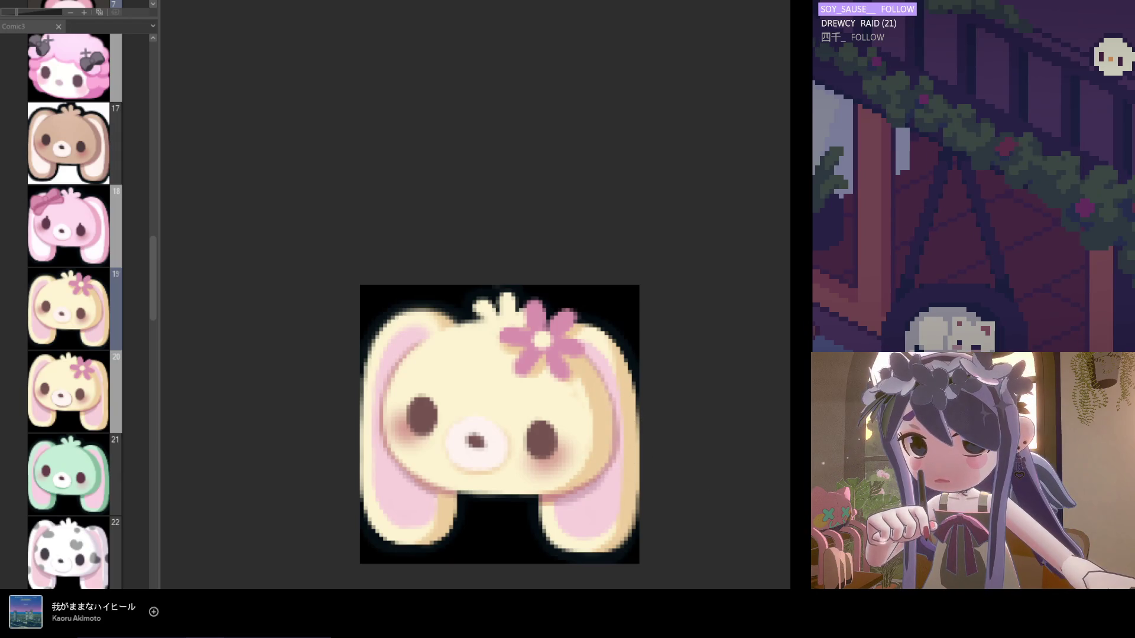
pyautogui.scroll(1, 550, 481)
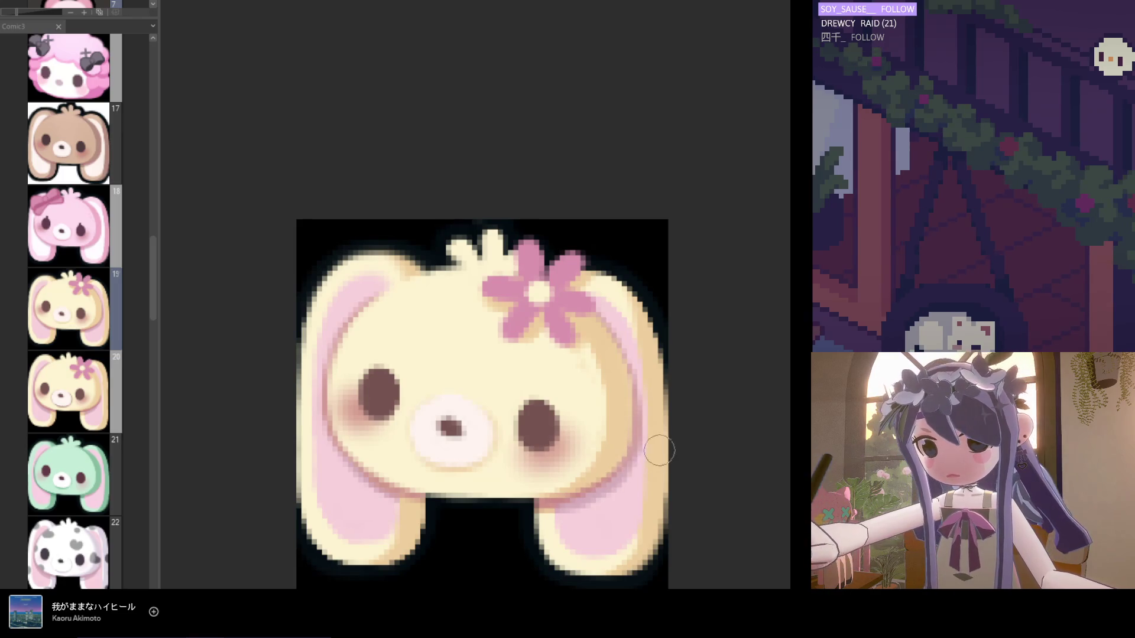
pyautogui.scroll(-1, 610, 489)
pyautogui.scroll(1, 471, 470)
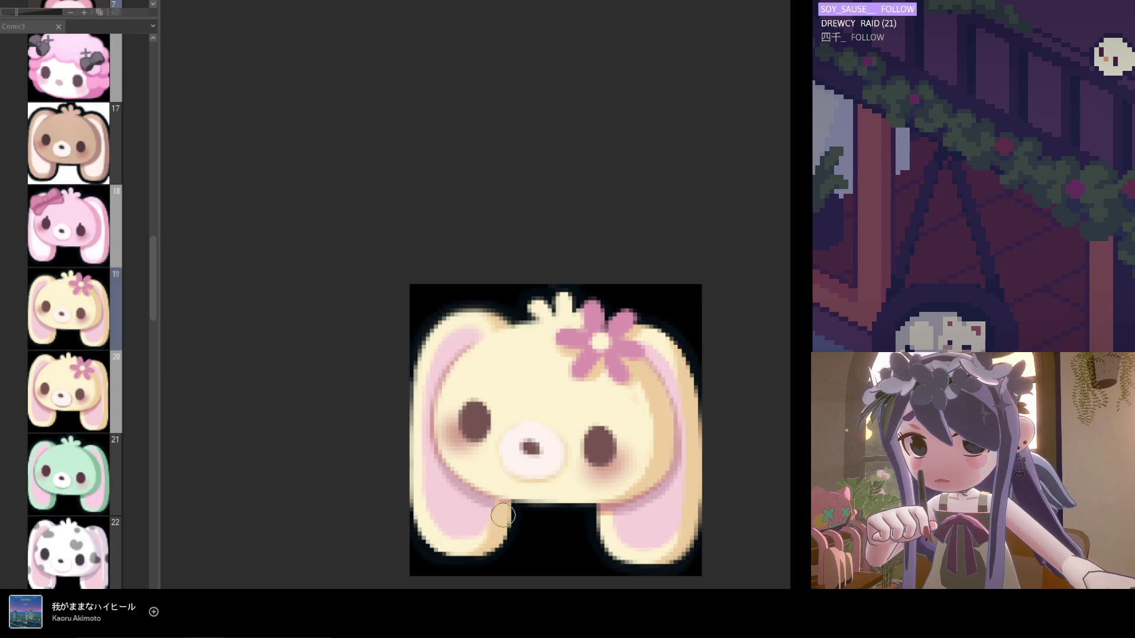
pyautogui.scroll(-2, 482, 430)
pyautogui.scroll(4, 529, 477)
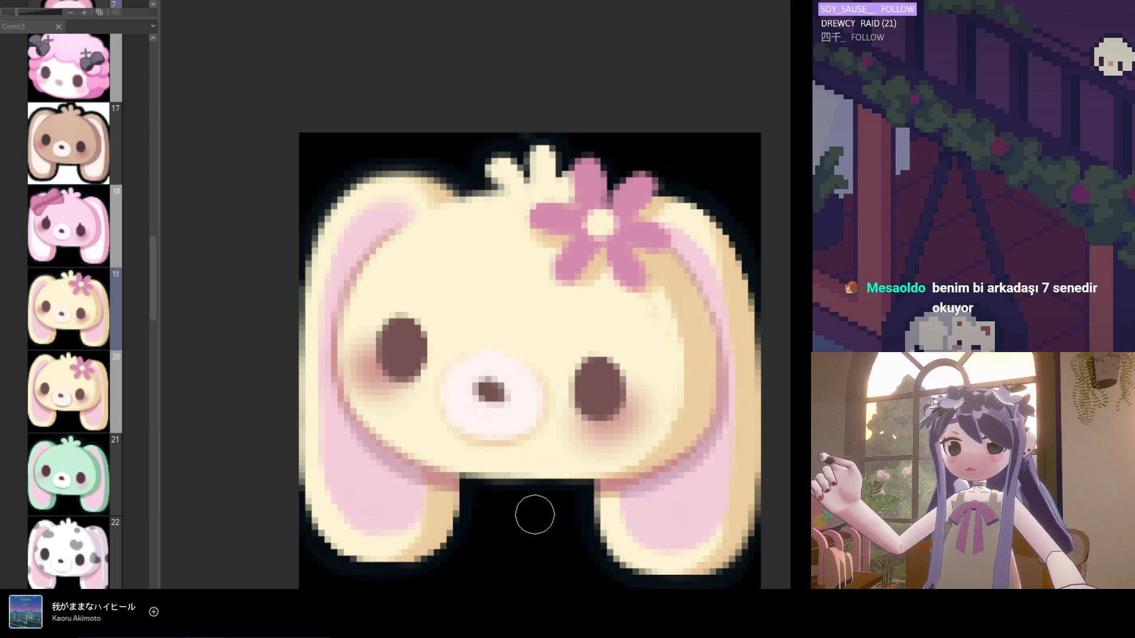
pyautogui.scroll(-4, 524, 520)
pyautogui.scroll(-2, 540, 532)
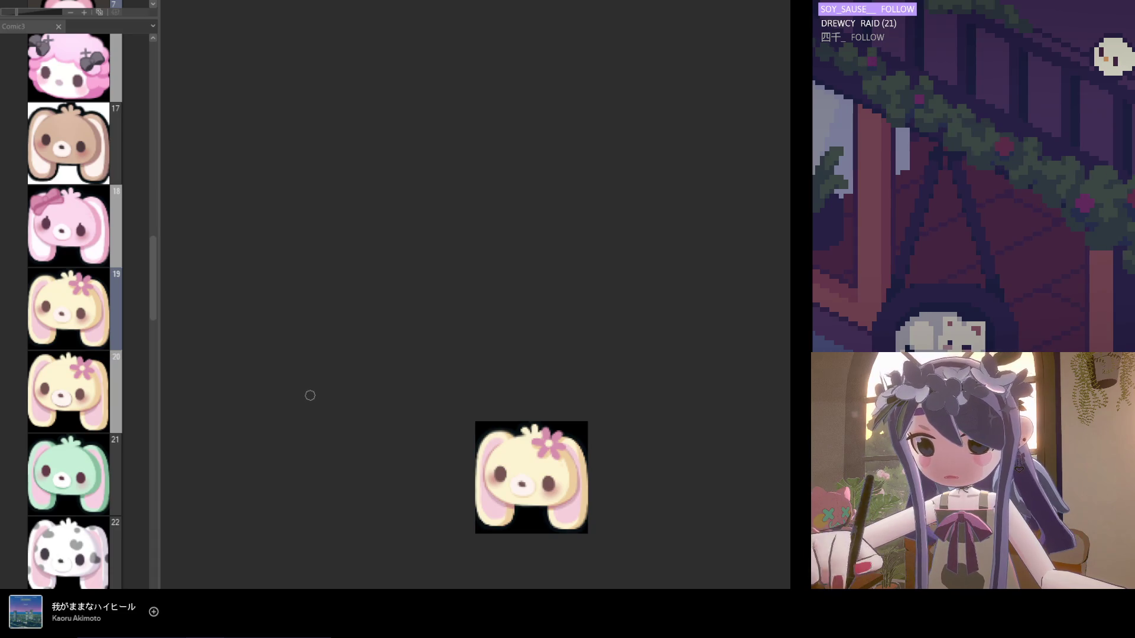
pyautogui.scroll(4, 567, 467)
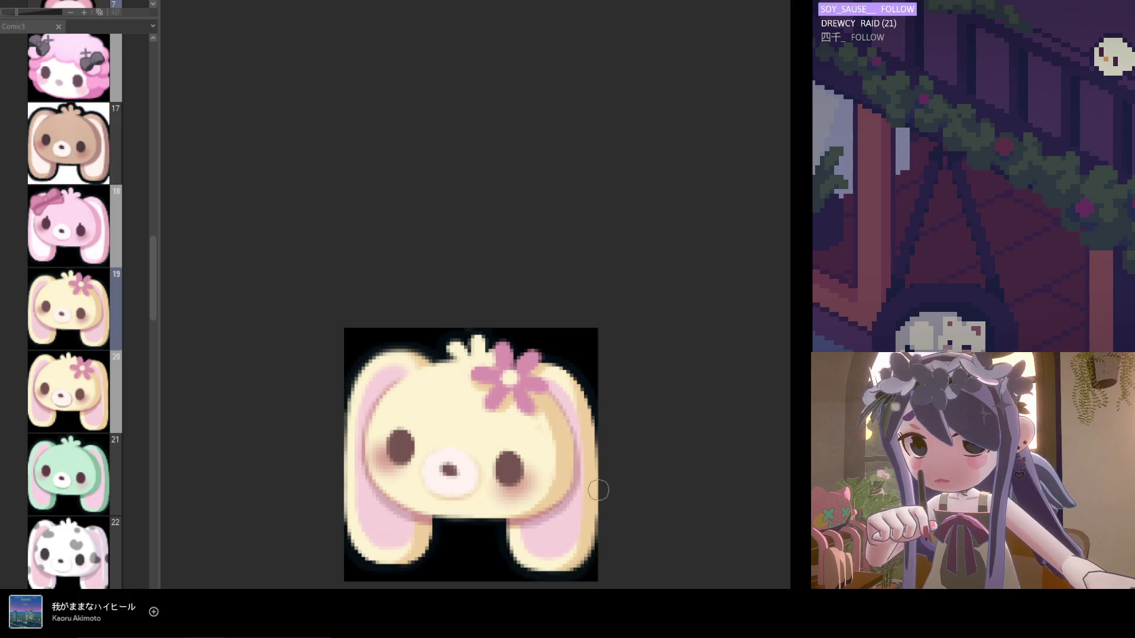
pyautogui.scroll(2, 591, 491)
pyautogui.keyDown('alt'); pyautogui.click(565, 494); pyautogui.keyUp('alt')
pyautogui.keyDown('alt'); pyautogui.click(557, 486); pyautogui.keyUp('alt')
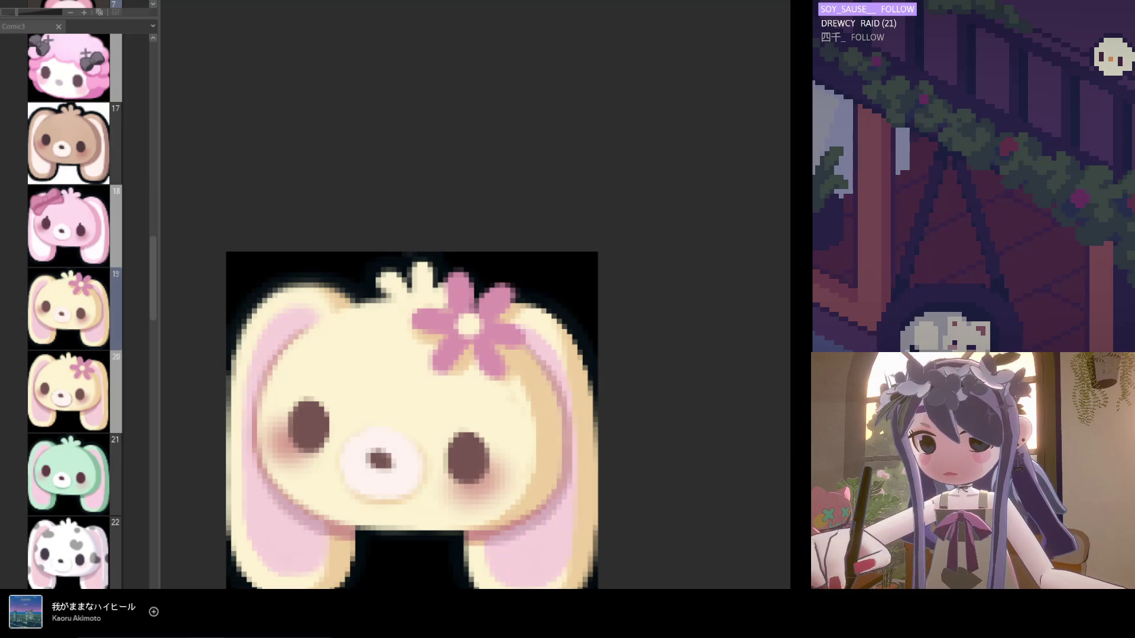
pyautogui.scroll(1, 488, 418)
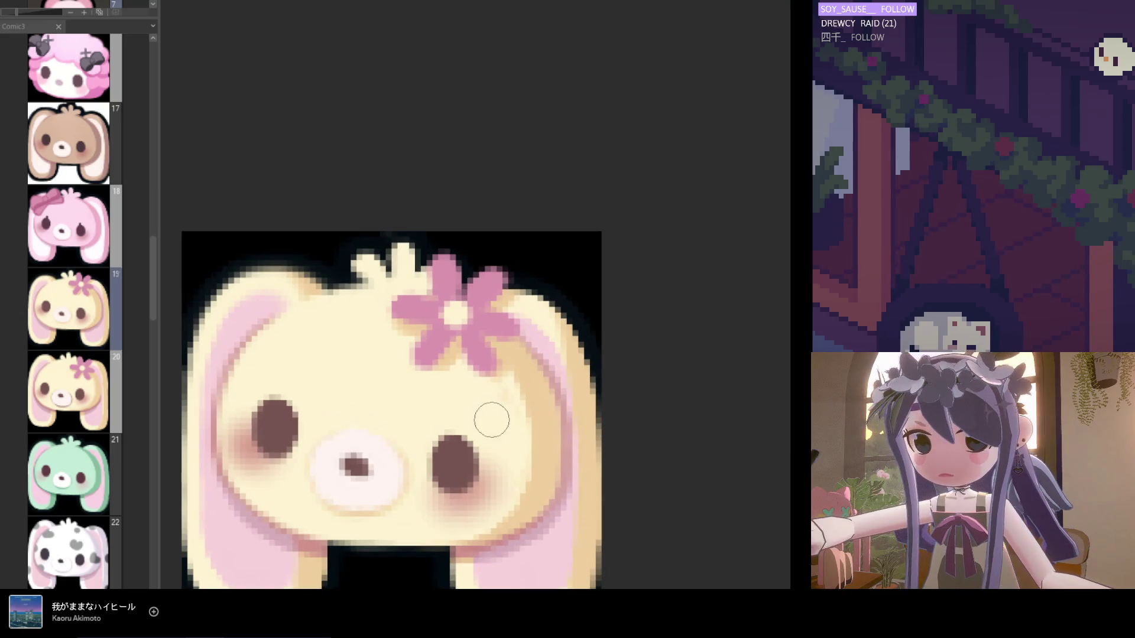
pyautogui.scroll(-2, 478, 351)
pyautogui.scroll(-1, 478, 351)
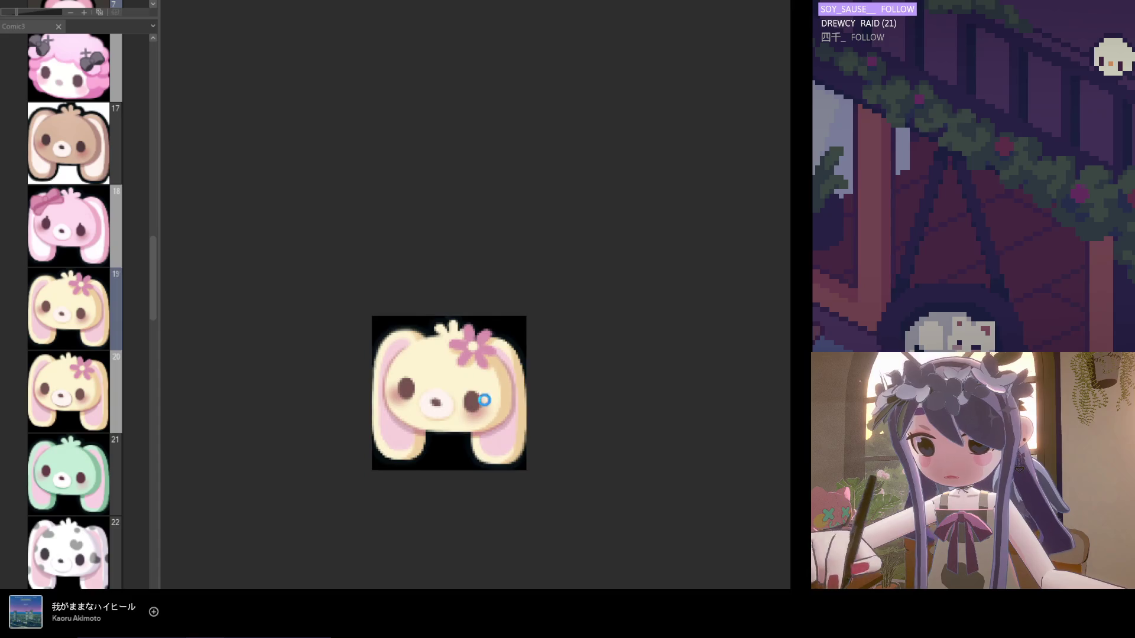
pyautogui.scroll(3, 501, 394)
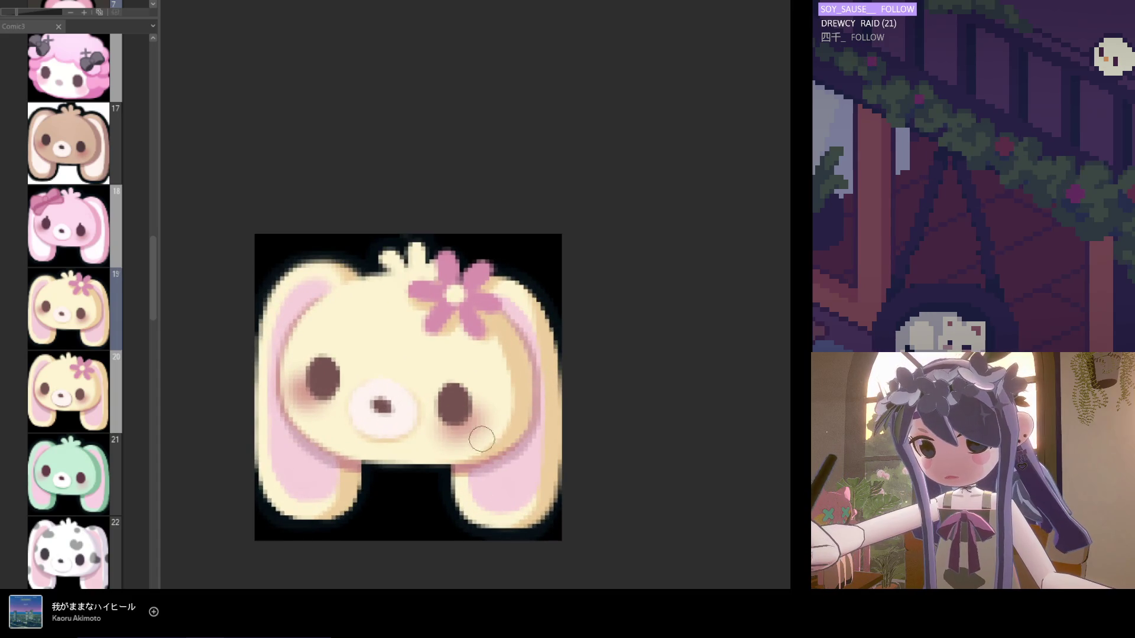
pyautogui.scroll(-1, 473, 442)
pyautogui.scroll(-1, 517, 482)
pyautogui.moveTo(519, 495); pyautogui.dragTo(577, 476)
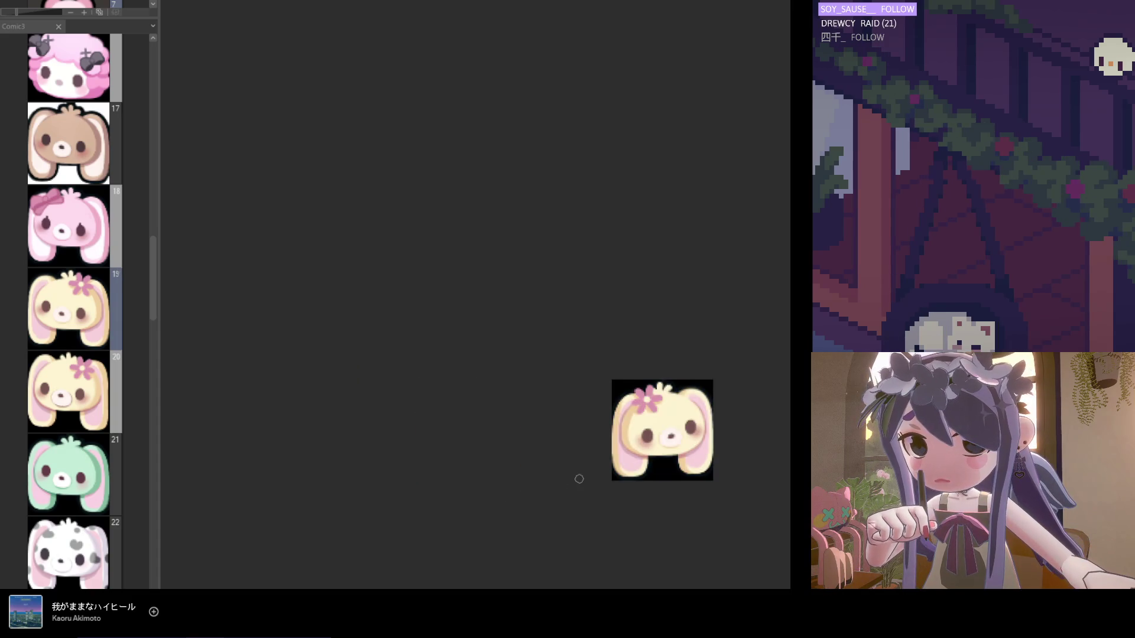
pyautogui.scroll(1, 614, 450)
pyautogui.scroll(1, 650, 443)
pyautogui.scroll(-1, 712, 434)
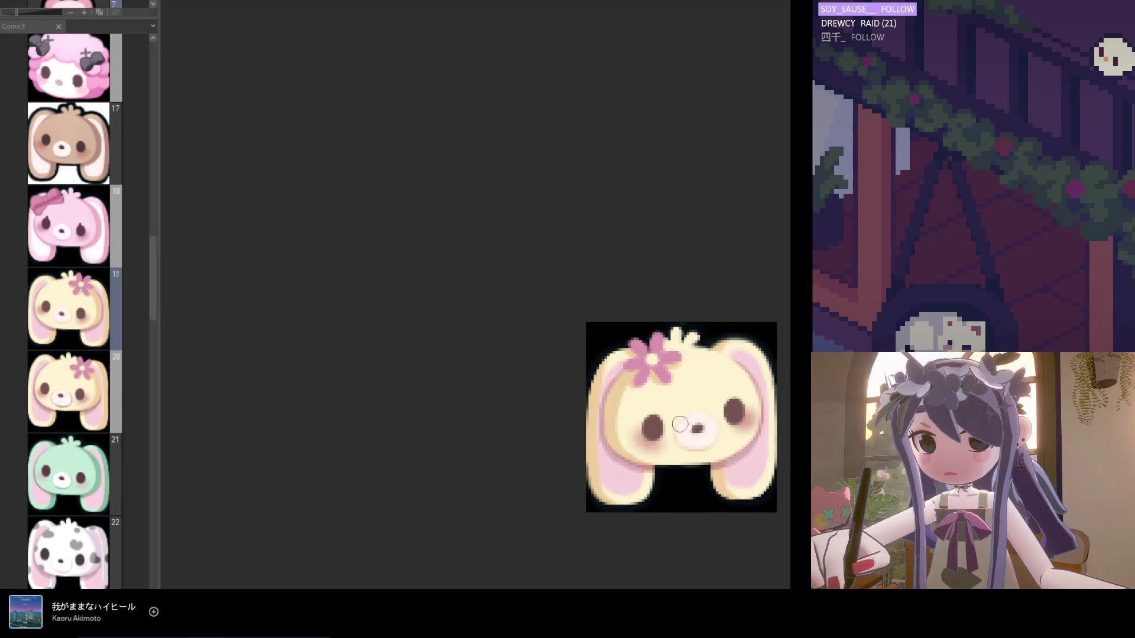
pyautogui.scroll(1, 644, 411)
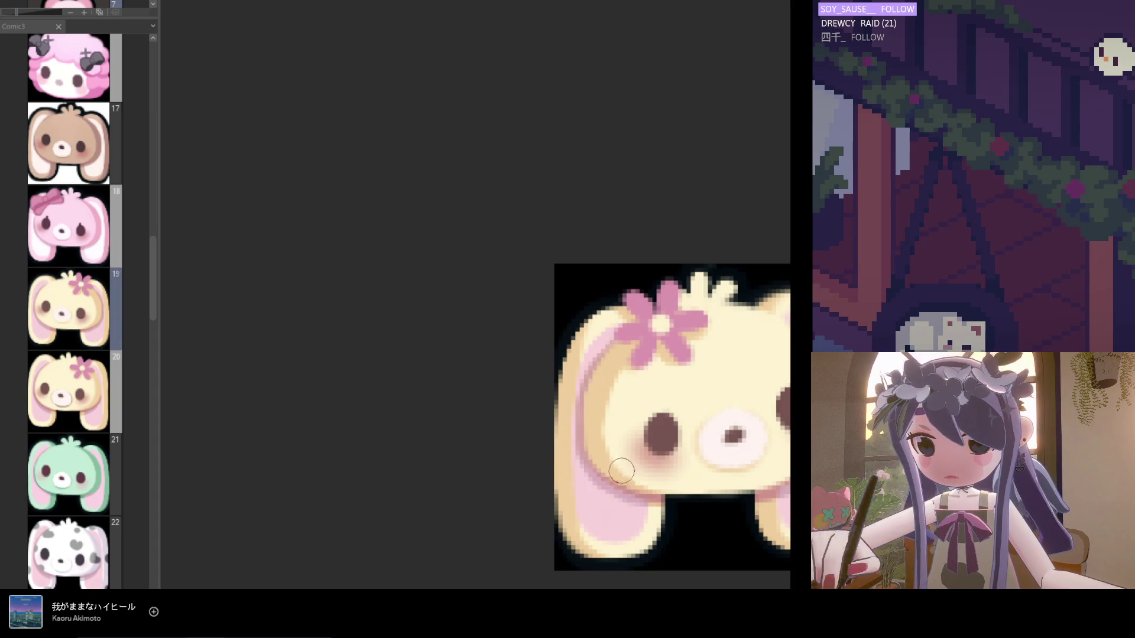
pyautogui.scroll(-1, 684, 457)
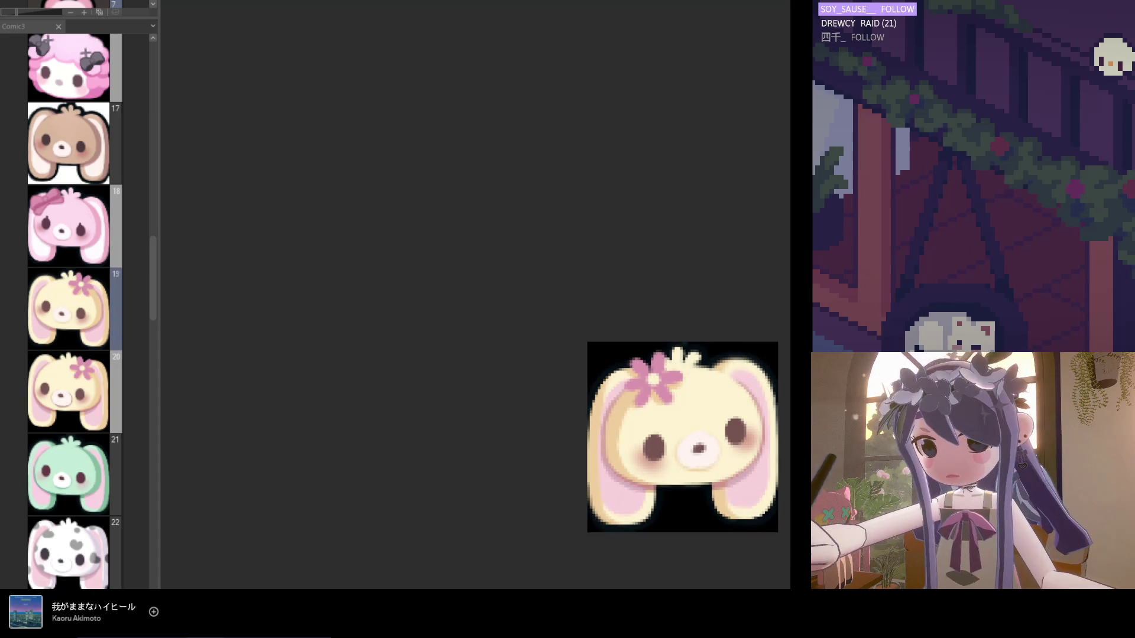
pyautogui.scroll(1, 633, 447)
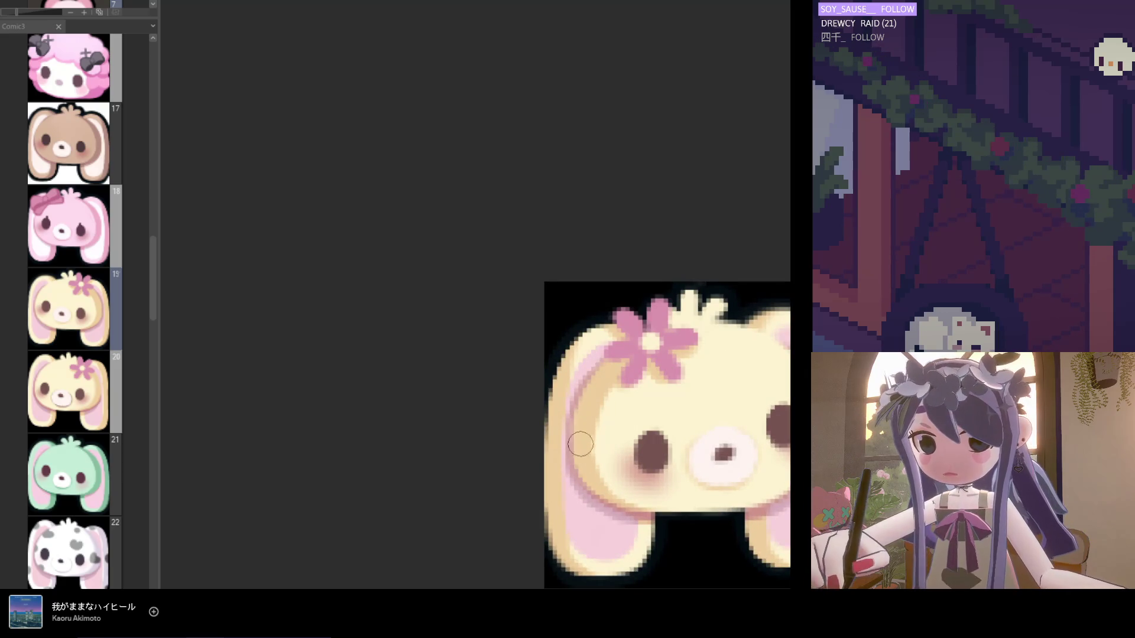
pyautogui.scroll(-2, 635, 461)
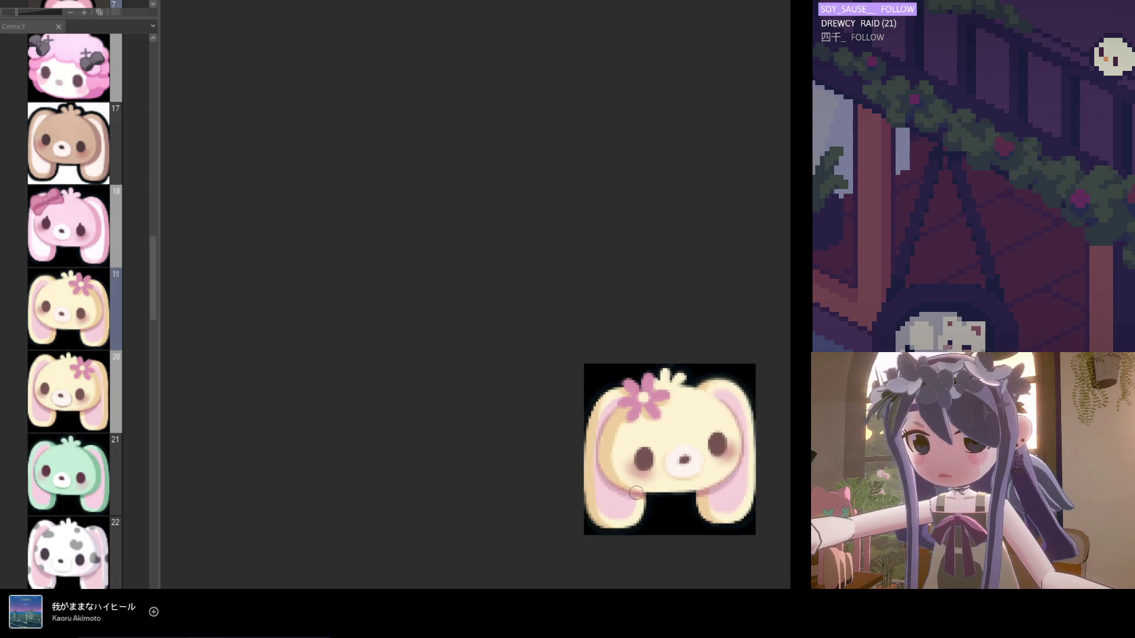
pyautogui.hscroll(3, 665, 529)
pyautogui.scroll(-1, 528, 458)
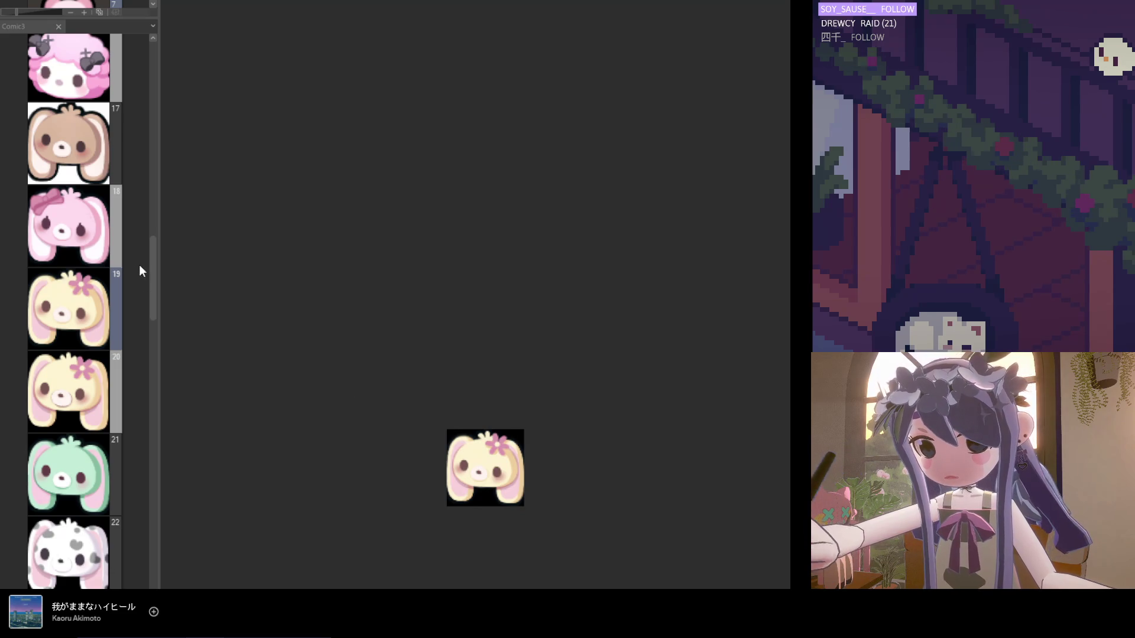
pyautogui.scroll(2, 151, 250)
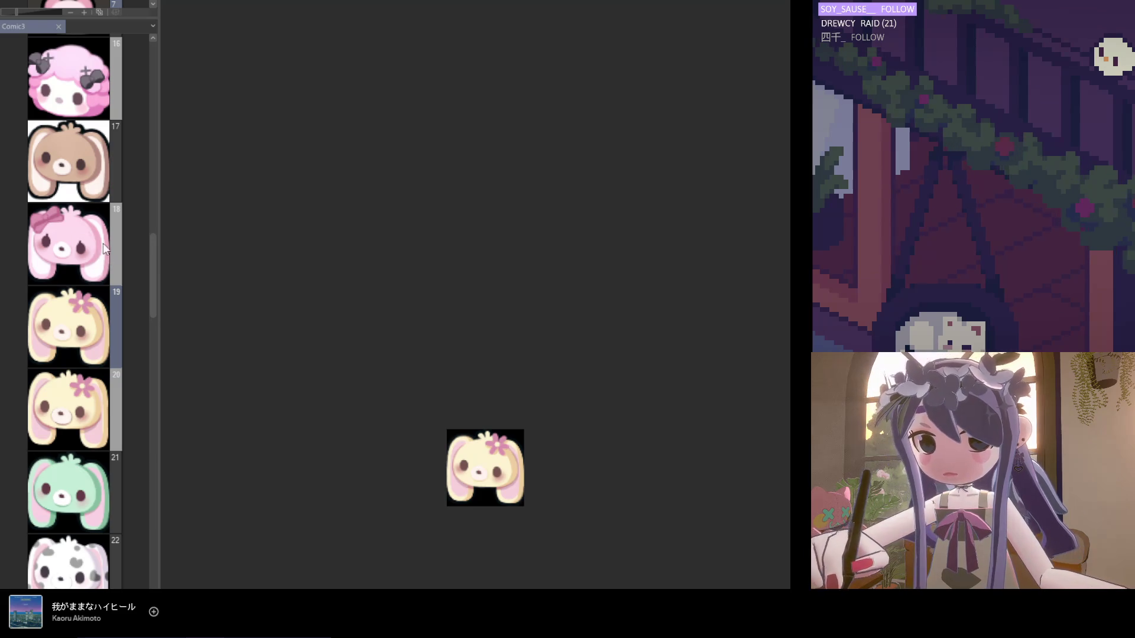
# Inspect the brown bunny on page 17 up close, then switch to page 18's pink bow bunny.
pyautogui.doubleClick(93, 182)
pyautogui.scroll(5, 551, 297)
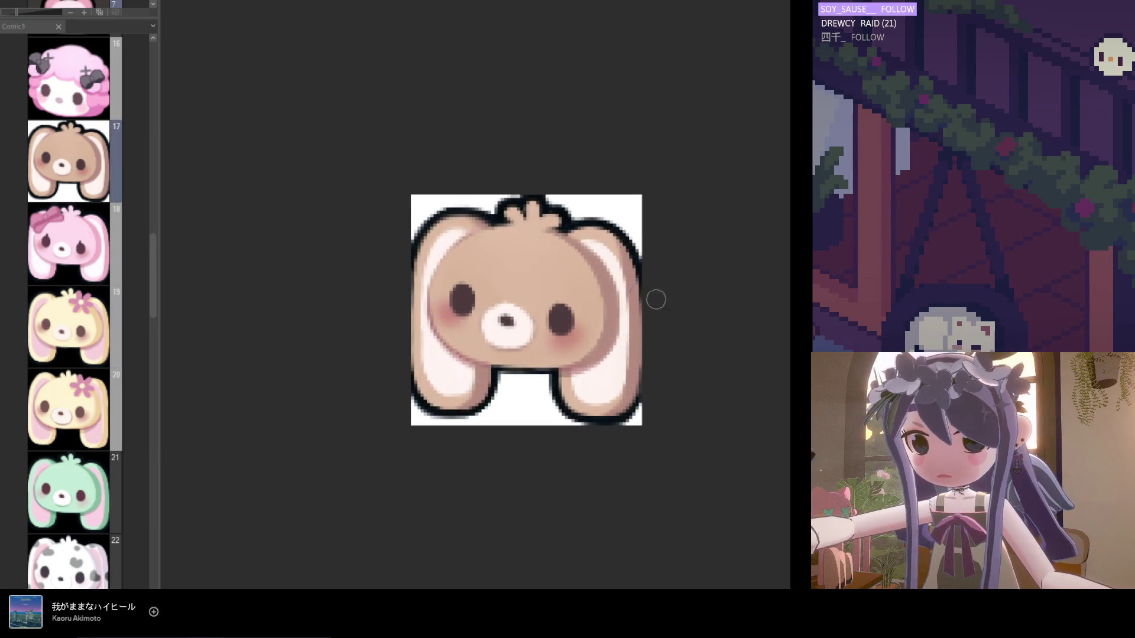
pyautogui.scroll(2, 582, 355)
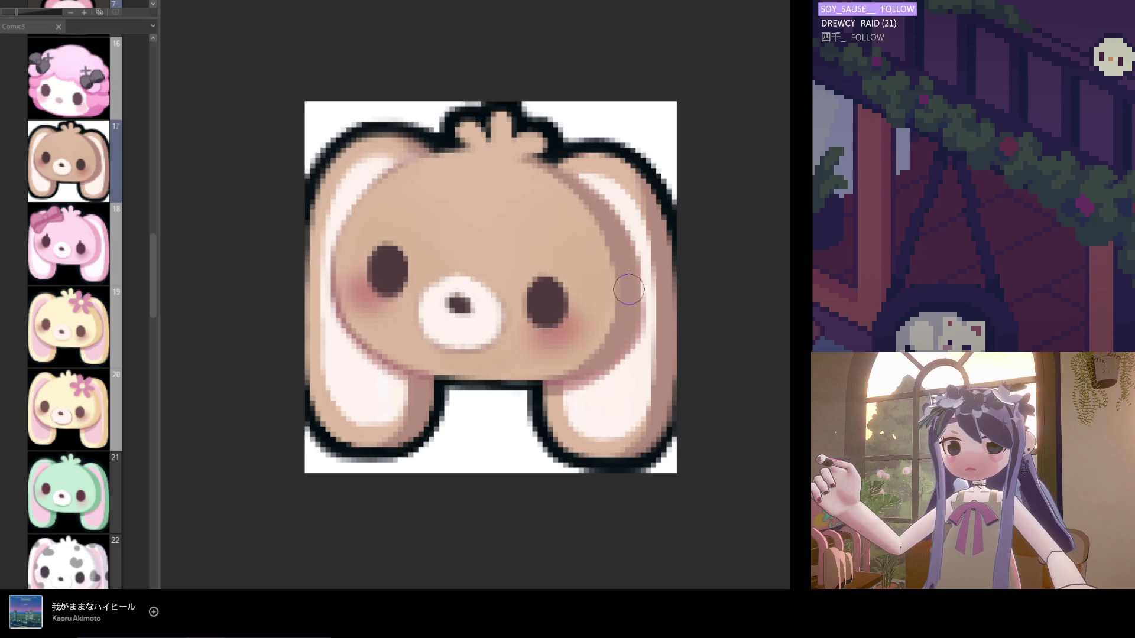
pyautogui.scroll(-4, 618, 345)
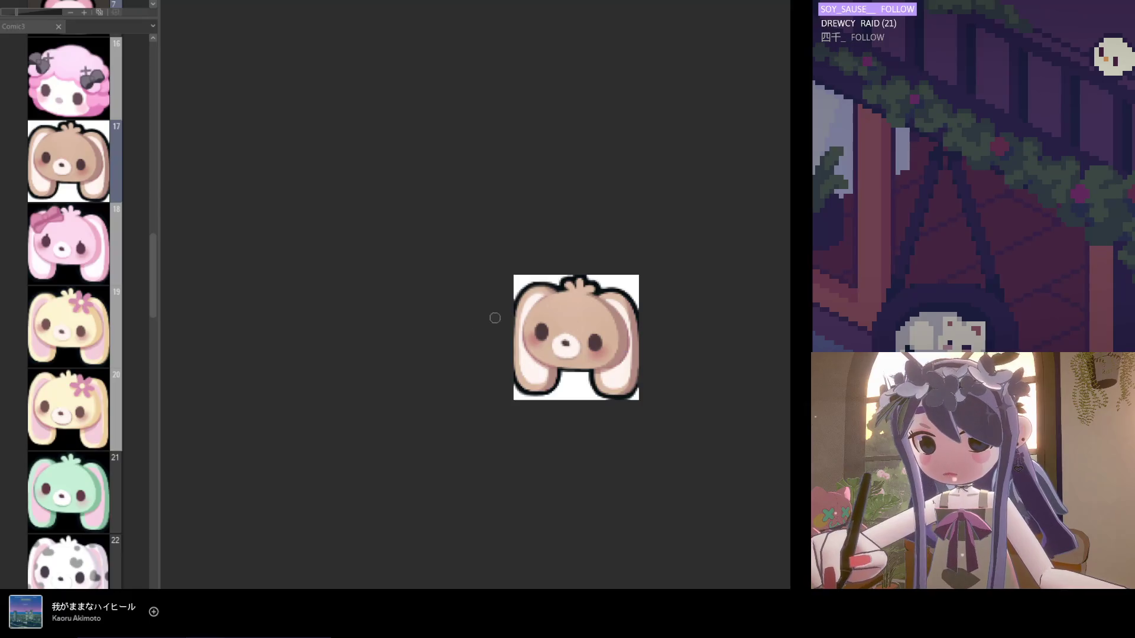
pyautogui.doubleClick(103, 267)
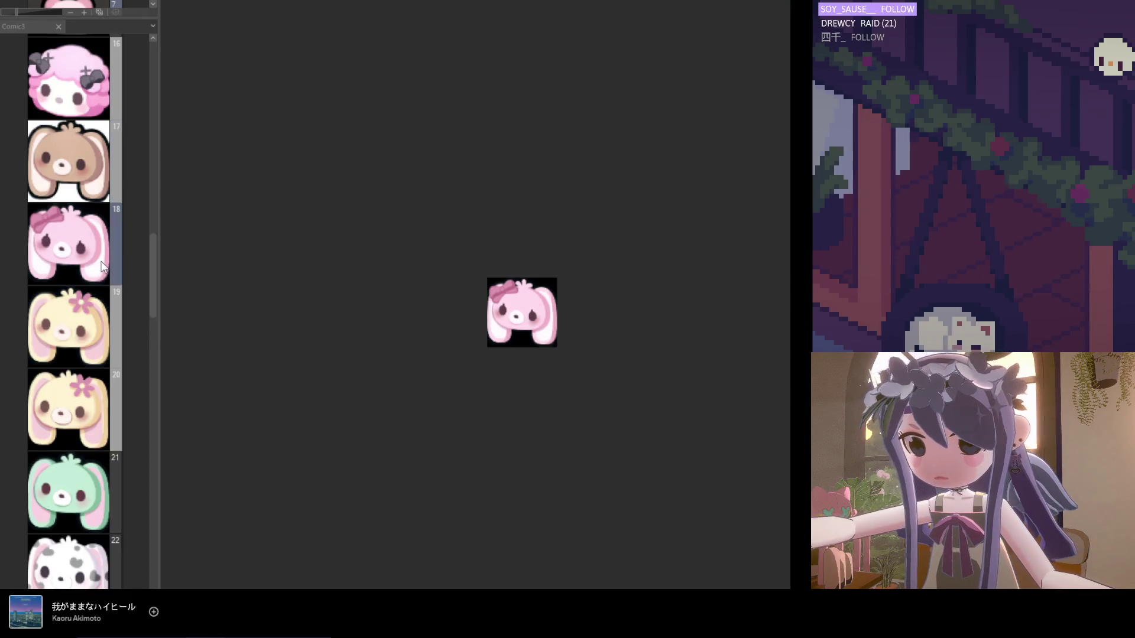
# Zoom in on the pink bunny and darken the chin outline between the ears.
pyautogui.scroll(4, 596, 307)
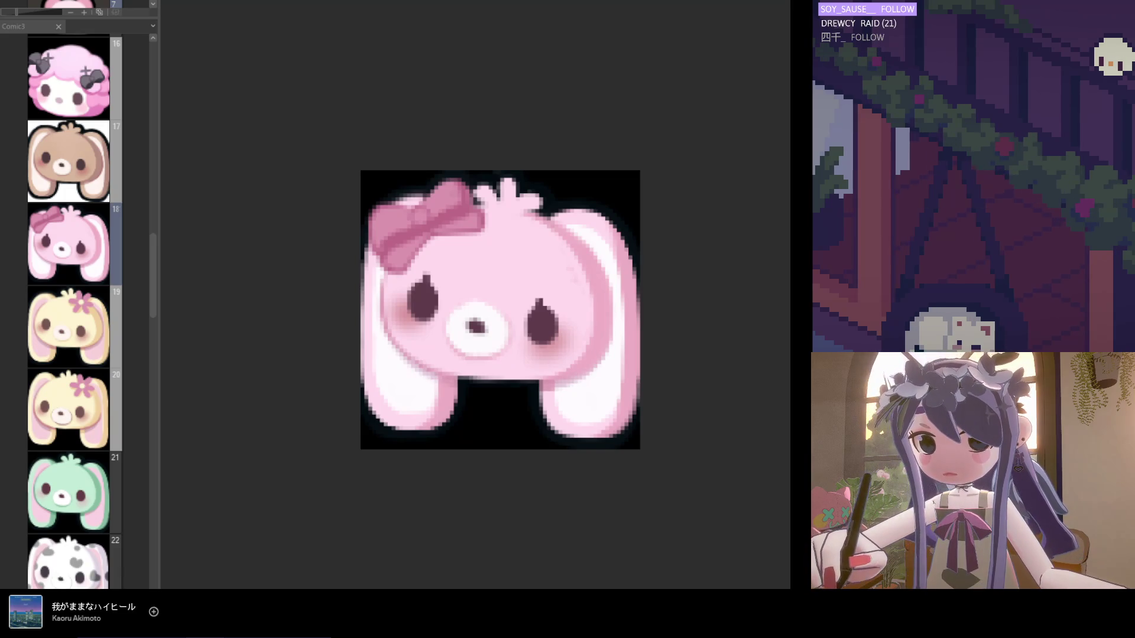
pyautogui.scroll(2, 555, 349)
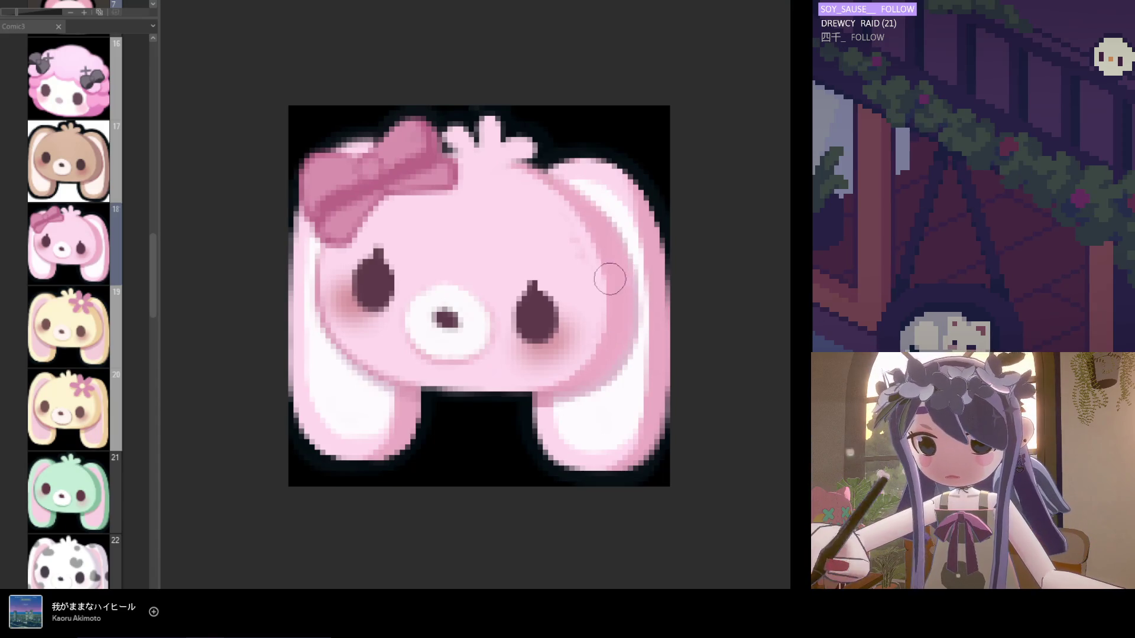
pyautogui.scroll(-2, 638, 322)
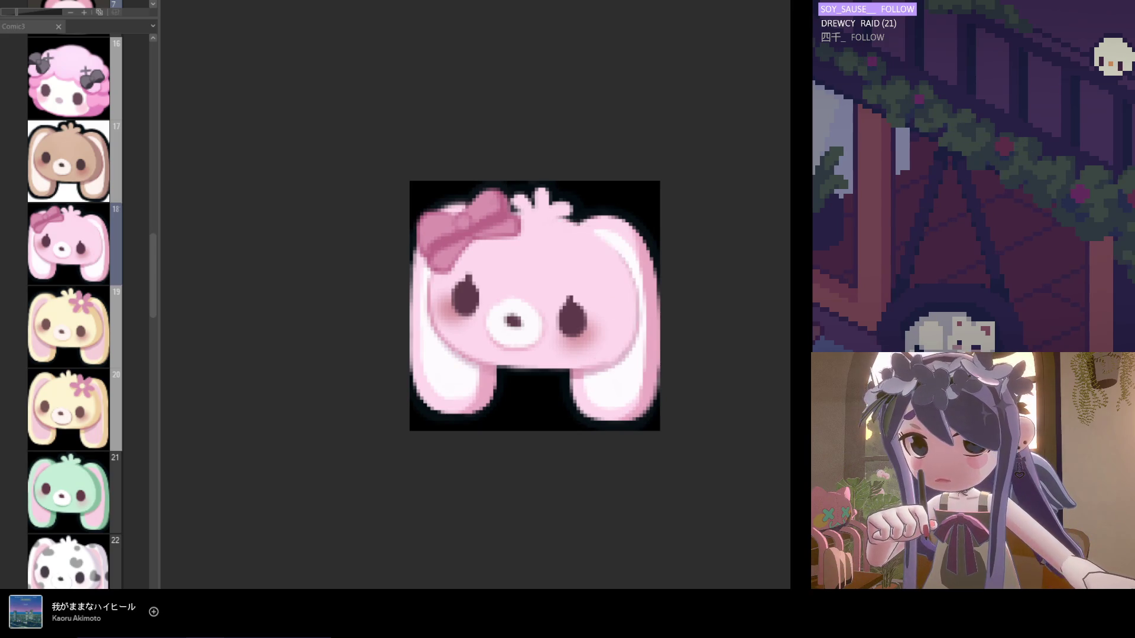
pyautogui.scroll(2, 555, 264)
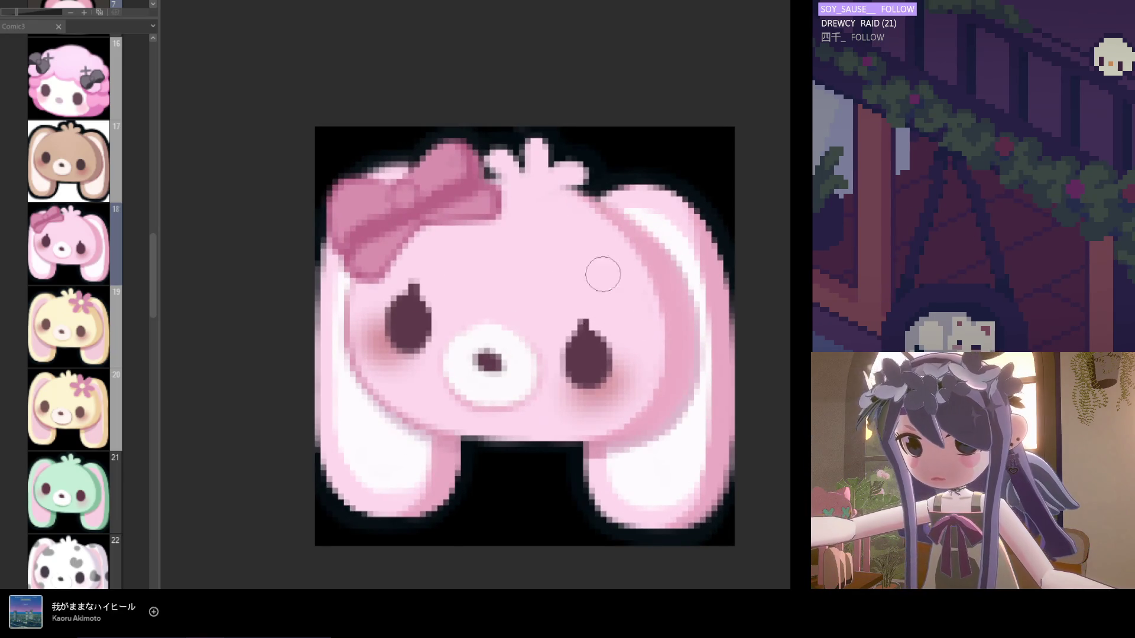
pyautogui.scroll(-5, 609, 280)
pyautogui.scroll(2, 582, 314)
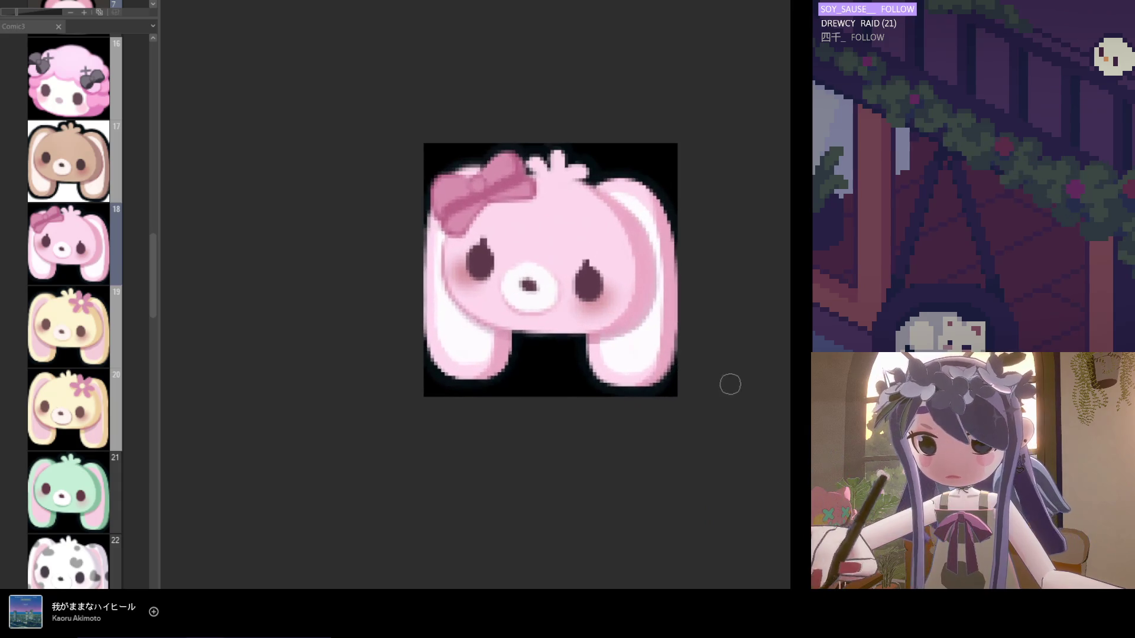
pyautogui.scroll(1, 452, 314)
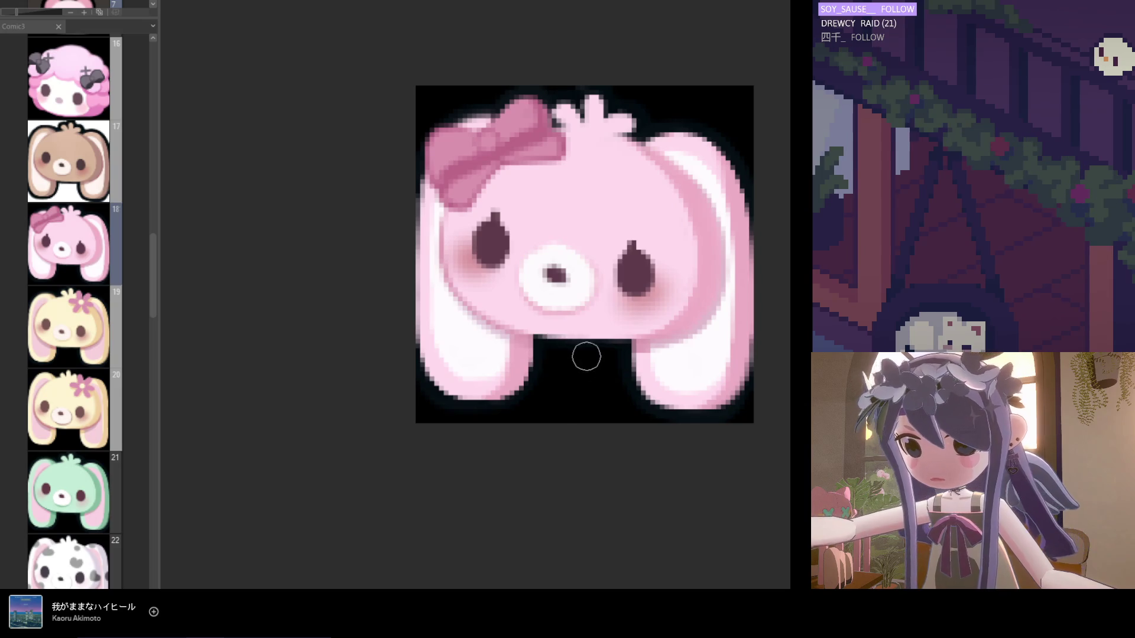
pyautogui.scroll(-4, 562, 390)
pyautogui.scroll(3, 563, 384)
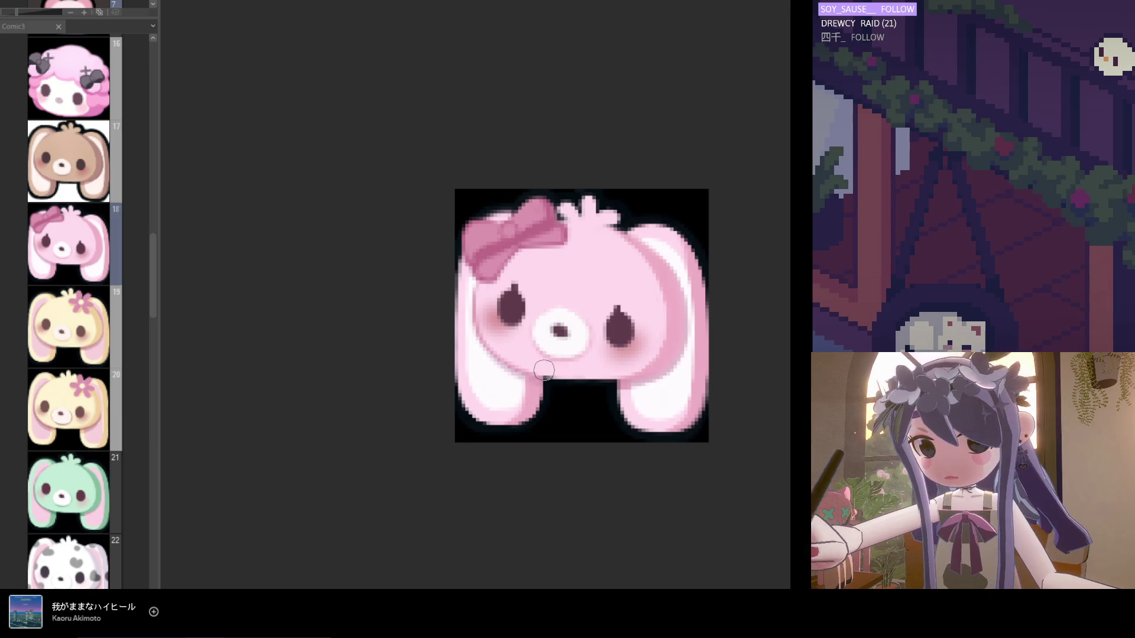
pyautogui.scroll(-2, 577, 395)
pyautogui.scroll(2, 567, 396)
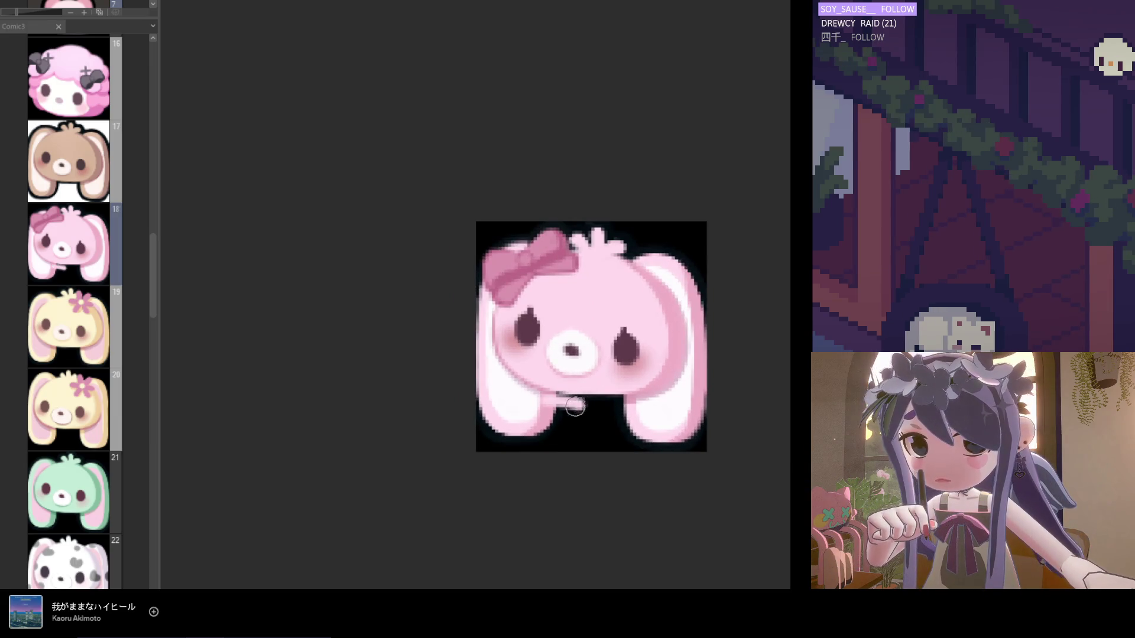
pyautogui.moveTo(531, 402)
pyautogui.mouseDown()
pyautogui.moveTo(615, 402)
pyautogui.moveTo(499, 397)
pyautogui.moveTo(640, 406)
pyautogui.mouseUp()
# Zoom in and out to review the darkened chin line.
pyautogui.scroll(-4, 600, 437)
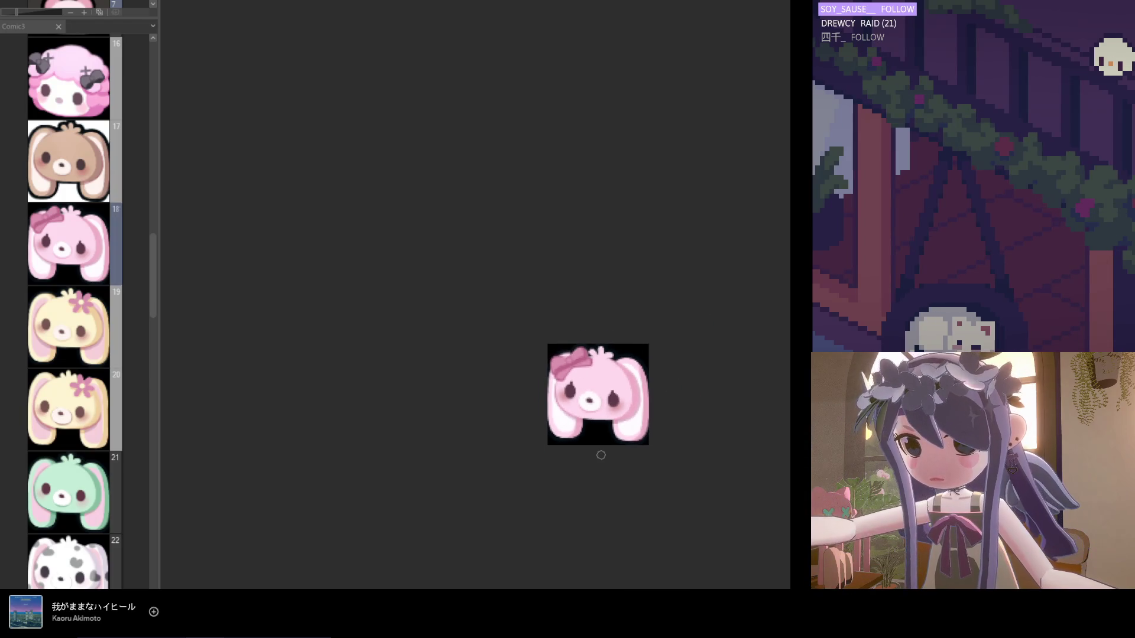
pyautogui.scroll(-1, 590, 430)
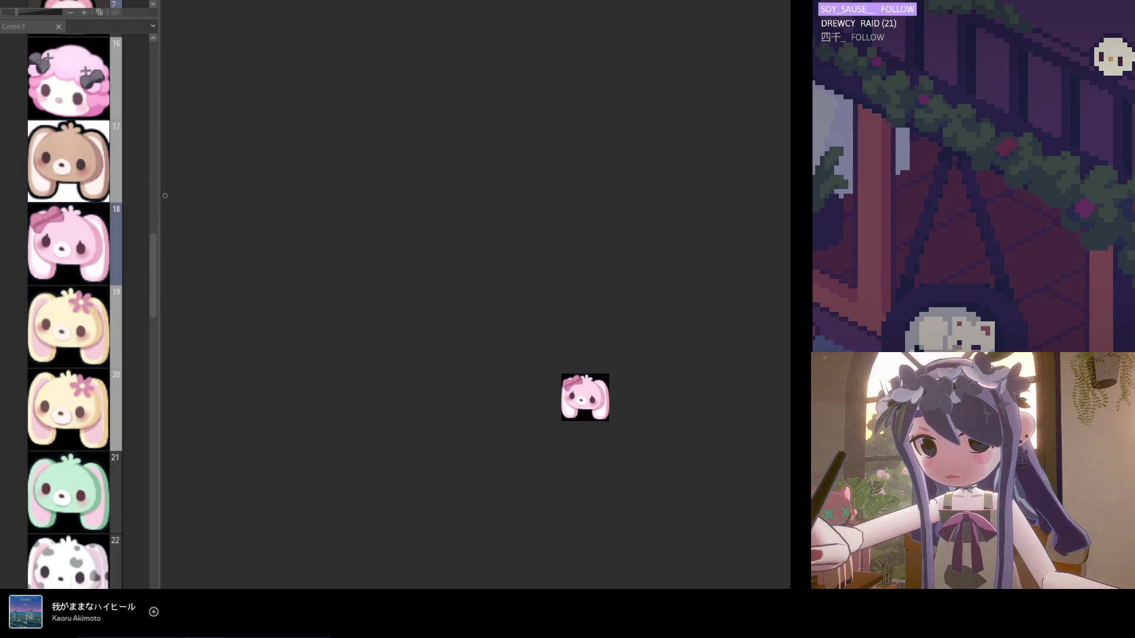
pyautogui.scroll(1, 196, 169)
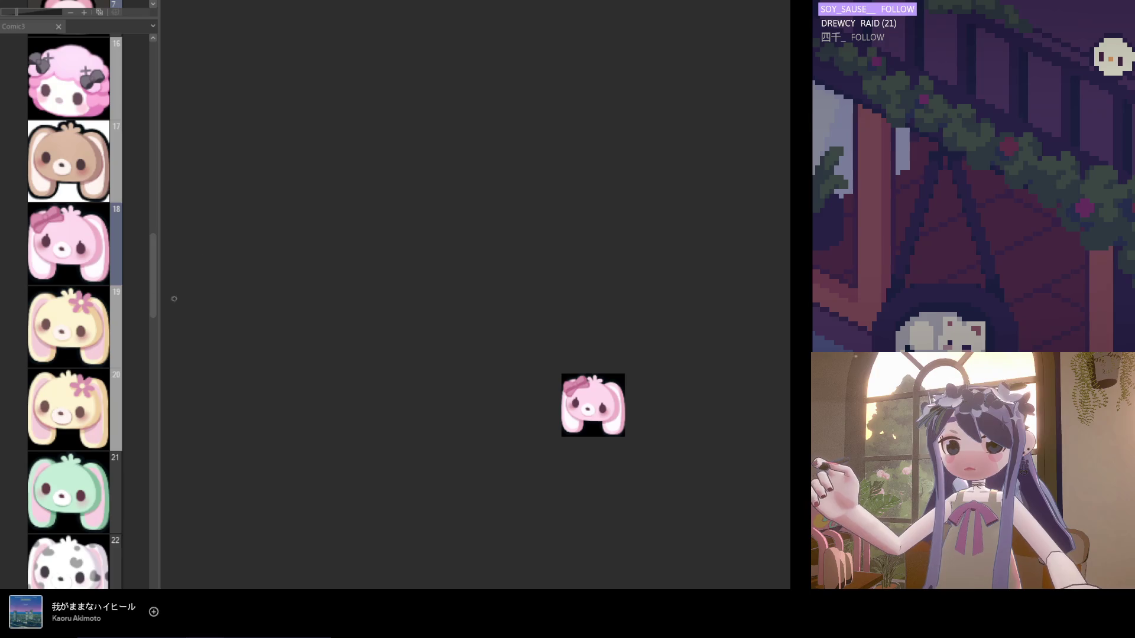
pyautogui.scroll(4, 632, 413)
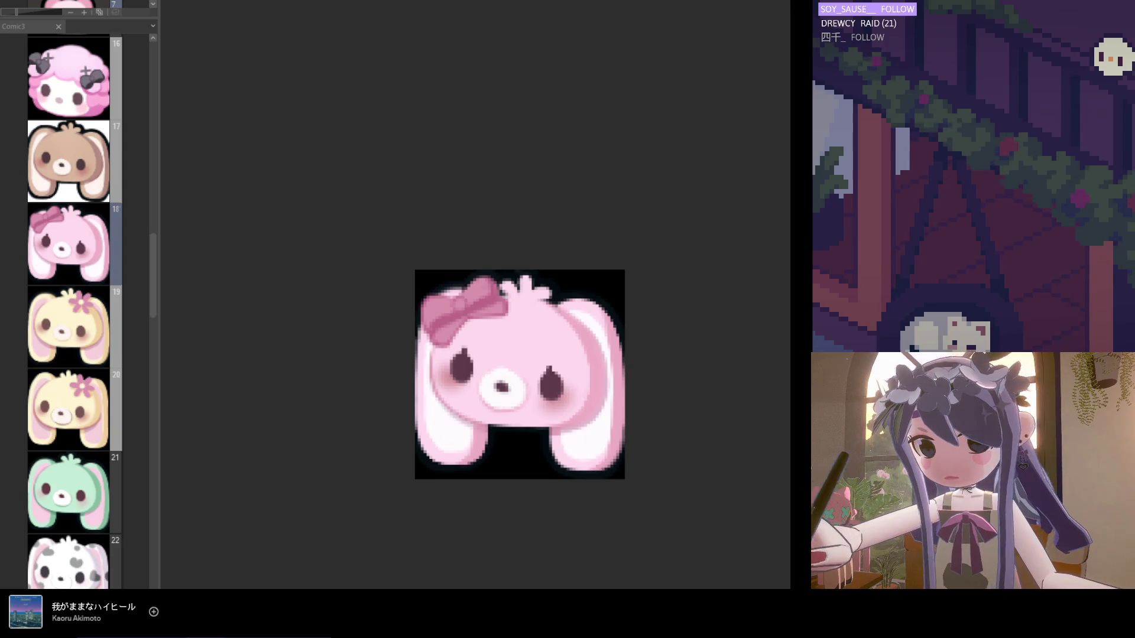
pyautogui.scroll(1, 610, 412)
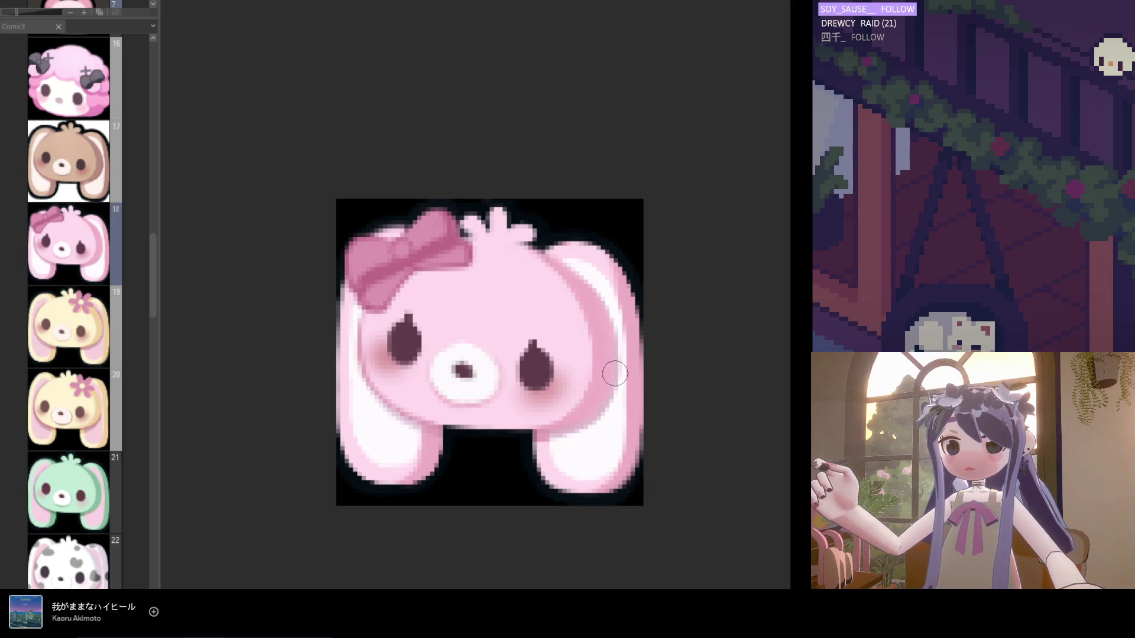
pyautogui.scroll(-2, 615, 366)
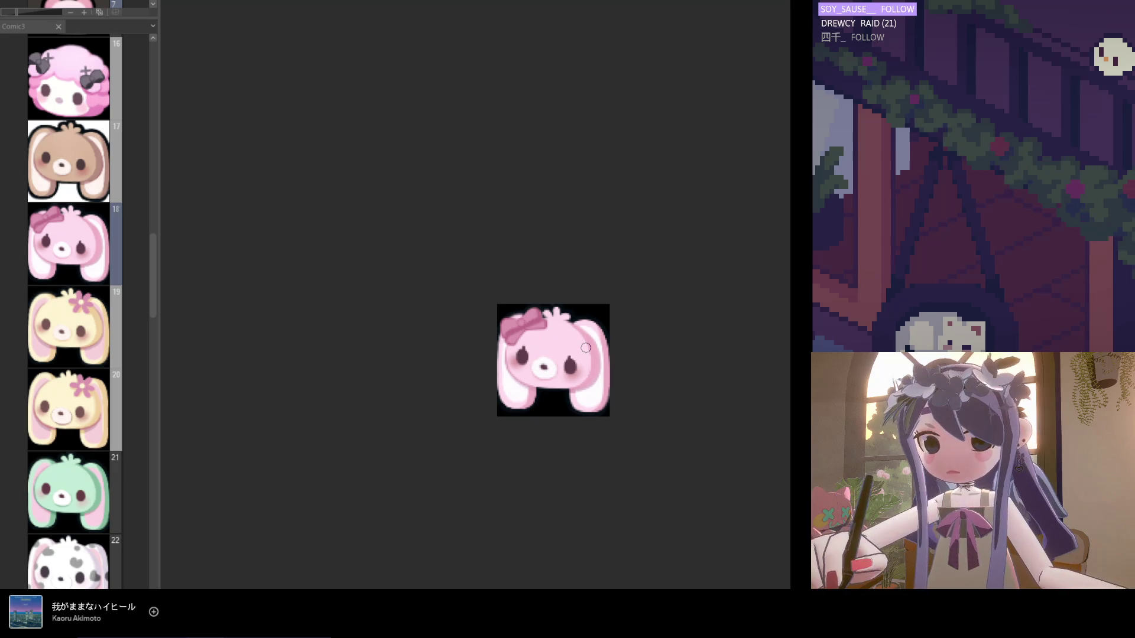
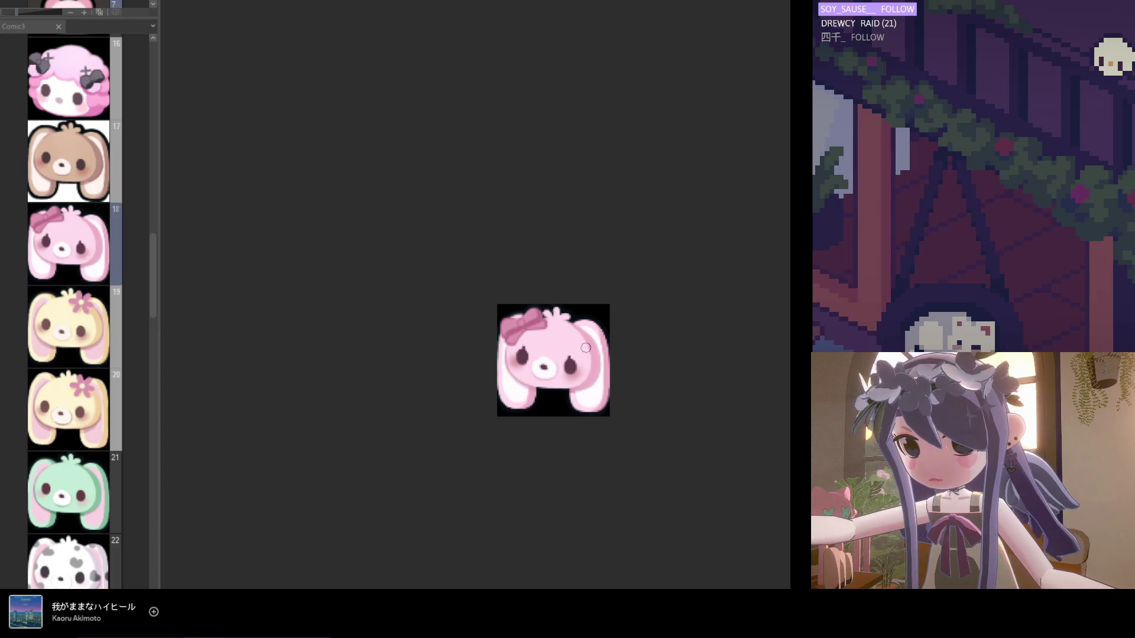
# Zoom in and out to review the pink bow bunny emote on page 18.
pyautogui.scroll(2, 541, 390)
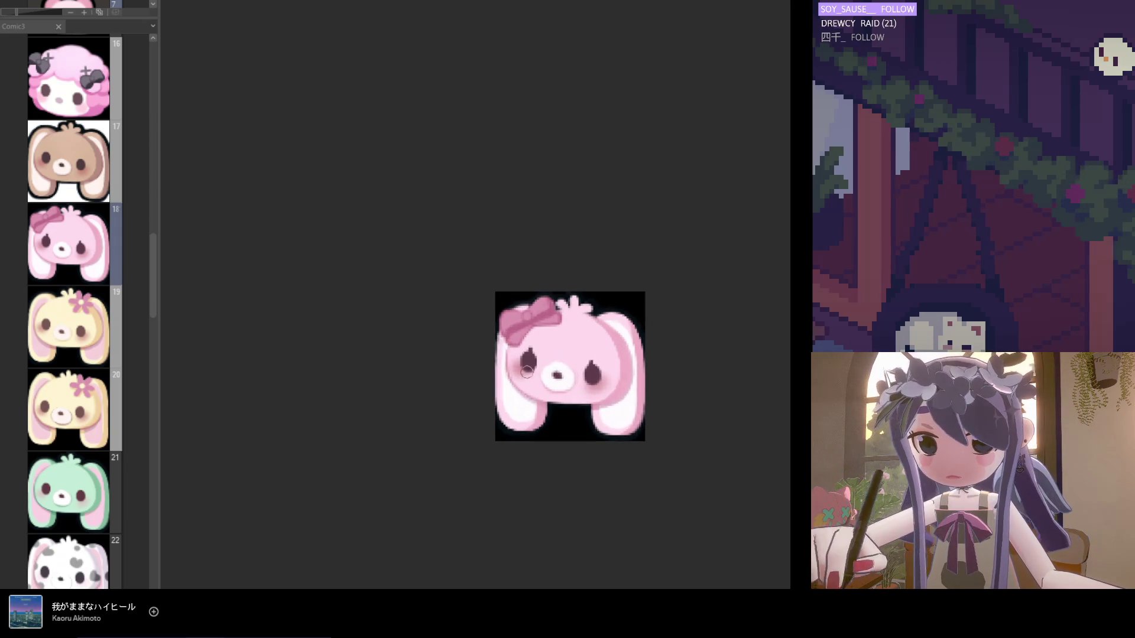
pyautogui.scroll(1, 535, 373)
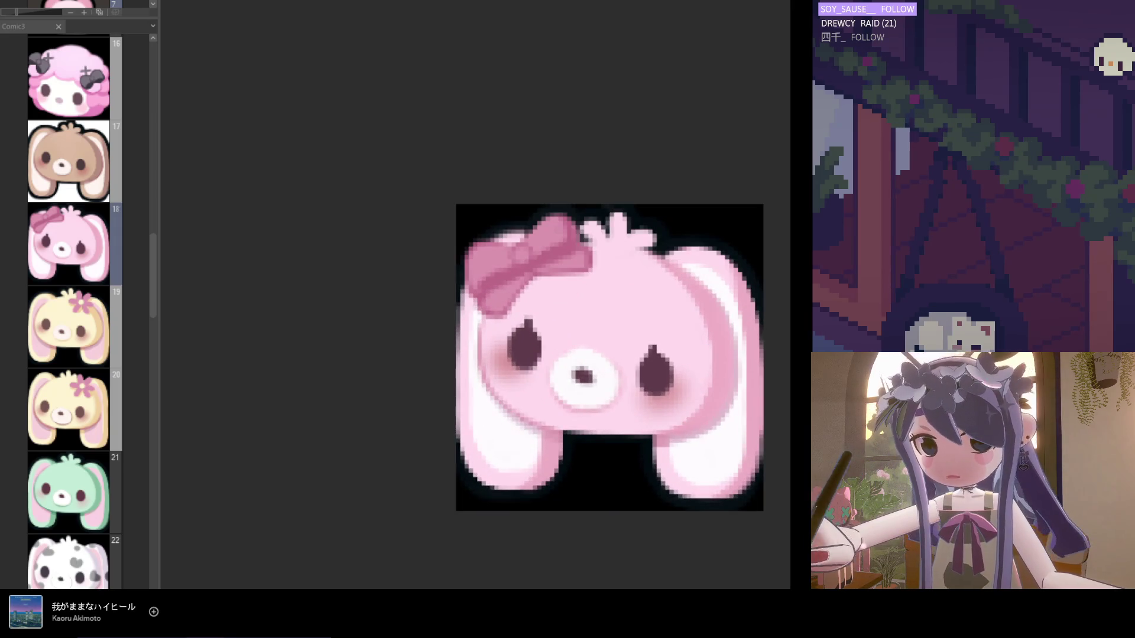
pyautogui.scroll(1, 442, 287)
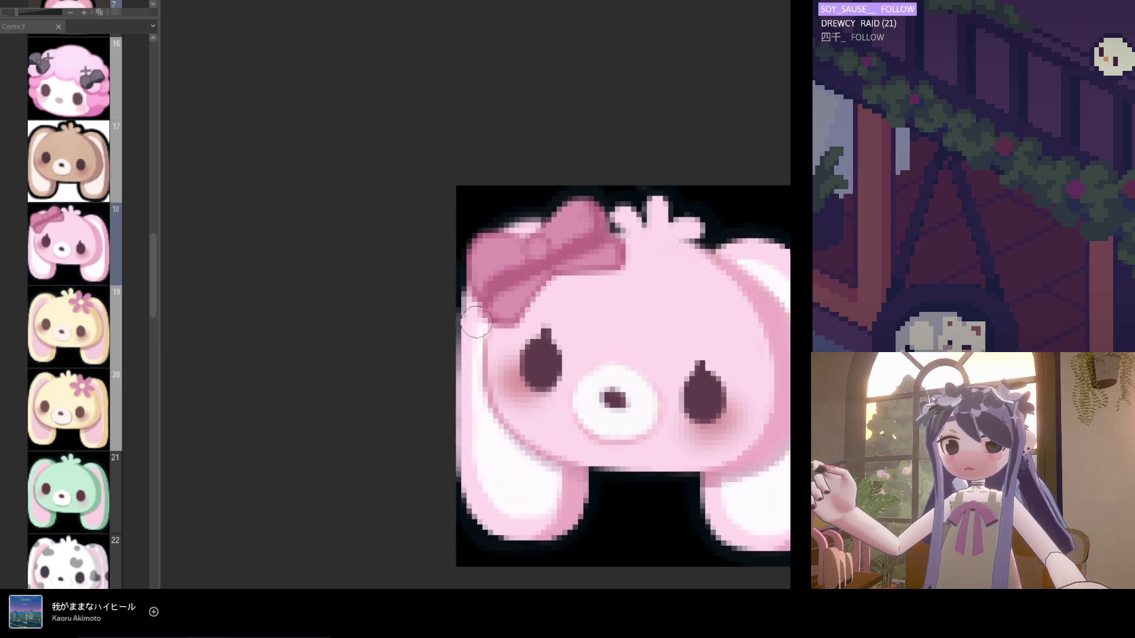
pyautogui.scroll(-1, 455, 430)
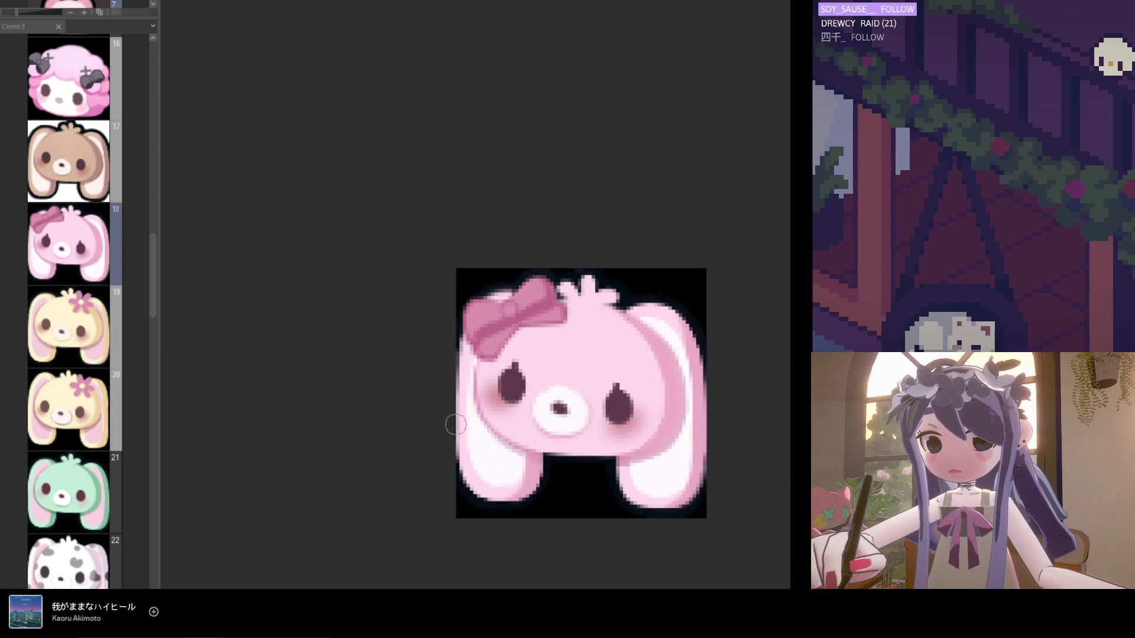
pyautogui.scroll(1, 455, 429)
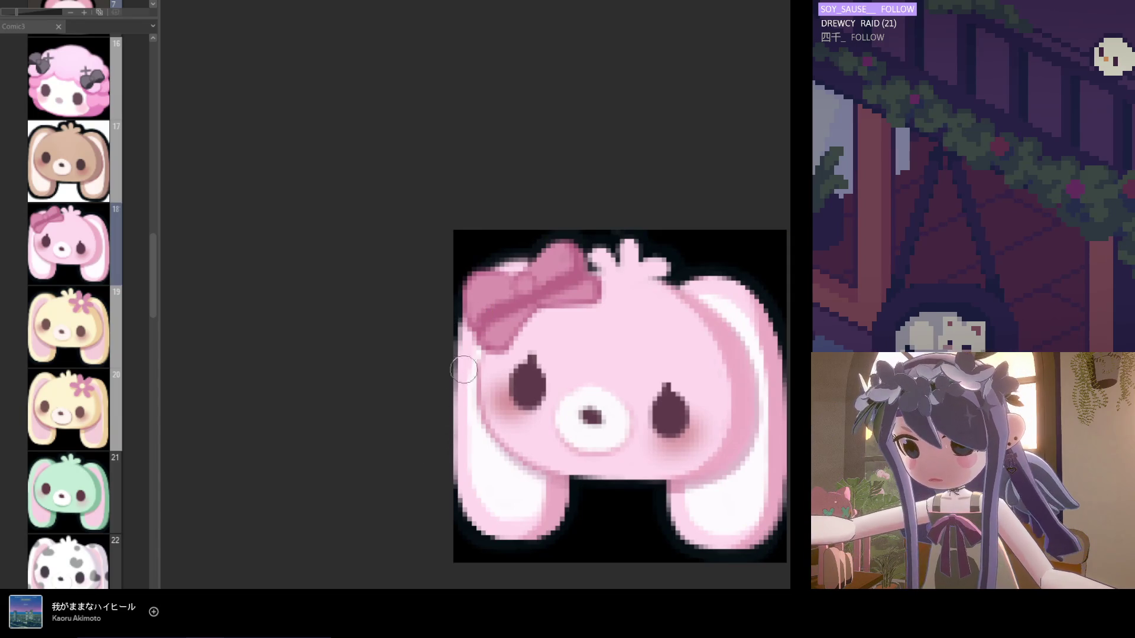
pyautogui.scroll(-1, 464, 473)
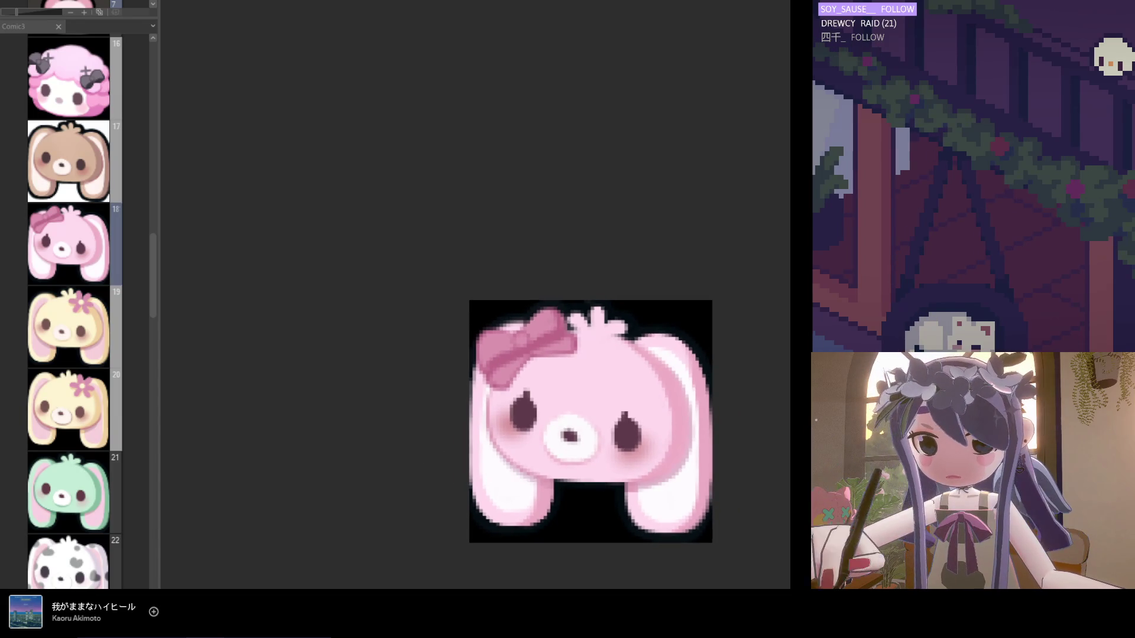
pyautogui.scroll(1, 484, 415)
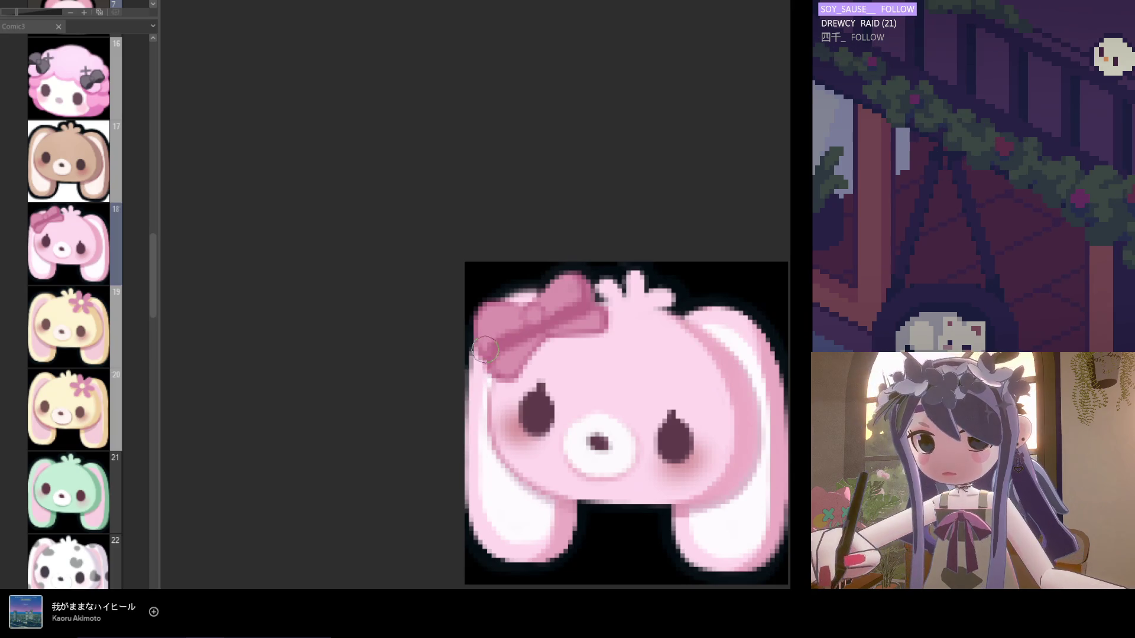
pyautogui.scroll(-2, 486, 414)
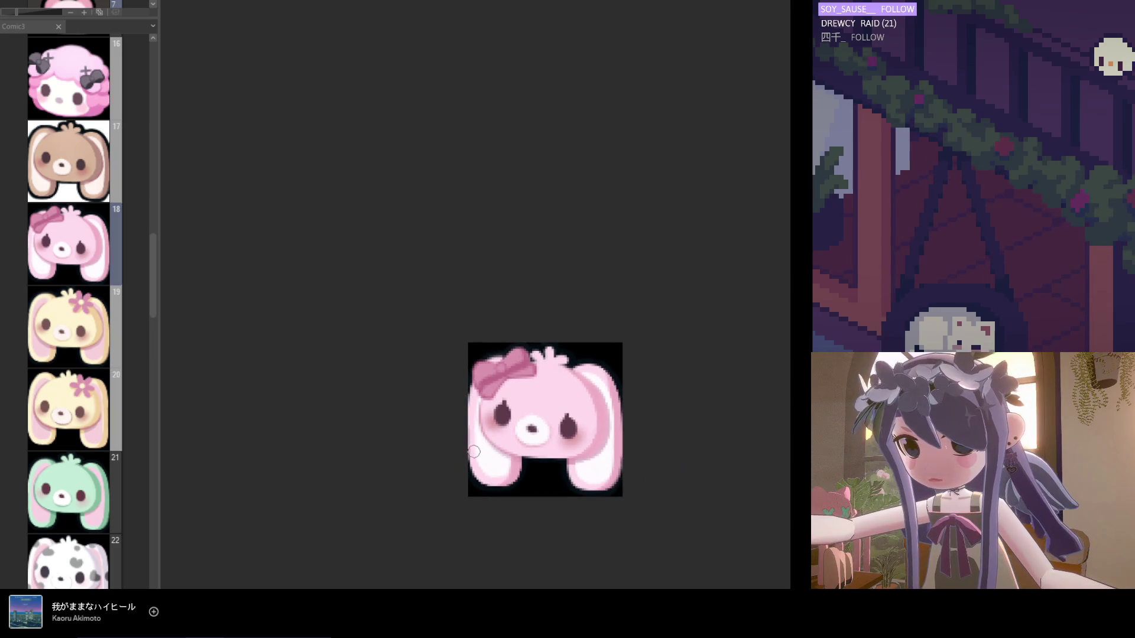
pyautogui.scroll(1, 474, 450)
pyautogui.scroll(-1, 464, 452)
pyautogui.scroll(1, 459, 399)
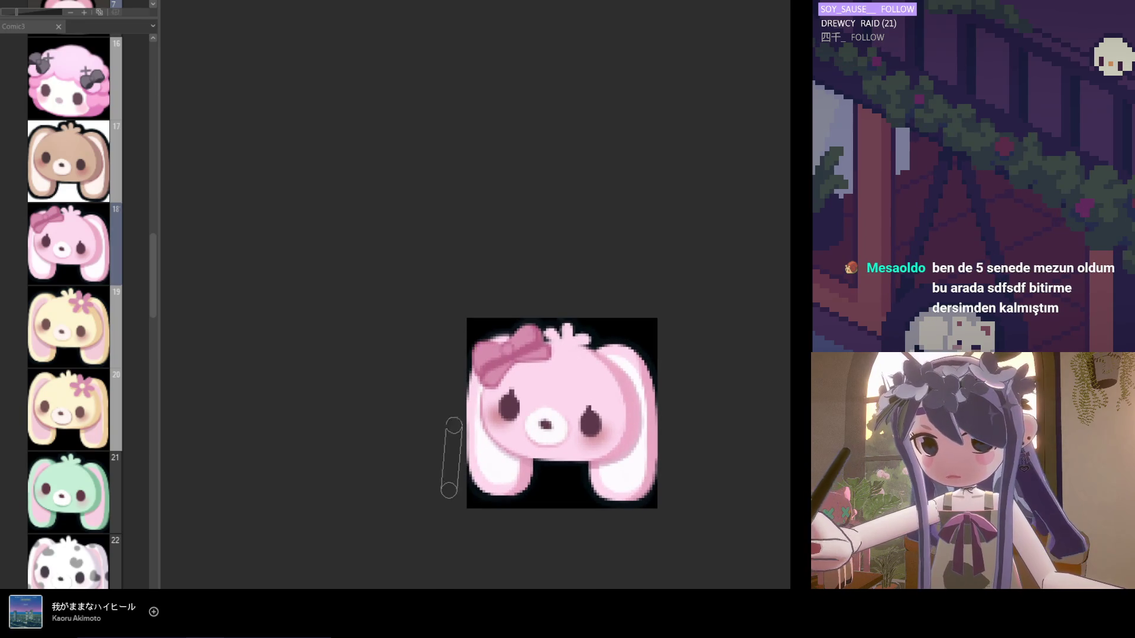
pyautogui.scroll(1, 454, 390)
# Open page 19, the cream bunny with a pink flower, from the page list.
pyautogui.scroll(-1, 445, 517)
pyautogui.moveTo(148, 255)
pyautogui.mouseDown()
pyautogui.moveTo(151, 282)
pyautogui.moveTo(154, 265)
pyautogui.mouseUp()
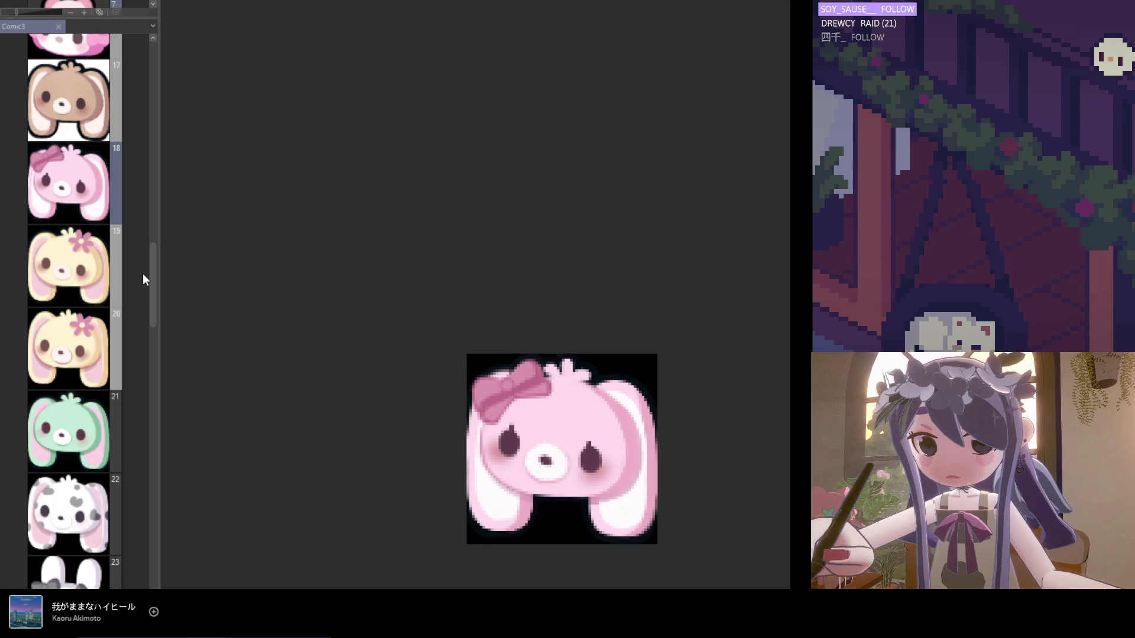
pyautogui.doubleClick(118, 286)
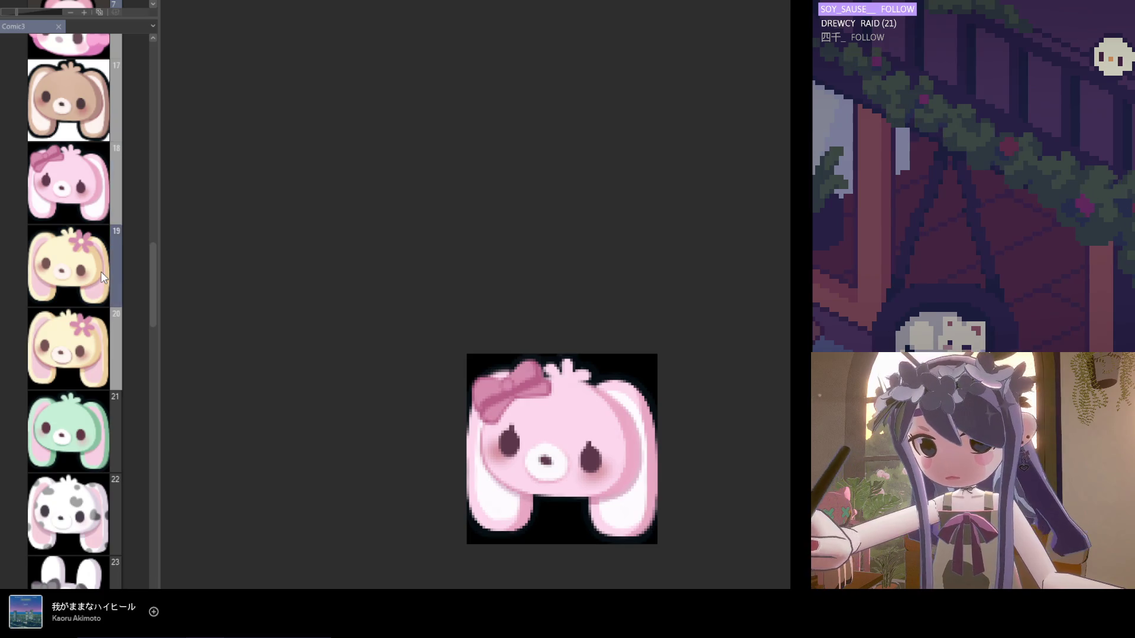
pyautogui.scroll(2, 514, 504)
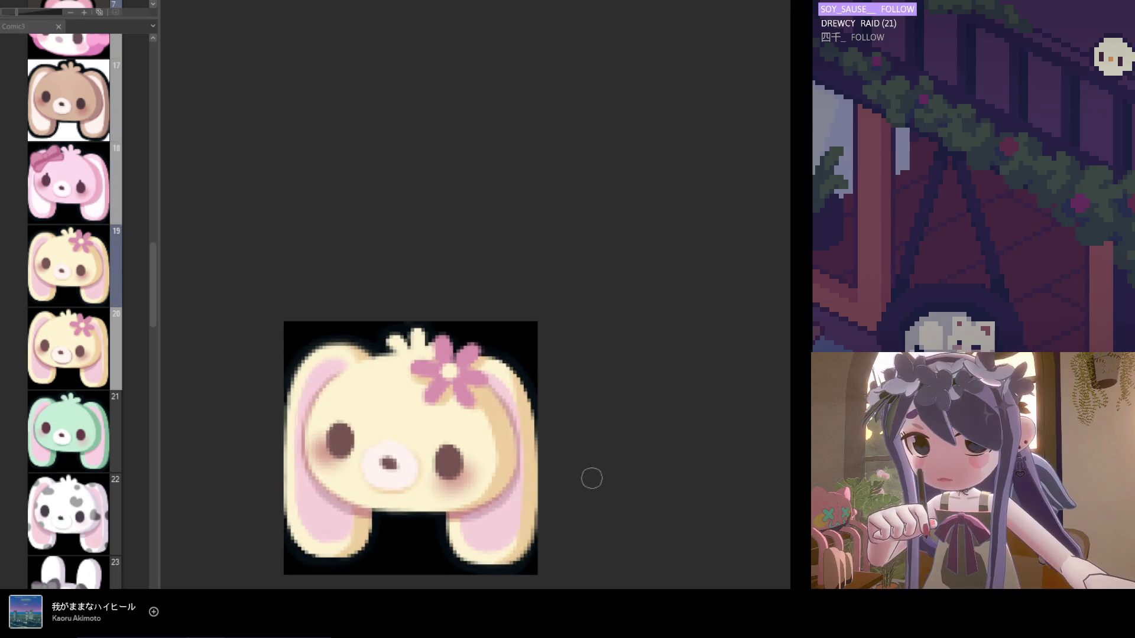
pyautogui.scroll(-1, 519, 404)
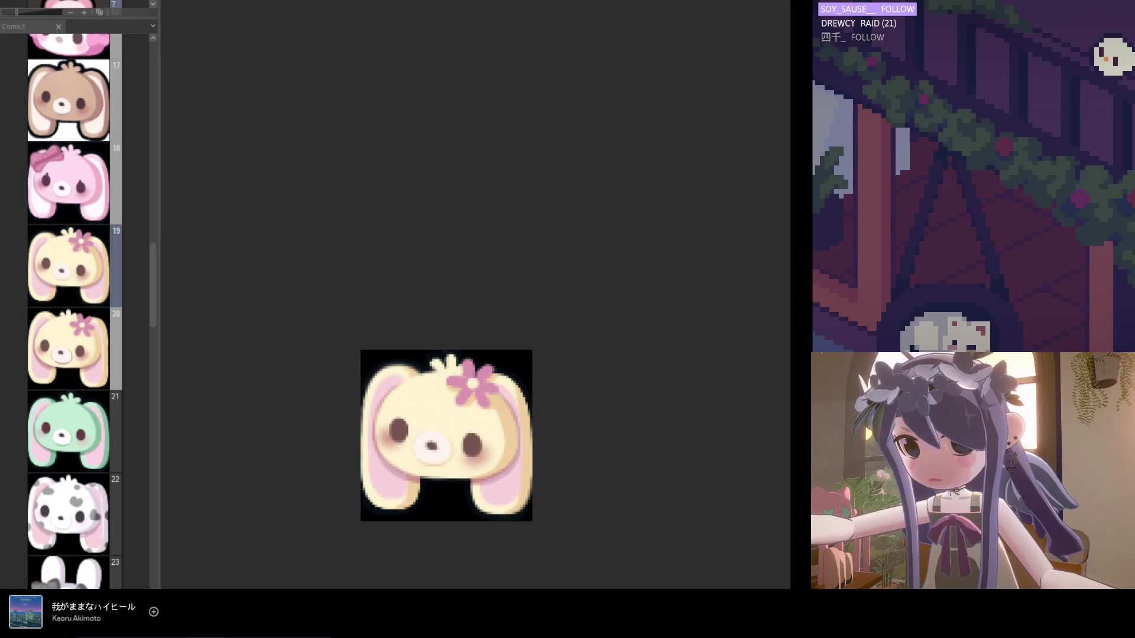
pyautogui.scroll(1, 465, 429)
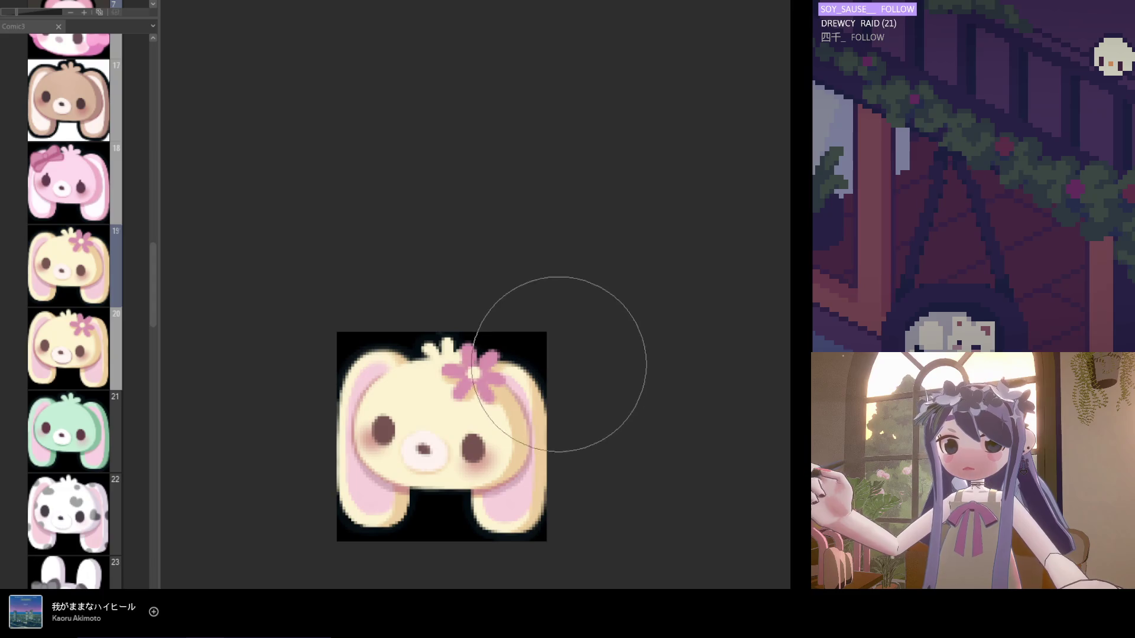
pyautogui.scroll(1, 544, 366)
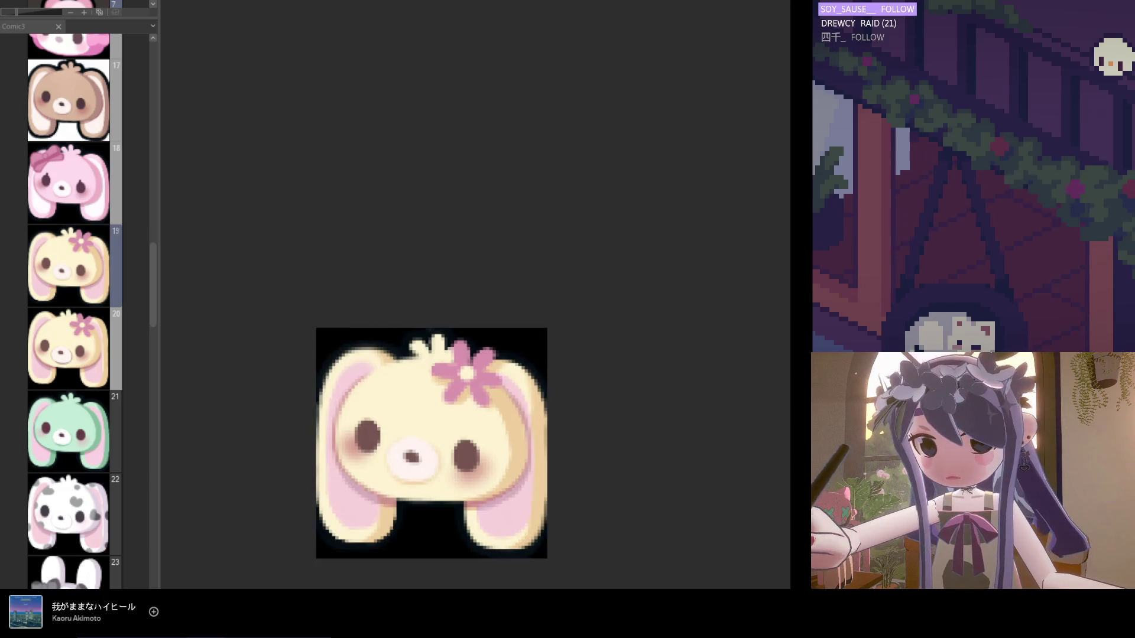
pyautogui.scroll(2, 432, 419)
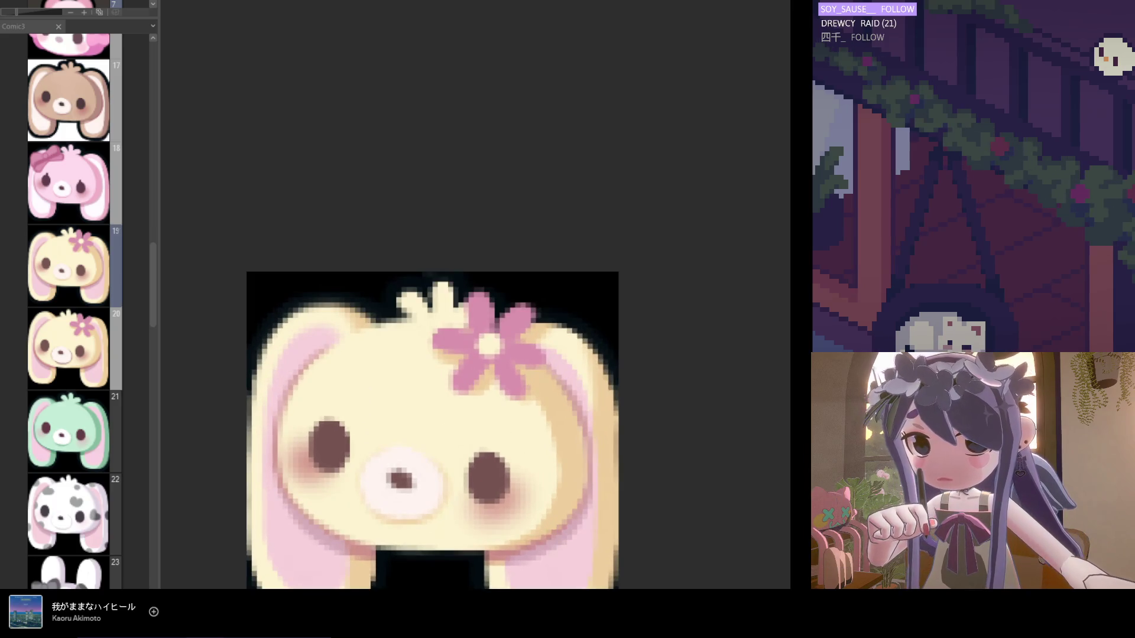
pyautogui.scroll(1, 602, 405)
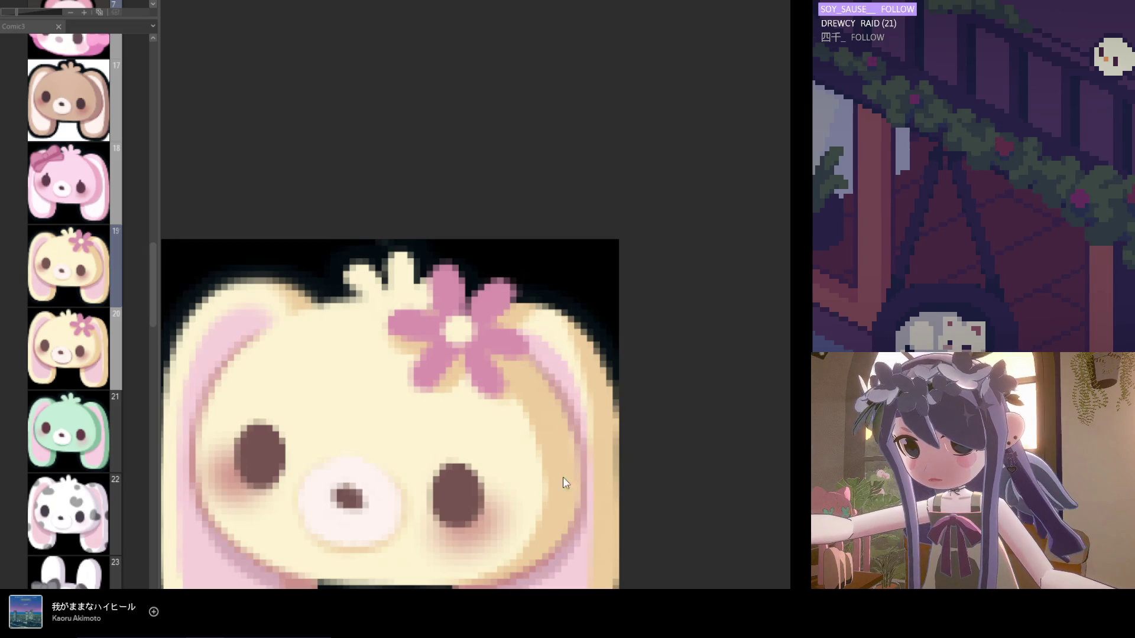
pyautogui.scroll(-2, 567, 440)
pyautogui.scroll(-3, 566, 440)
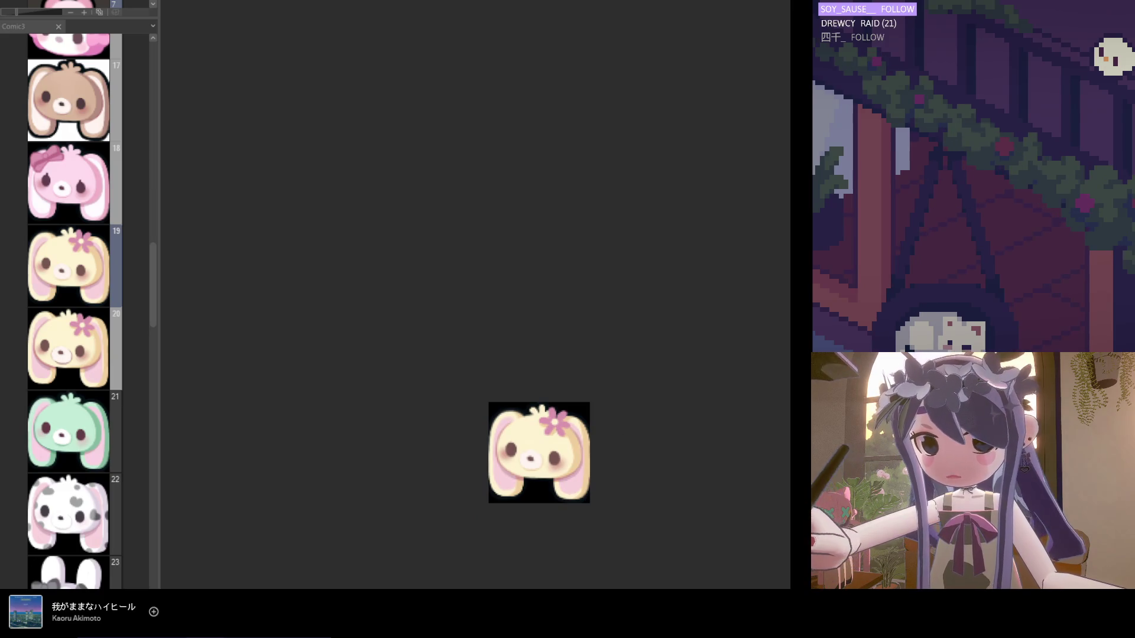
pyautogui.scroll(4, 508, 479)
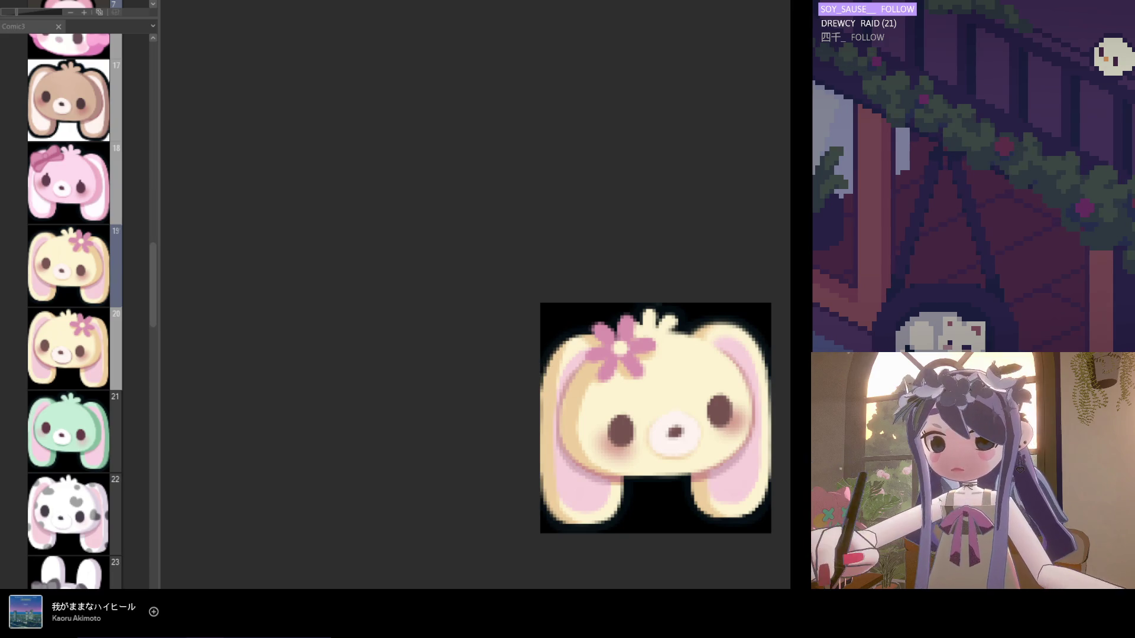
pyautogui.scroll(1, 534, 370)
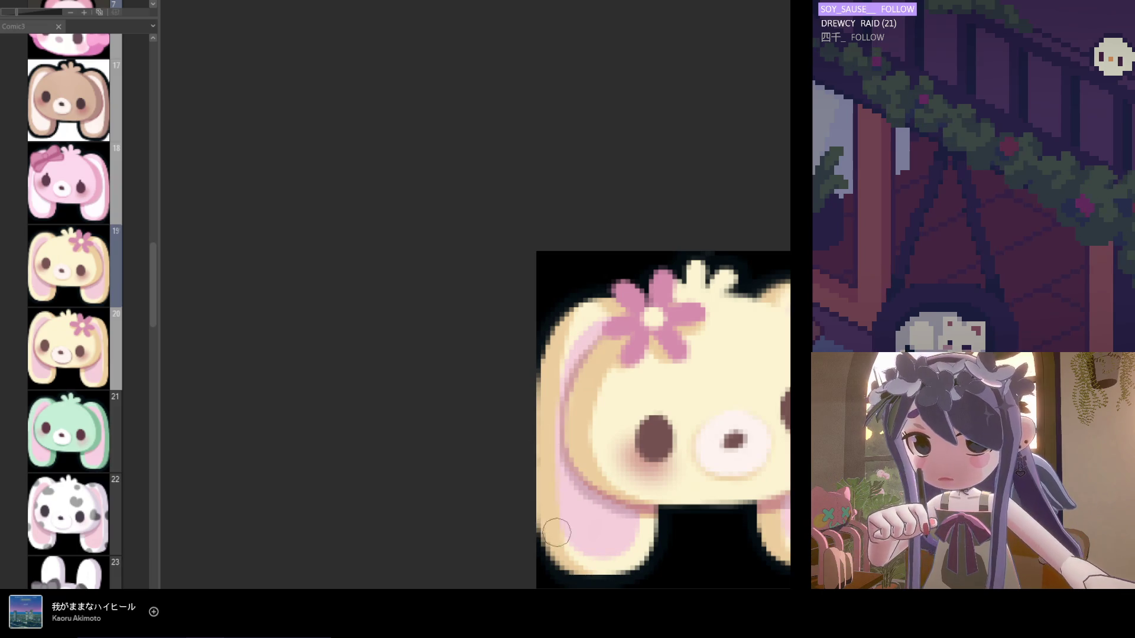
pyautogui.scroll(-3, 553, 493)
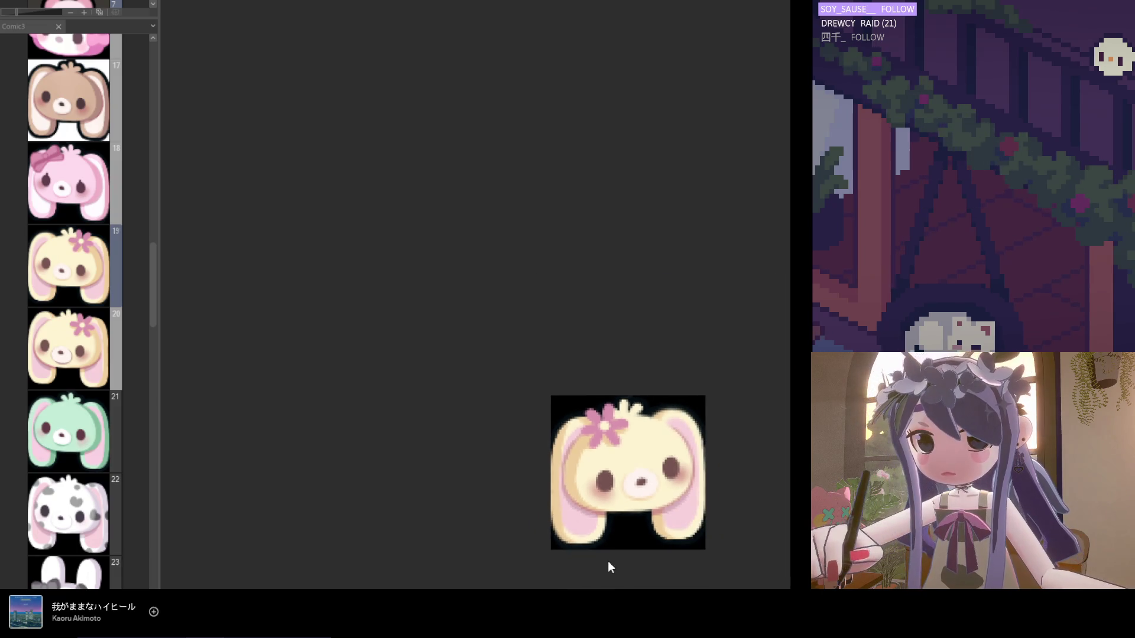
pyautogui.scroll(2, 712, 496)
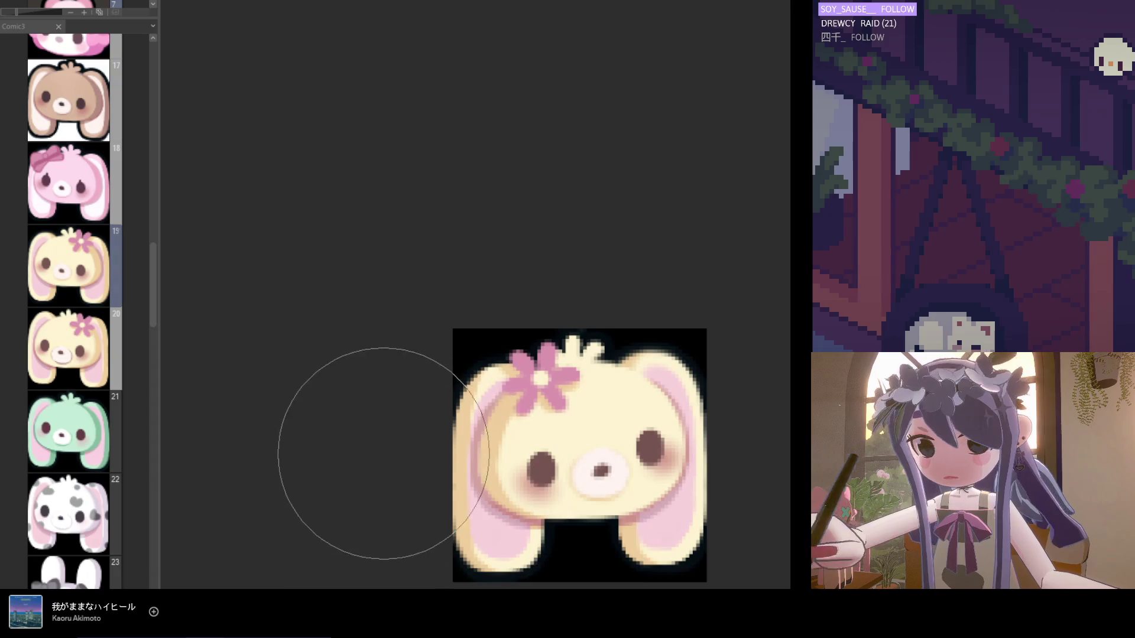
pyautogui.scroll(-4, 421, 414)
pyautogui.scroll(2, 423, 413)
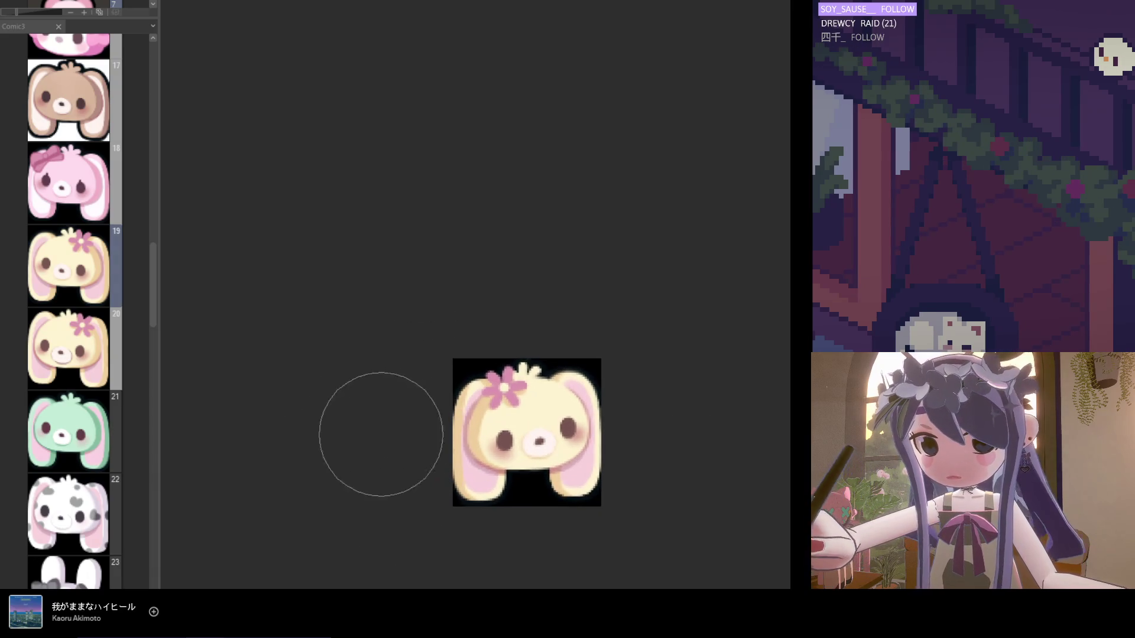
pyautogui.scroll(1, 444, 452)
pyautogui.scroll(2, 445, 452)
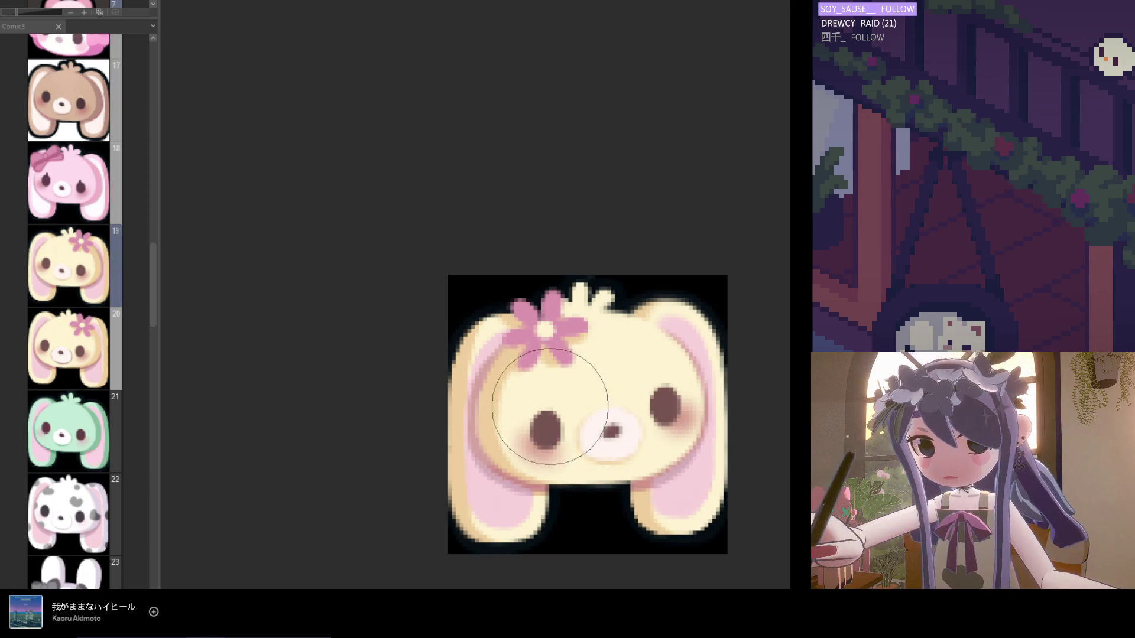
pyautogui.scroll(-2, 576, 440)
pyautogui.scroll(-3, 615, 424)
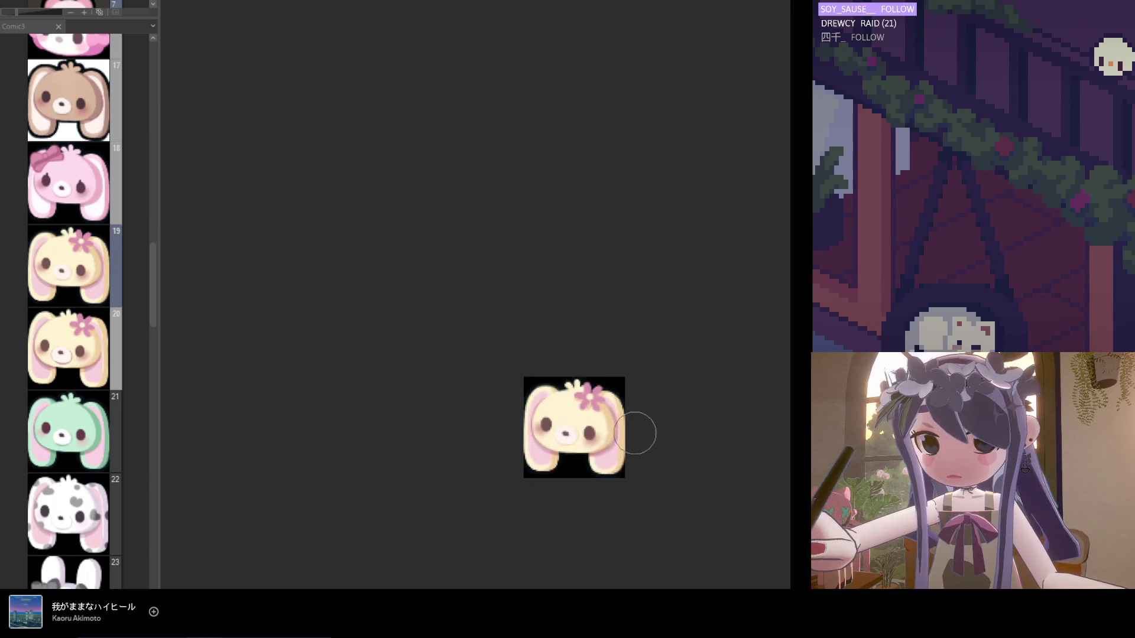
pyautogui.scroll(3, 559, 408)
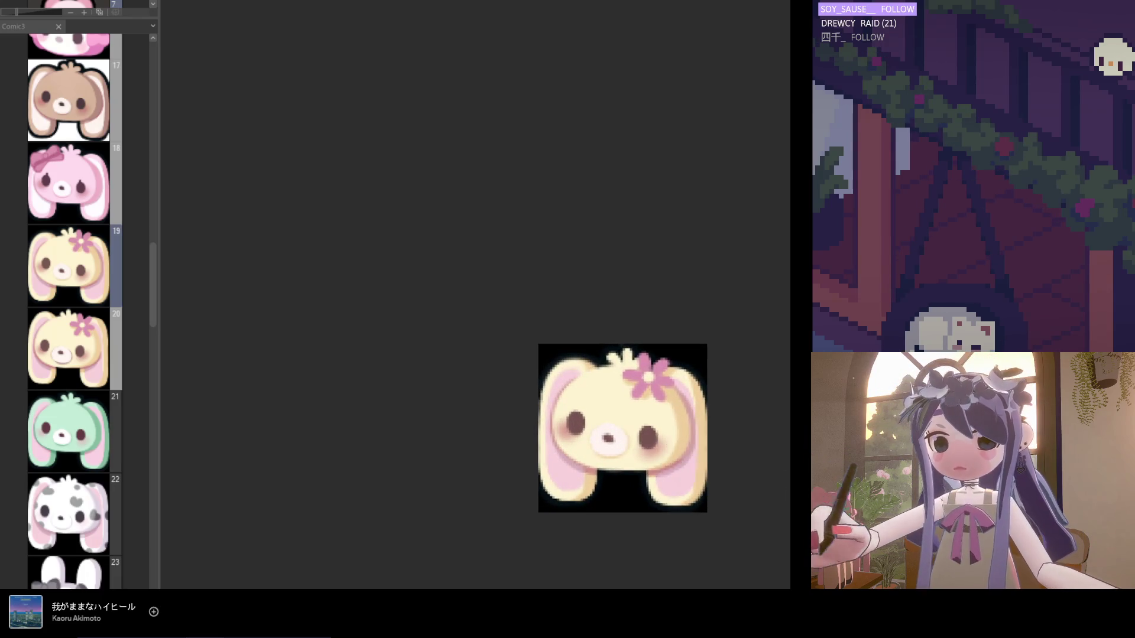
pyautogui.scroll(1, 562, 418)
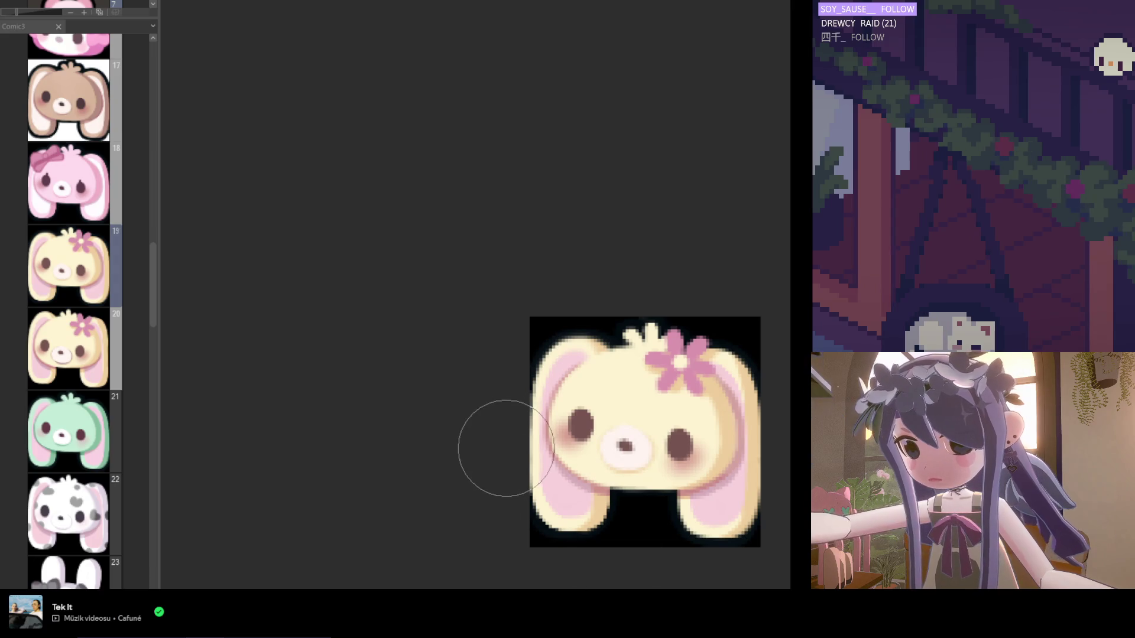
pyautogui.hotkey('ctrl', '-')
pyautogui.hotkey('ctrl', '-')
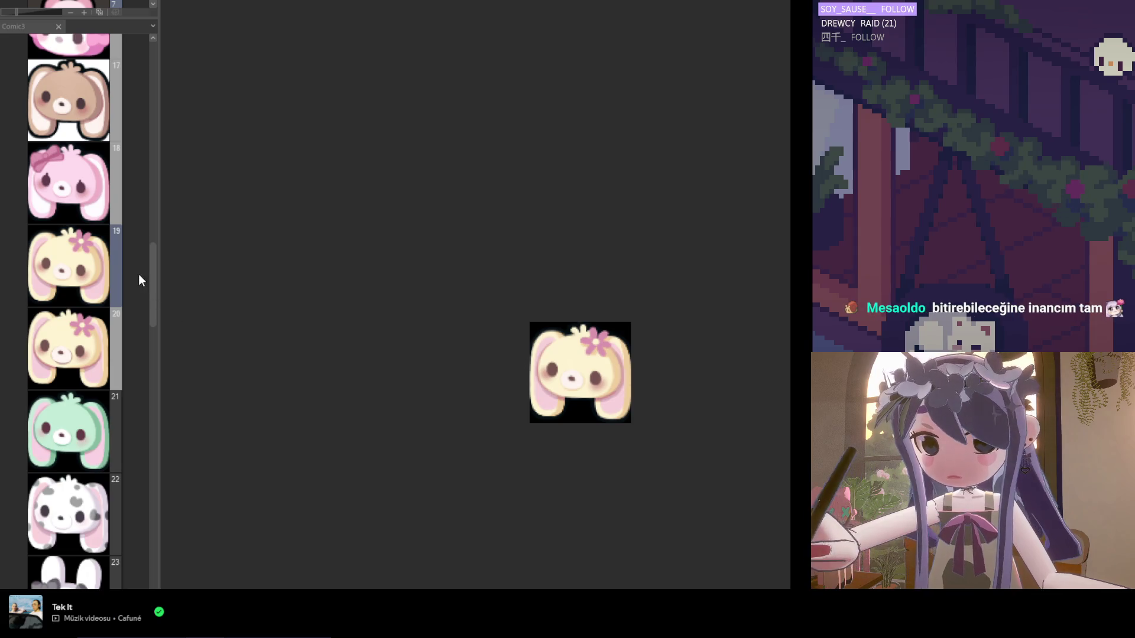
pyautogui.scroll(-2, 142, 284)
pyautogui.click(91, 235)
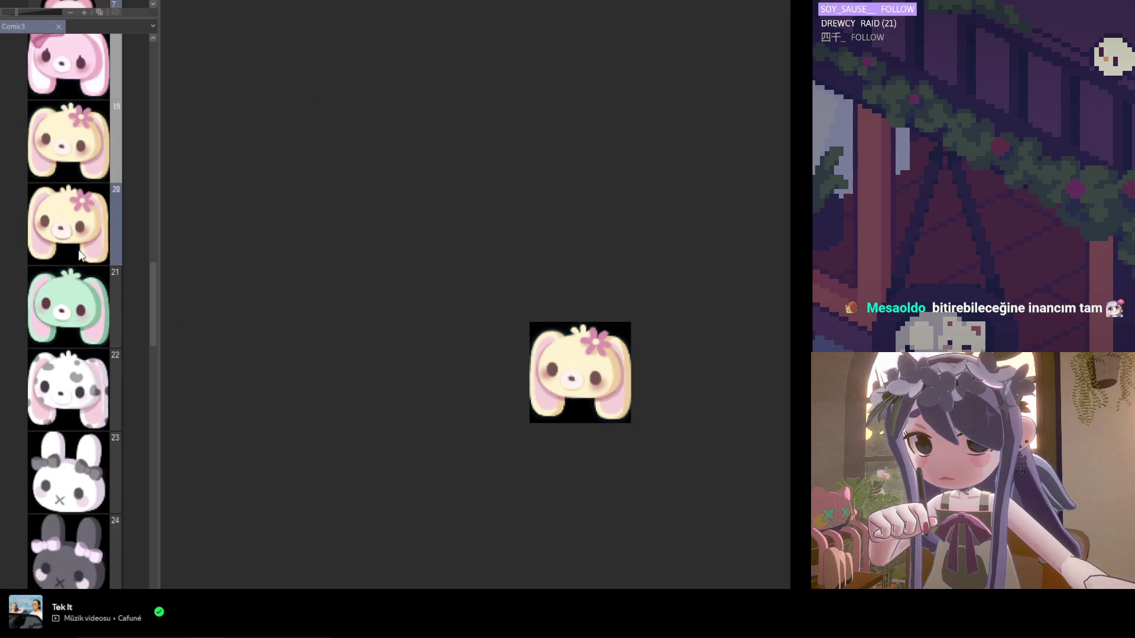
pyautogui.hotkey('ctrl', '+')
pyautogui.hotkey('ctrl', '+')
pyautogui.hotkey('ctrl', '+')
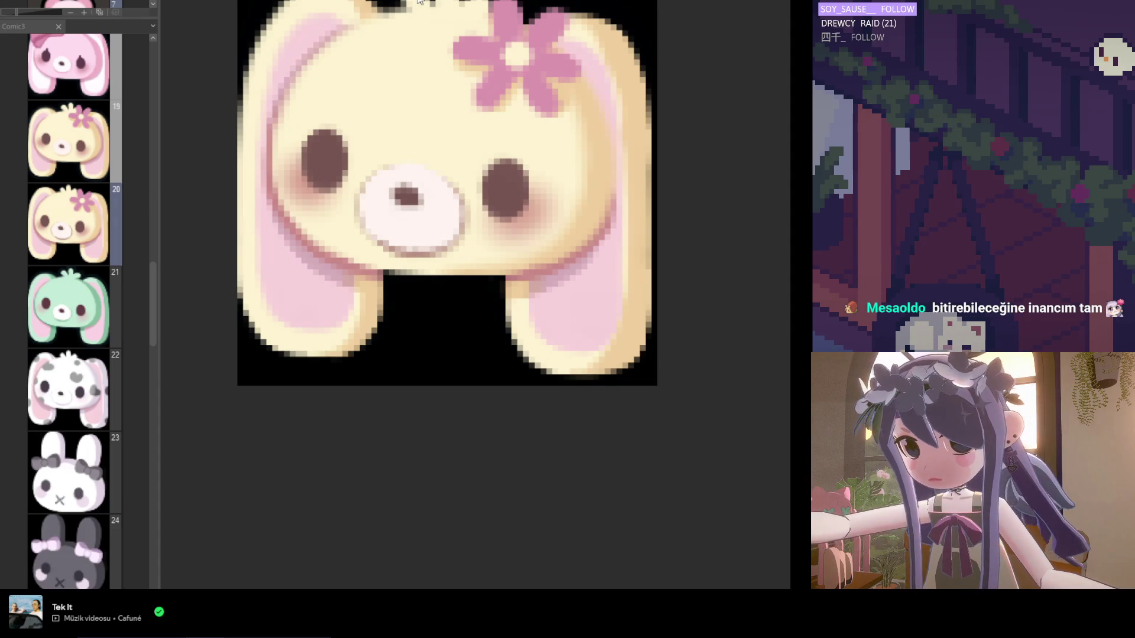
pyautogui.scroll(-2, 76, 263)
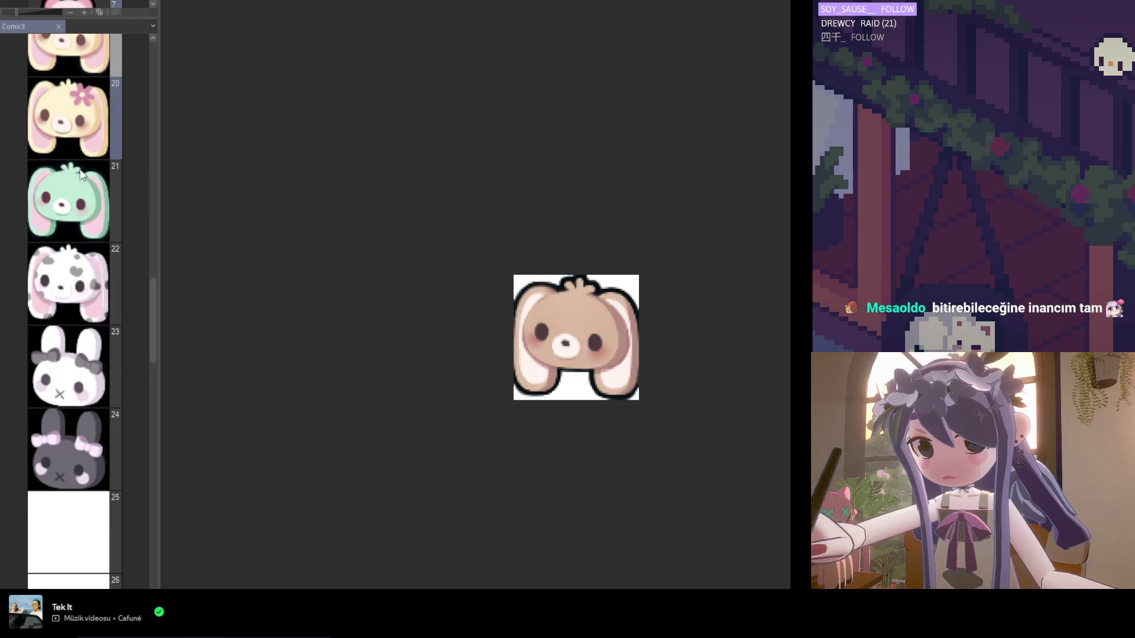
pyautogui.scroll(-1, 83, 567)
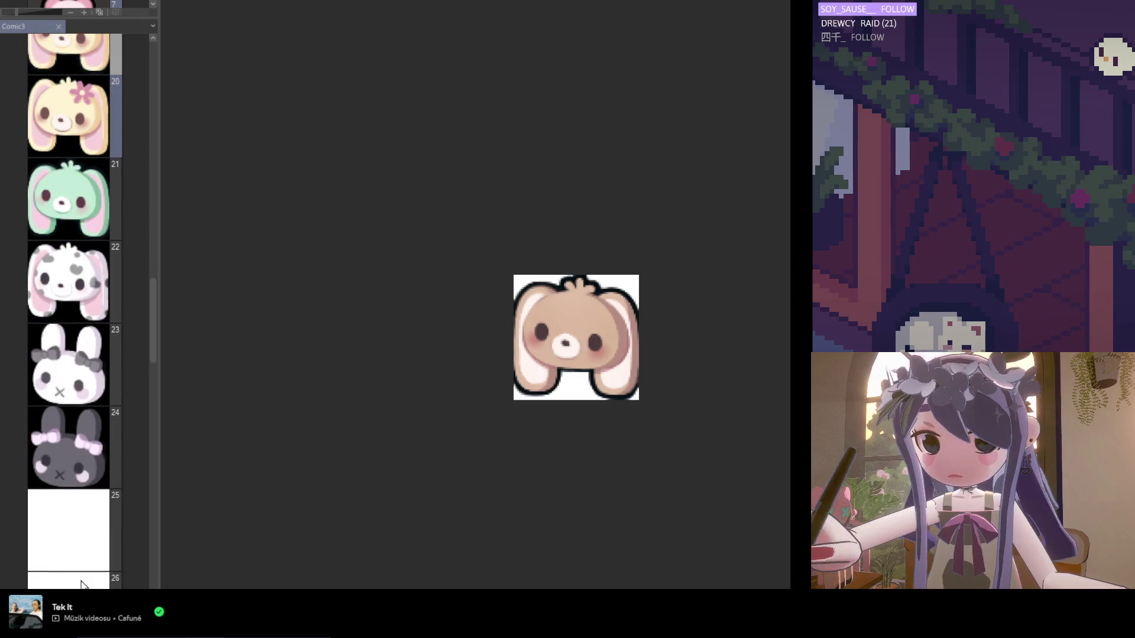
pyautogui.scroll(-3, 81, 584)
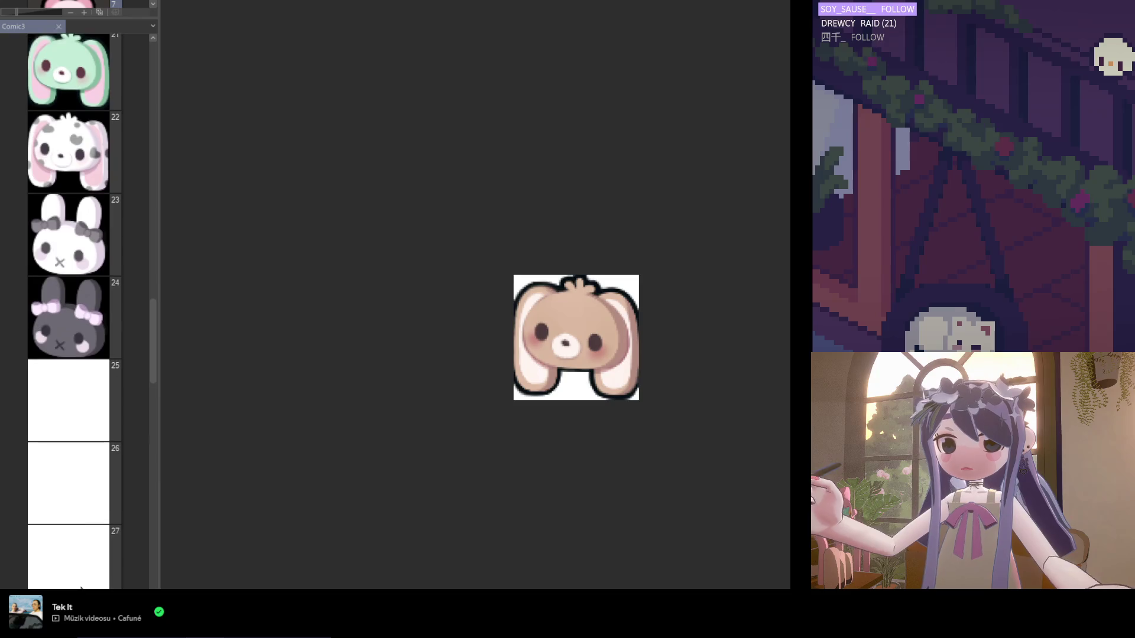
pyautogui.scroll(-5, 81, 585)
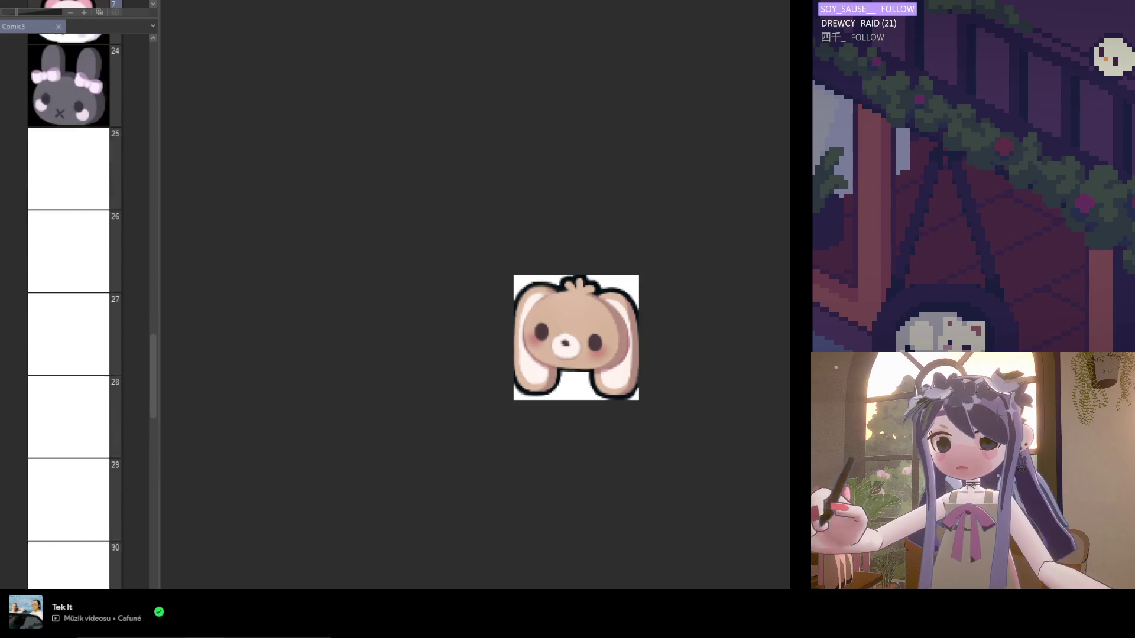
pyautogui.scroll(-5, 92, 535)
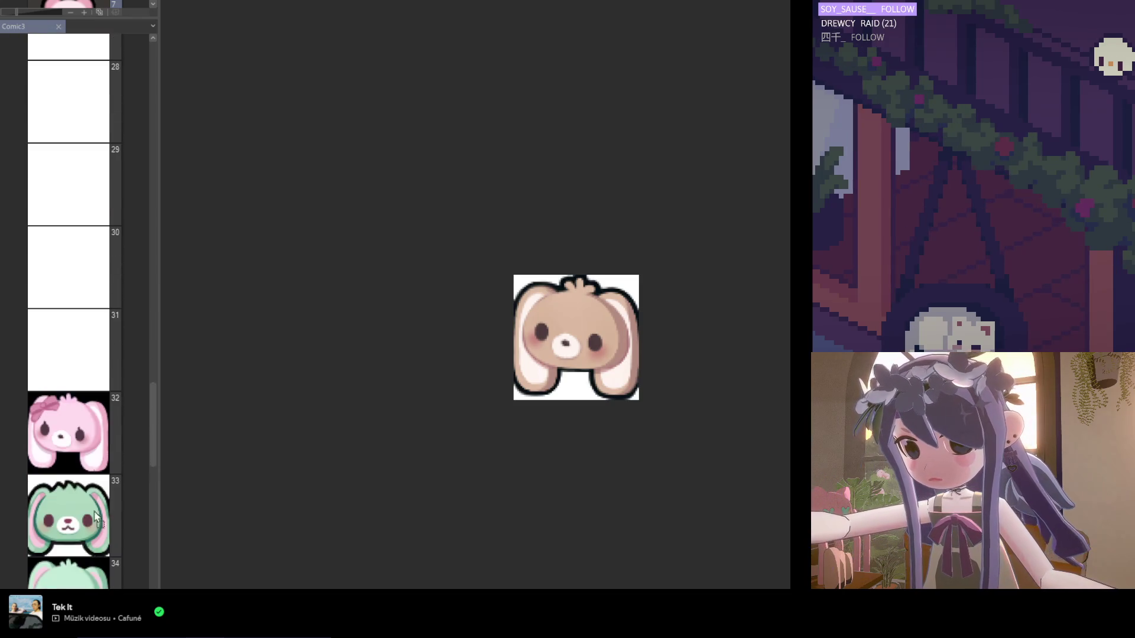
pyautogui.moveTo(82, 407)
pyautogui.mouseDown()
pyautogui.moveTo(69, 392)
pyautogui.moveTo(147, 446)
pyautogui.moveTo(158, 421)
pyautogui.moveTo(150, 250)
pyautogui.mouseUp()
pyautogui.click(65, 230)
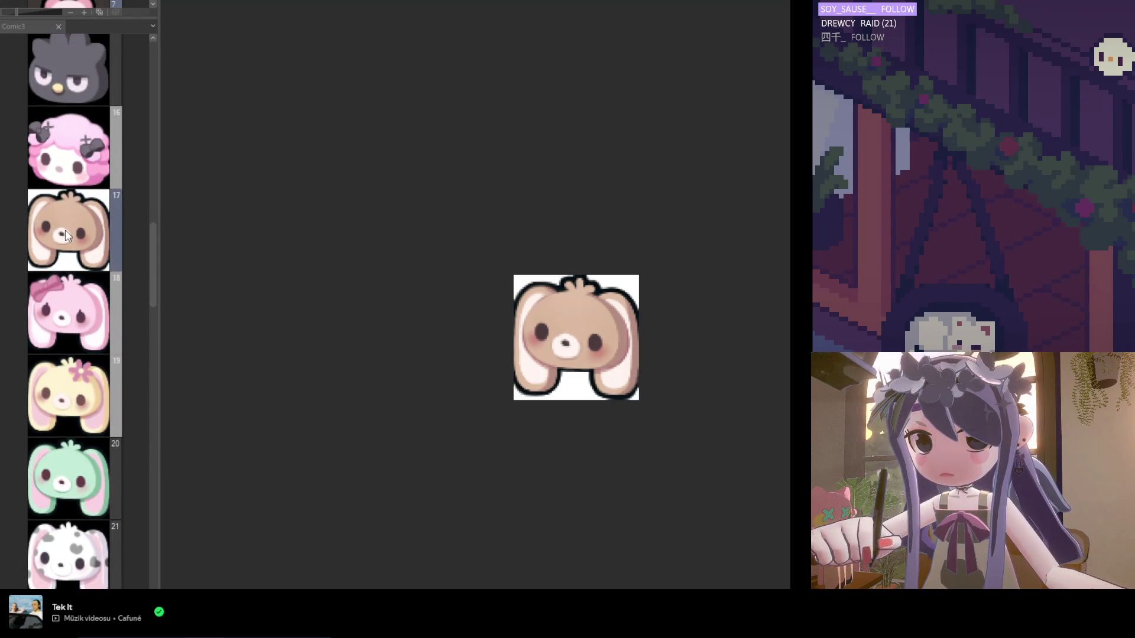
# Hide the white paper layer and inspect the zoomed brown bunny emote against black.
pyautogui.hotkey('ctrl', '+')
pyautogui.hotkey('ctrl', '+')
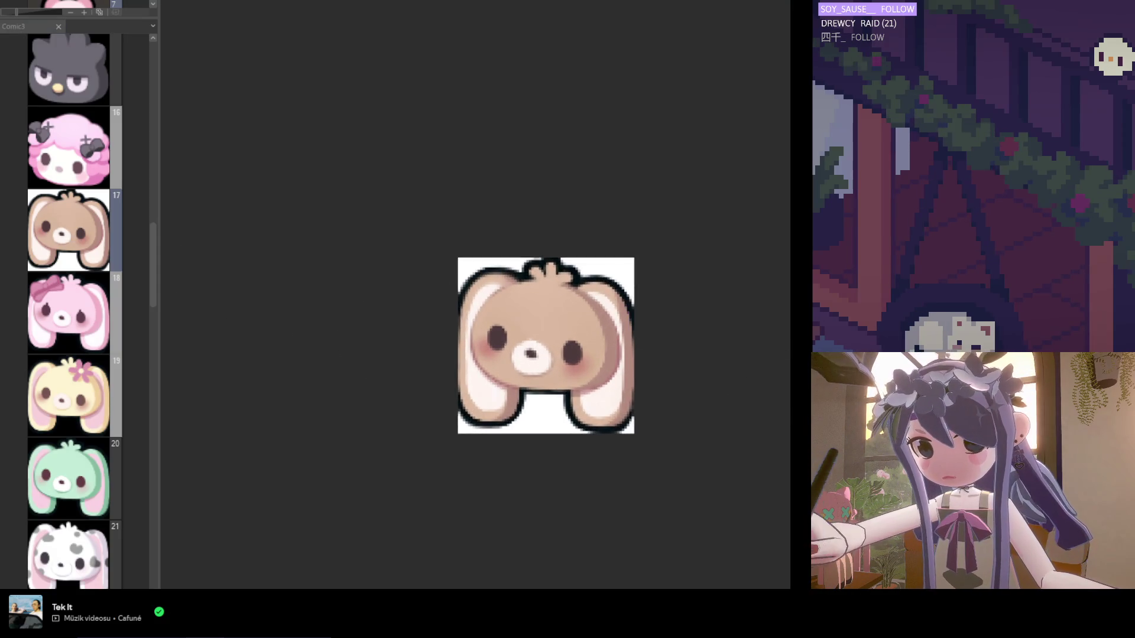
pyautogui.press('Delete')
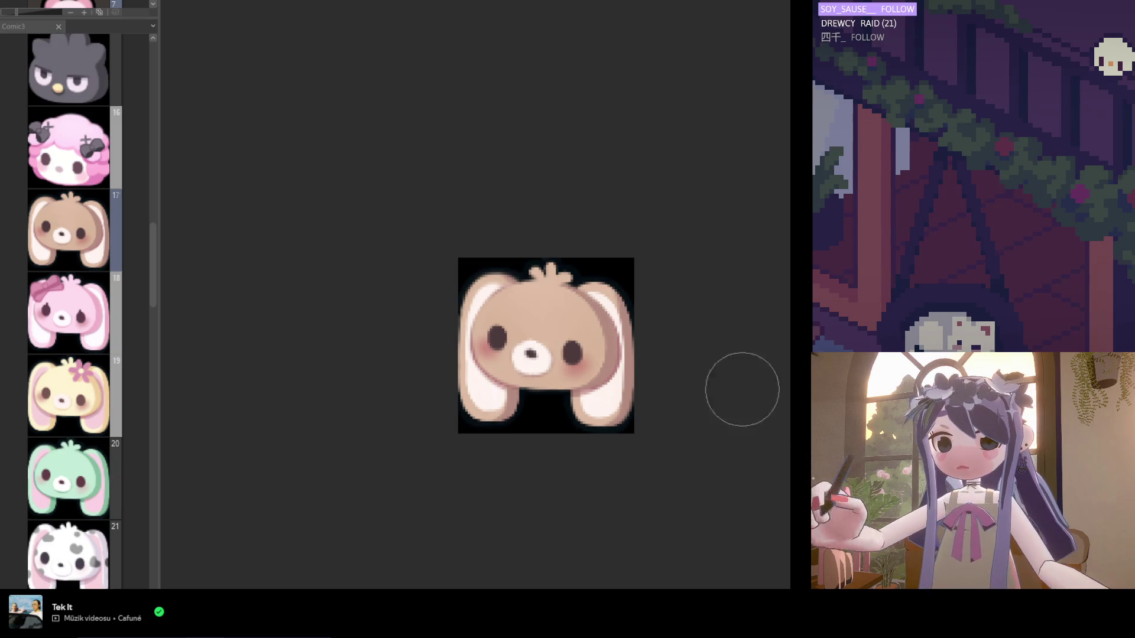
pyautogui.scroll(1, 641, 313)
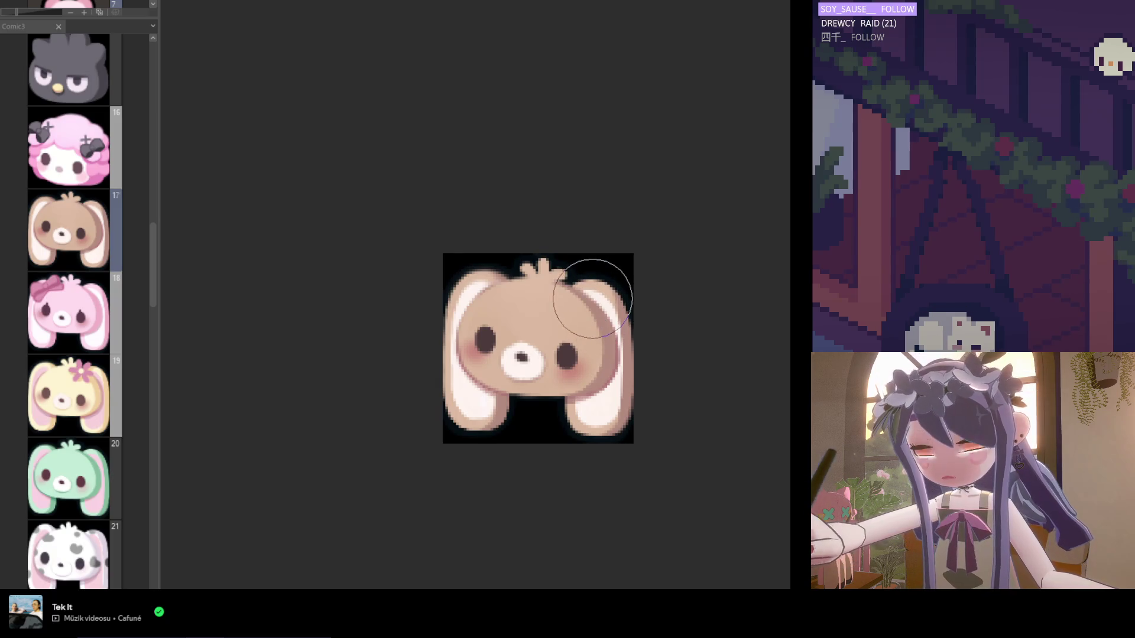
pyautogui.scroll(-2, 546, 405)
pyautogui.scroll(2, 557, 416)
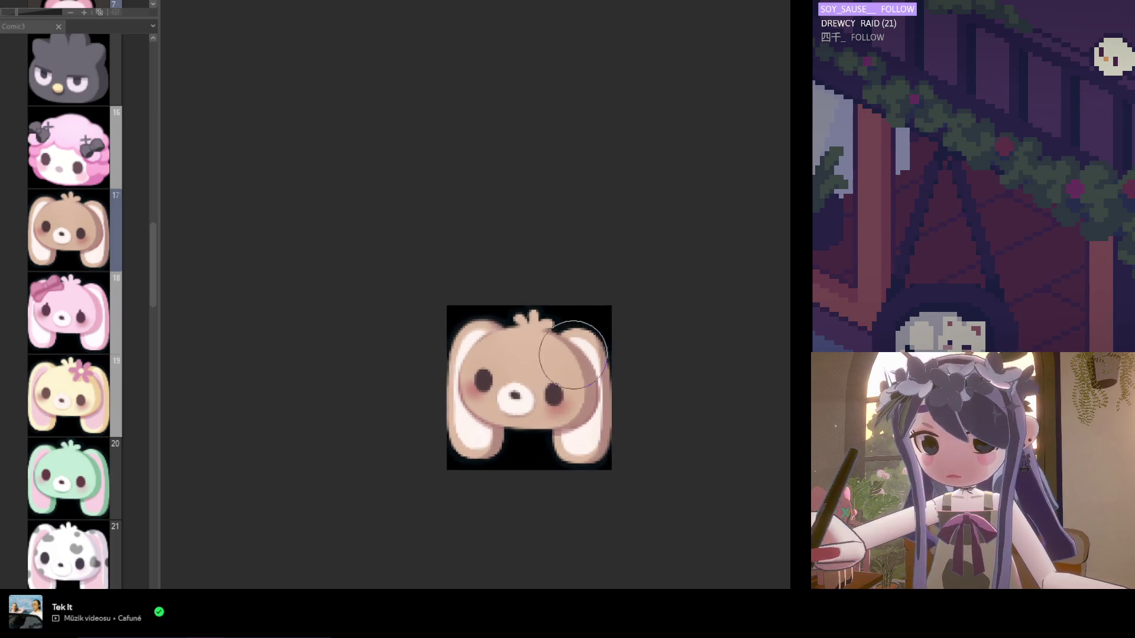
pyautogui.scroll(1, 579, 341)
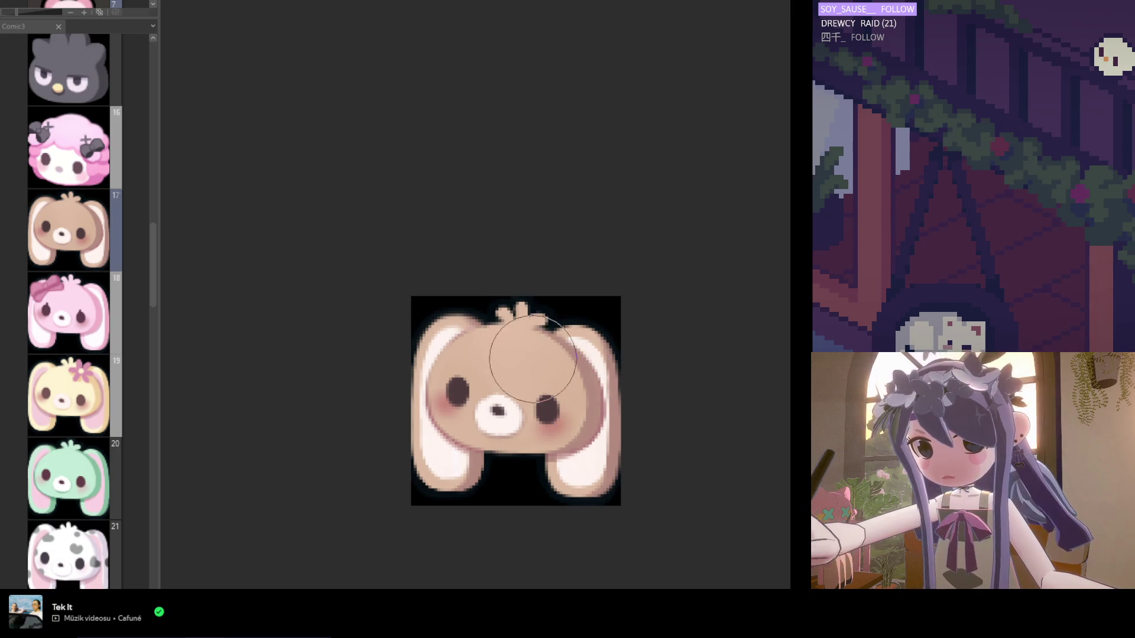
pyautogui.scroll(2, 526, 358)
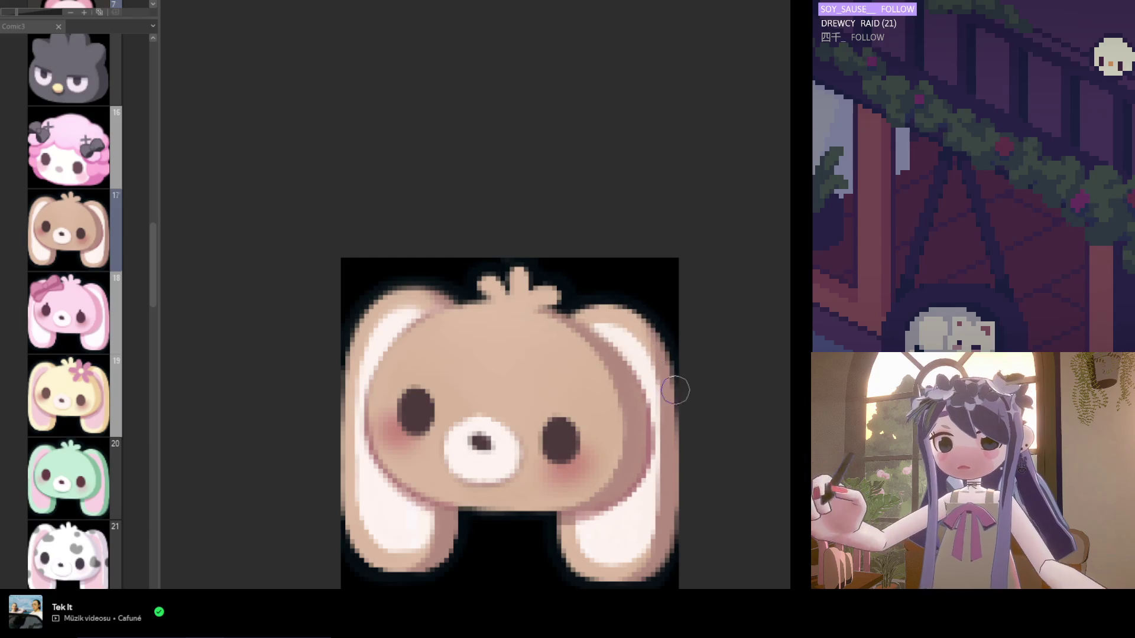
pyautogui.scroll(-2, 665, 408)
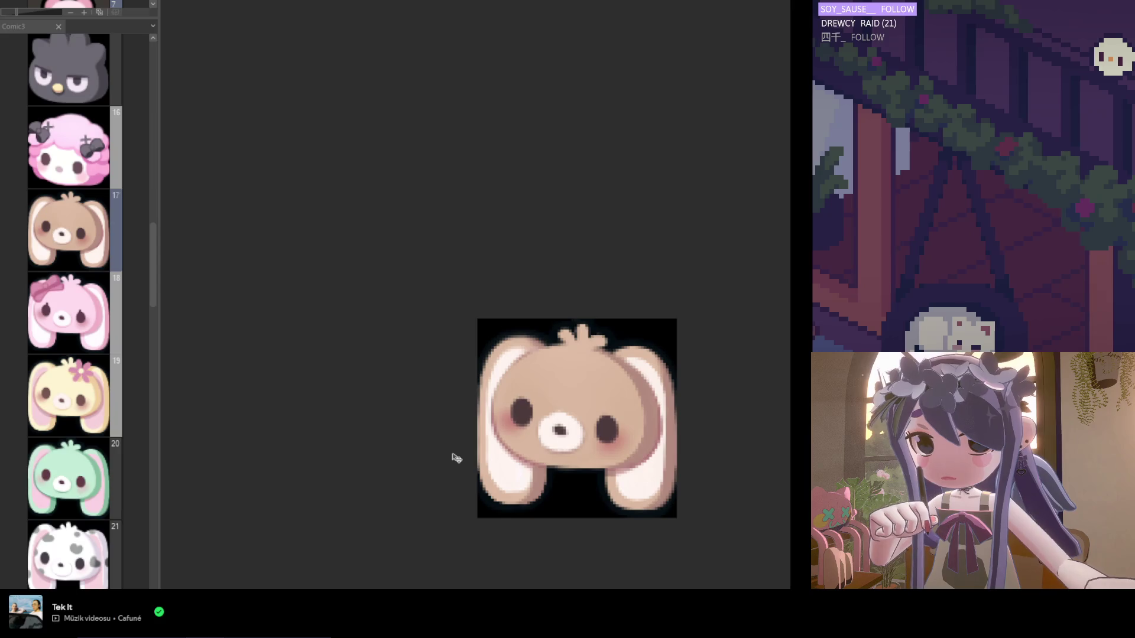
pyautogui.scroll(-2, 435, 474)
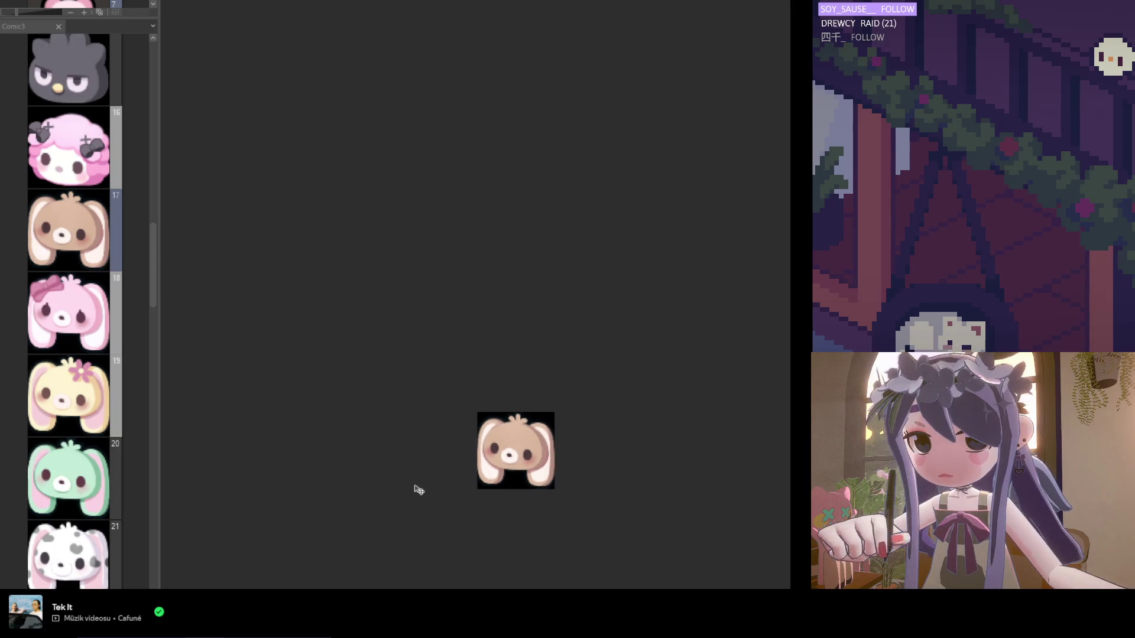
pyautogui.scroll(-1, 513, 469)
pyautogui.scroll(2, 514, 471)
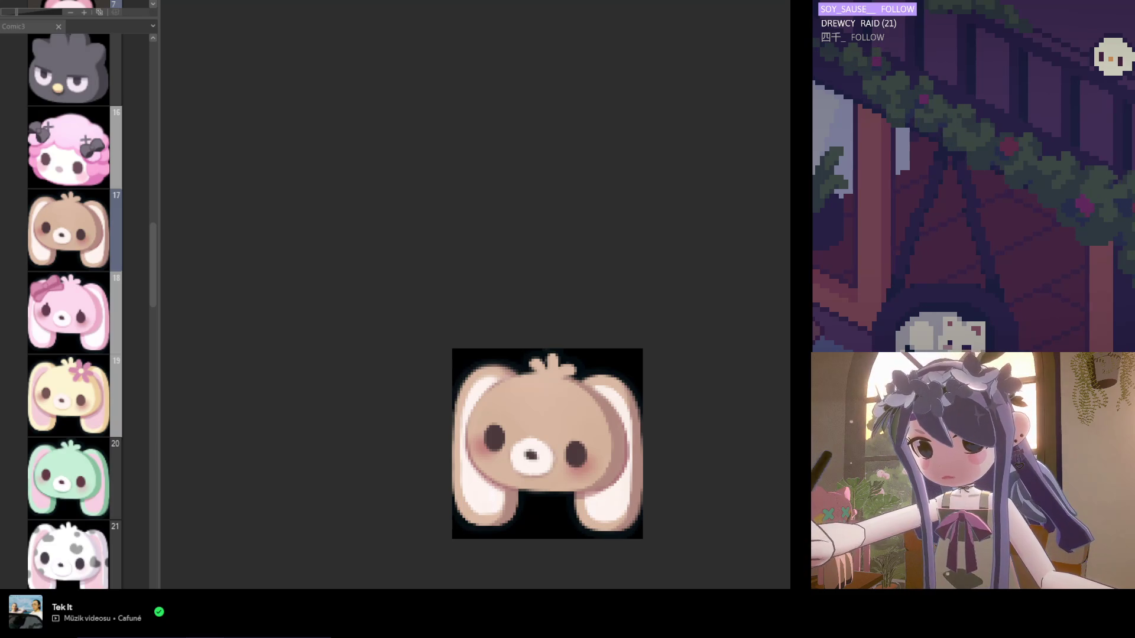
pyautogui.scroll(1, 408, 382)
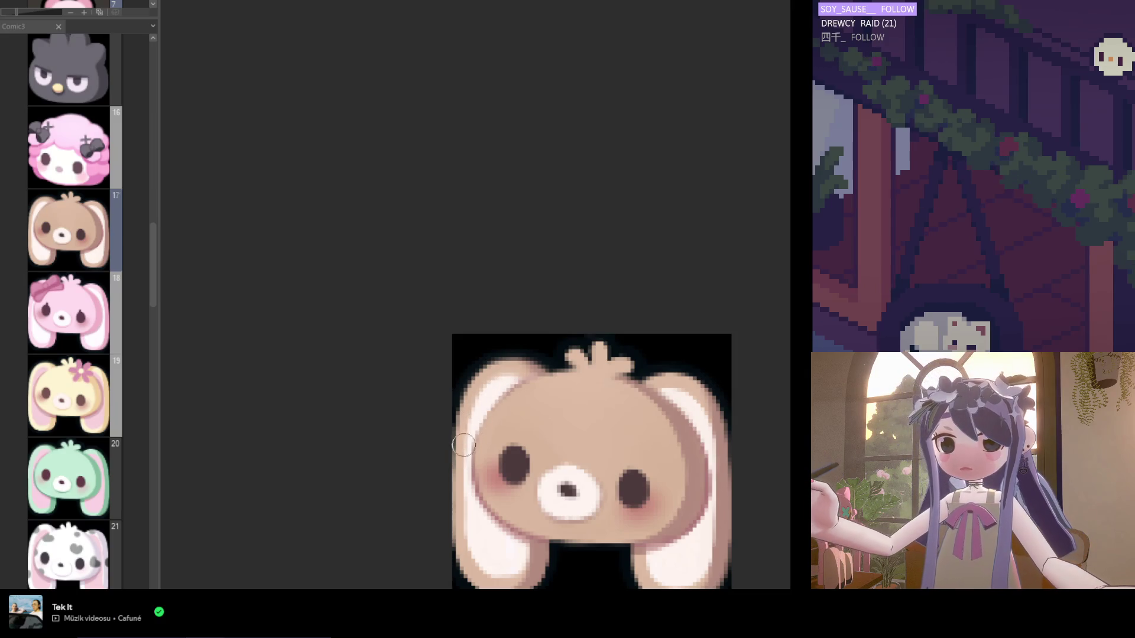
pyautogui.scroll(-1, 467, 442)
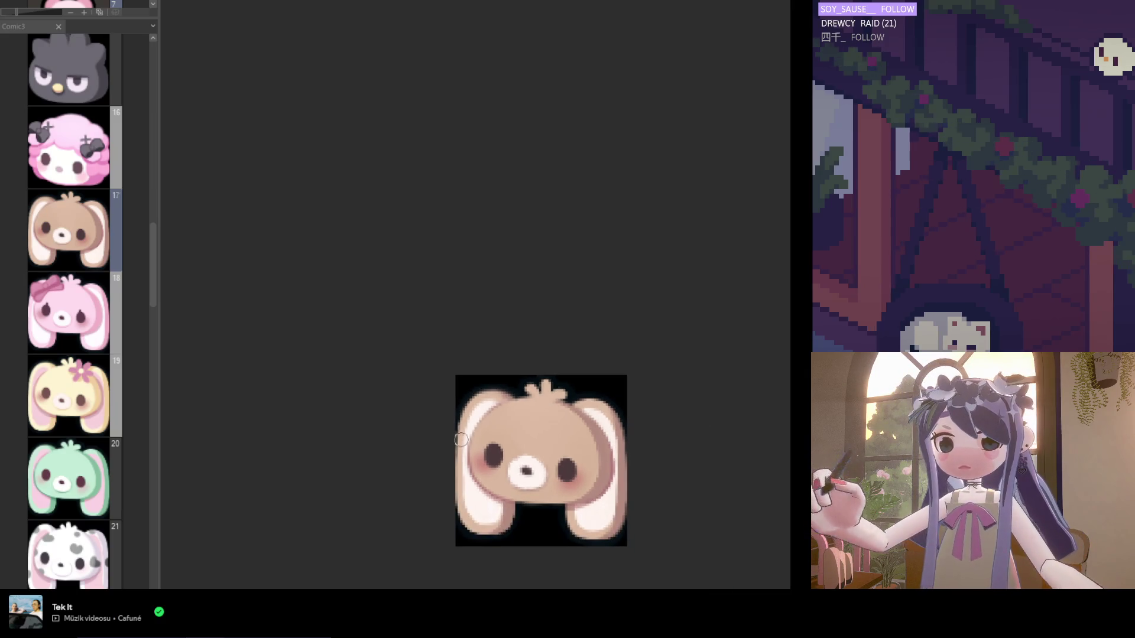
pyautogui.scroll(-1, 499, 443)
pyautogui.scroll(1, 505, 448)
pyautogui.scroll(1, 506, 448)
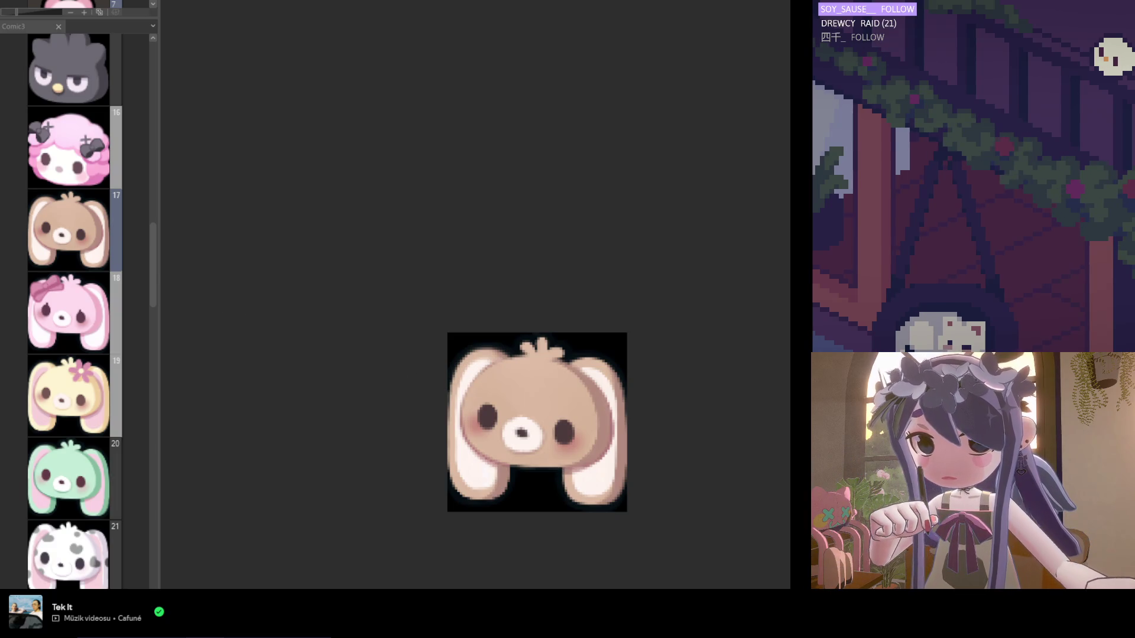
pyautogui.scroll(2, 502, 461)
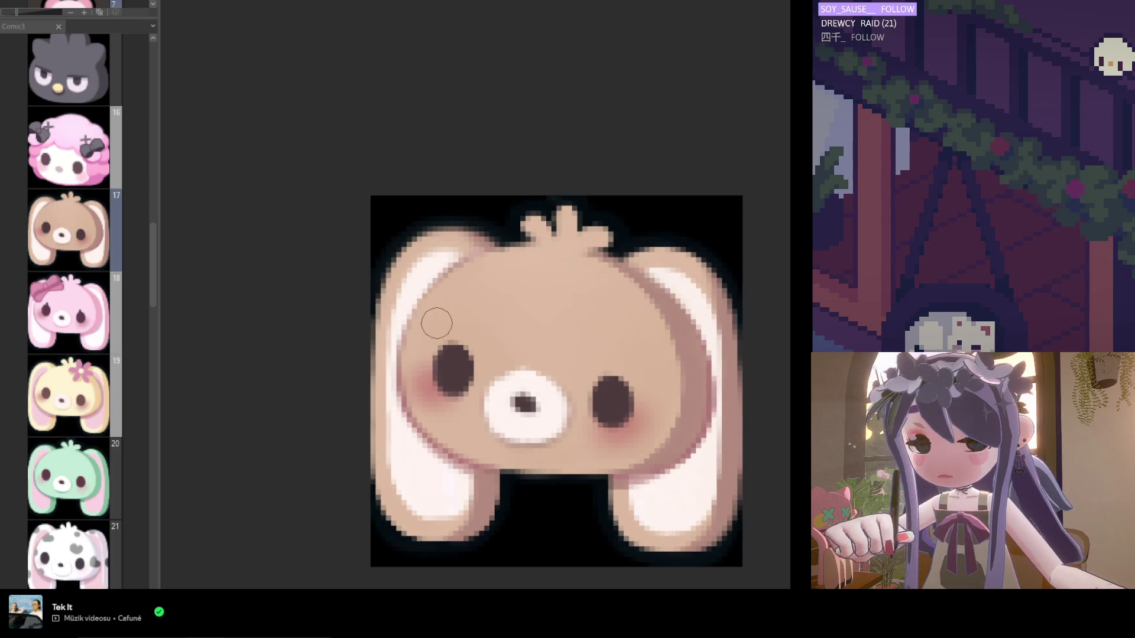
# Sample the bunny's cheek colour, then return to page 16, the pink sheep emote.
pyautogui.keyDown('alt'); pyautogui.click(472, 466); pyautogui.keyUp('alt')
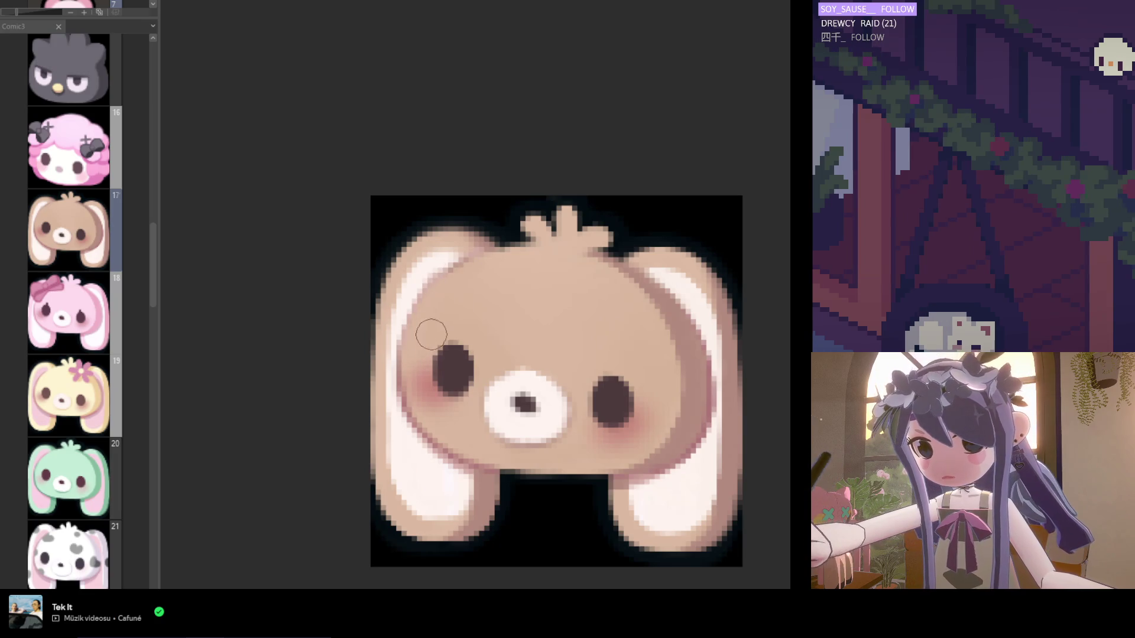
pyautogui.scroll(-1, 438, 283)
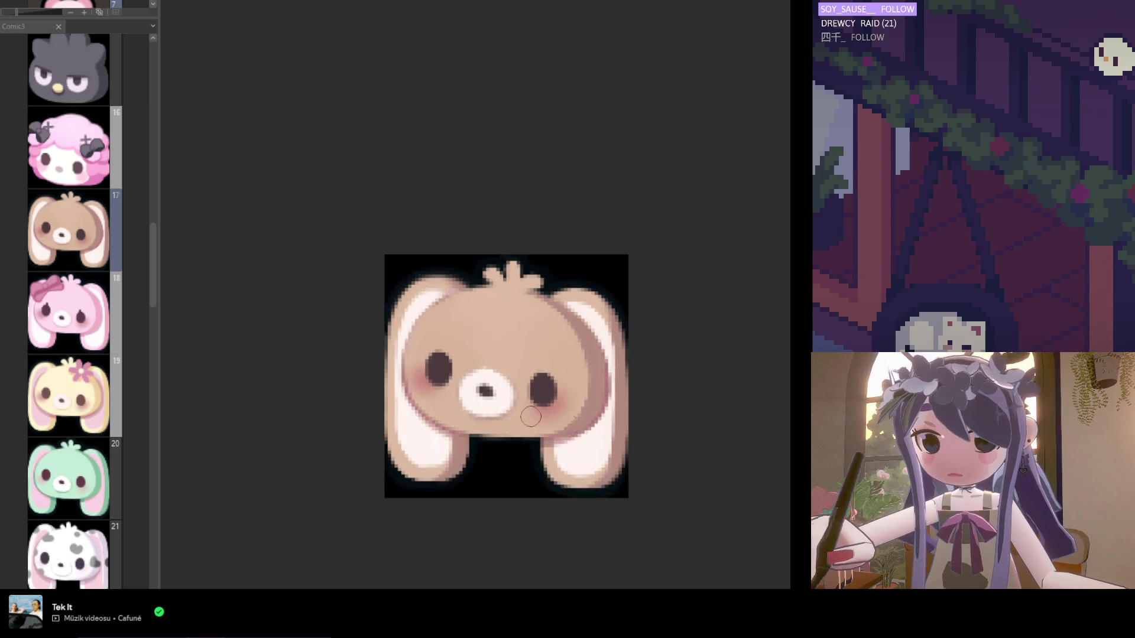
pyautogui.scroll(-1, 620, 473)
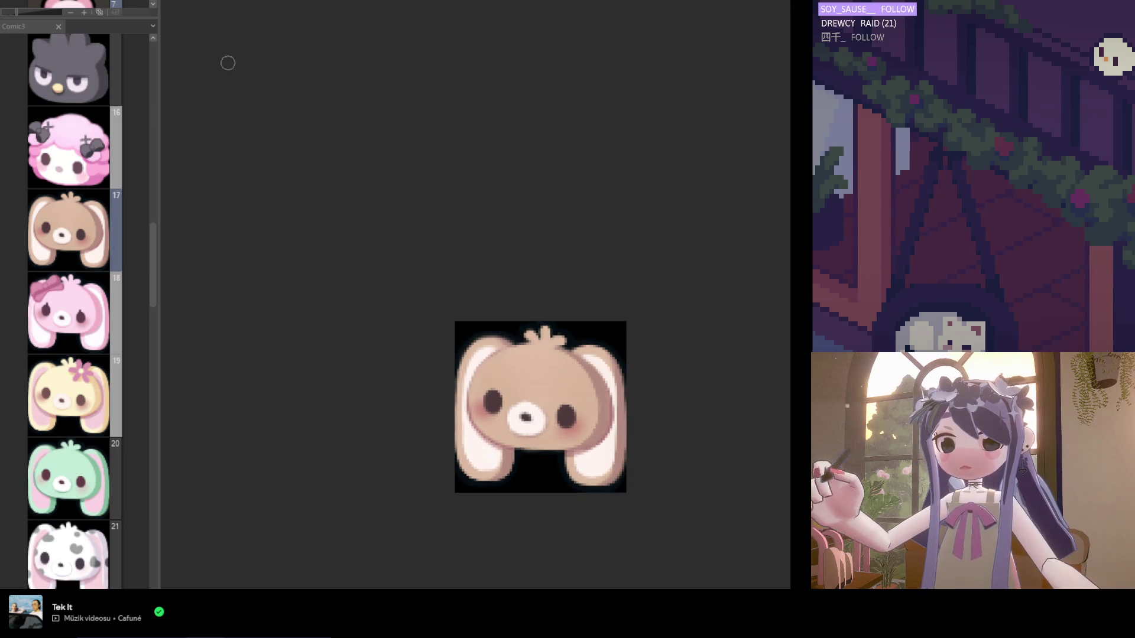
pyautogui.press('pageup')
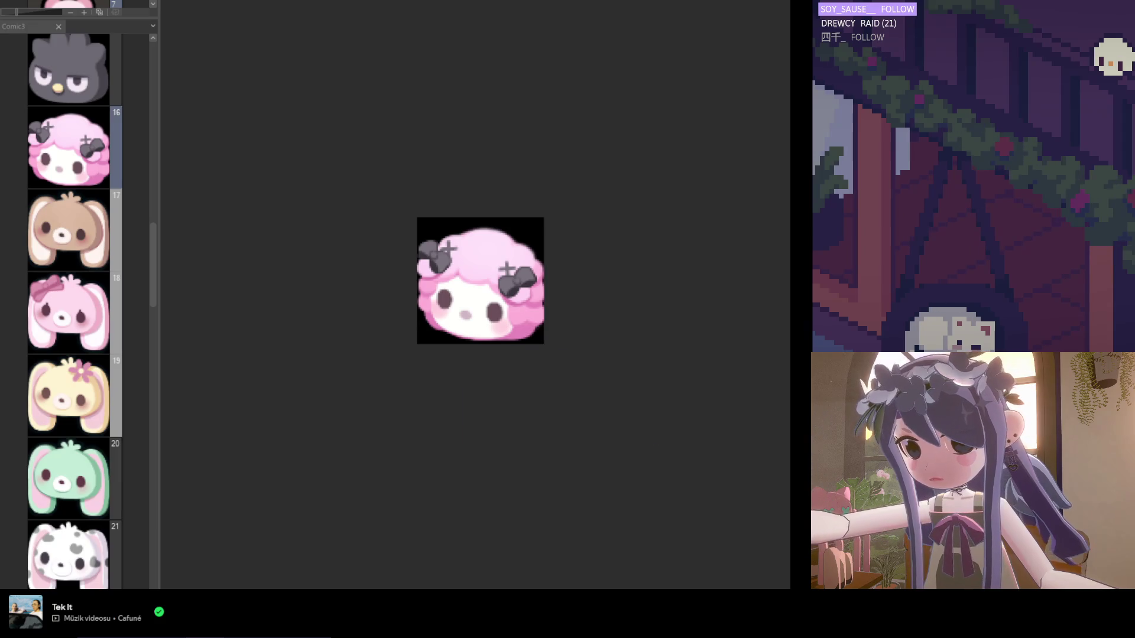
# Open page 8, the dark-bow bunny with X-marked ears, from the page overview and zoom in.
pyautogui.click(68, 394)
pyautogui.click(68, 230)
pyautogui.click(18, 26)
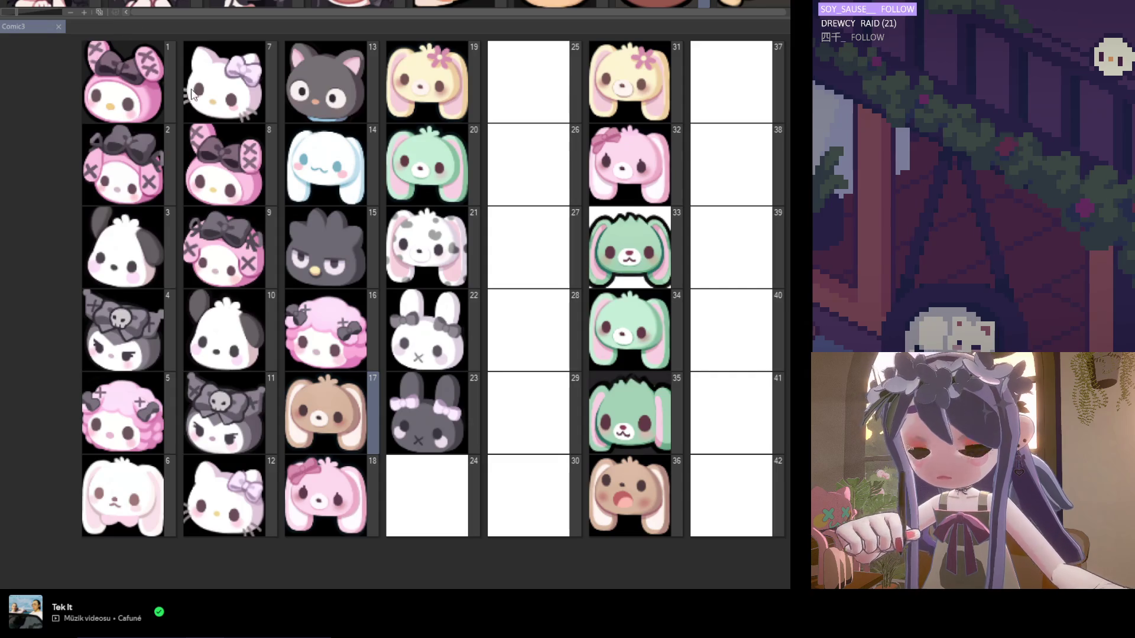
pyautogui.click(246, 173)
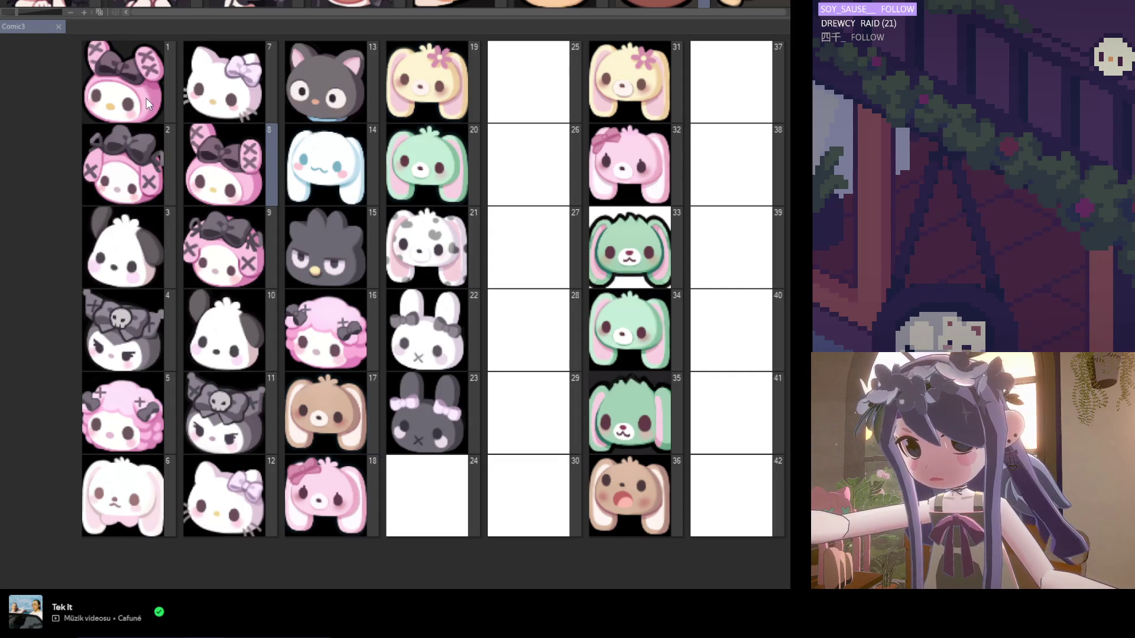
pyautogui.doubleClick(243, 186)
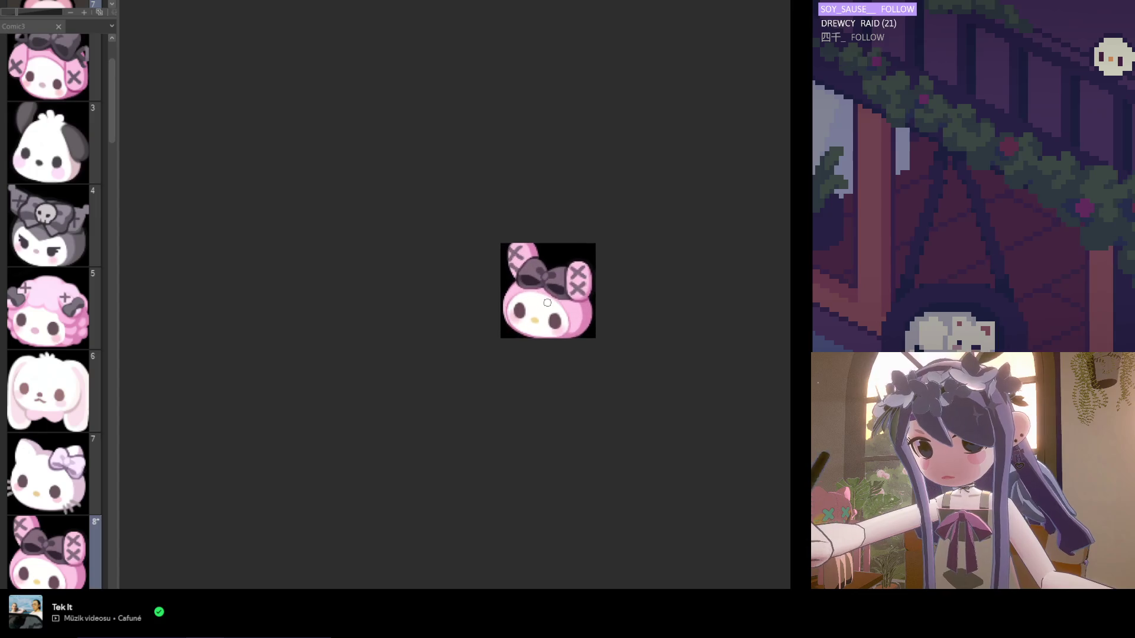
pyautogui.moveTo(112, 100); pyautogui.dragTo(109, 173)
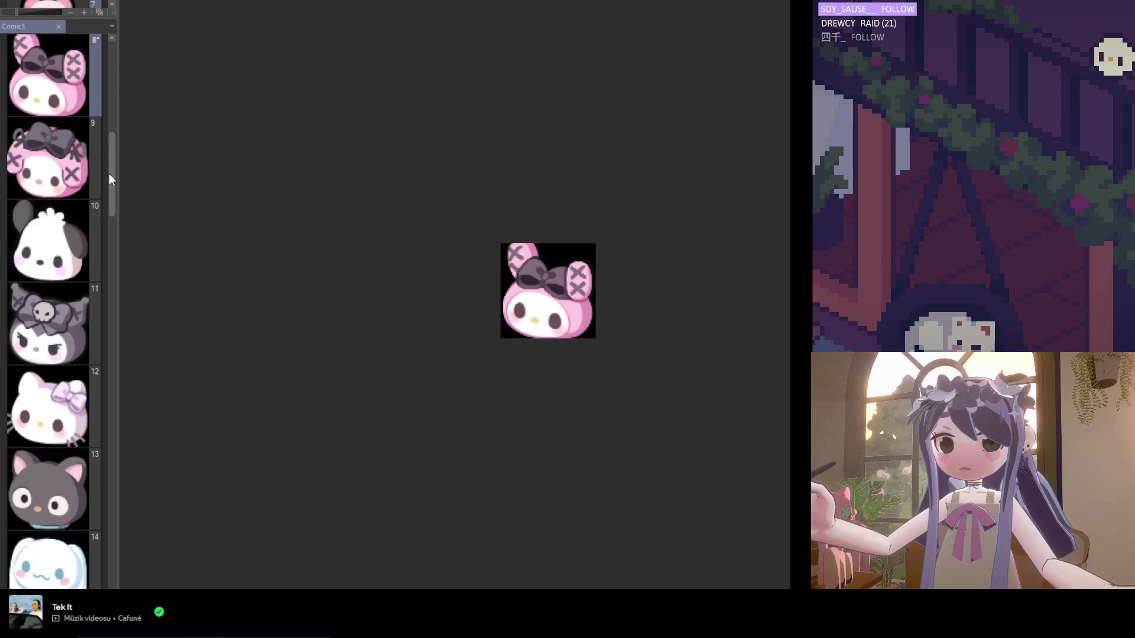
pyautogui.scroll(2, 586, 295)
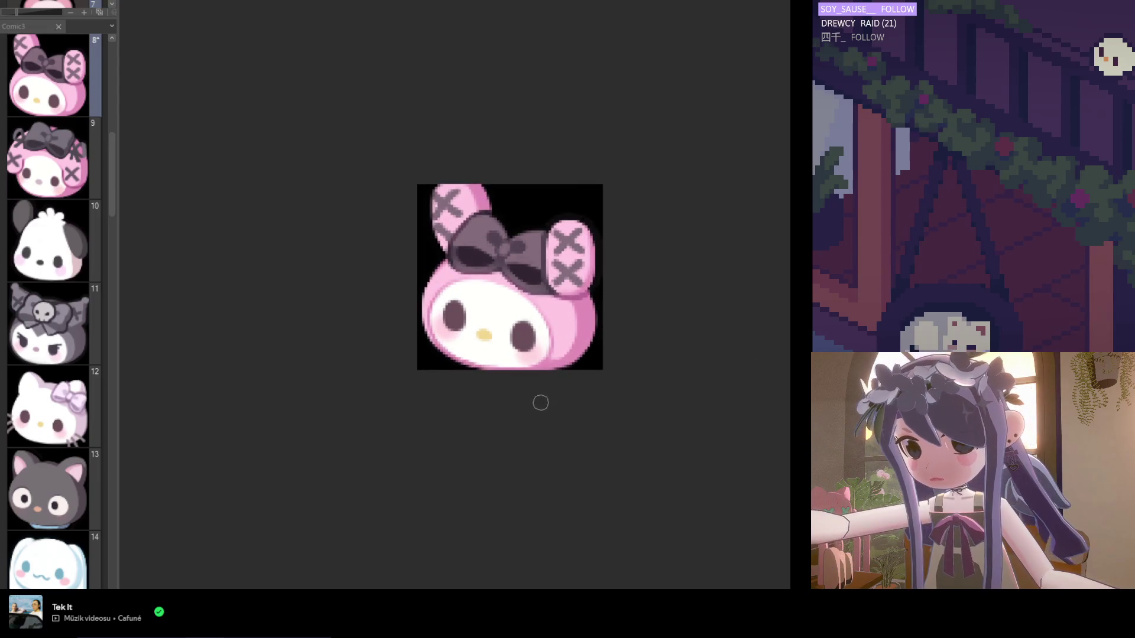
pyautogui.scroll(2, 588, 300)
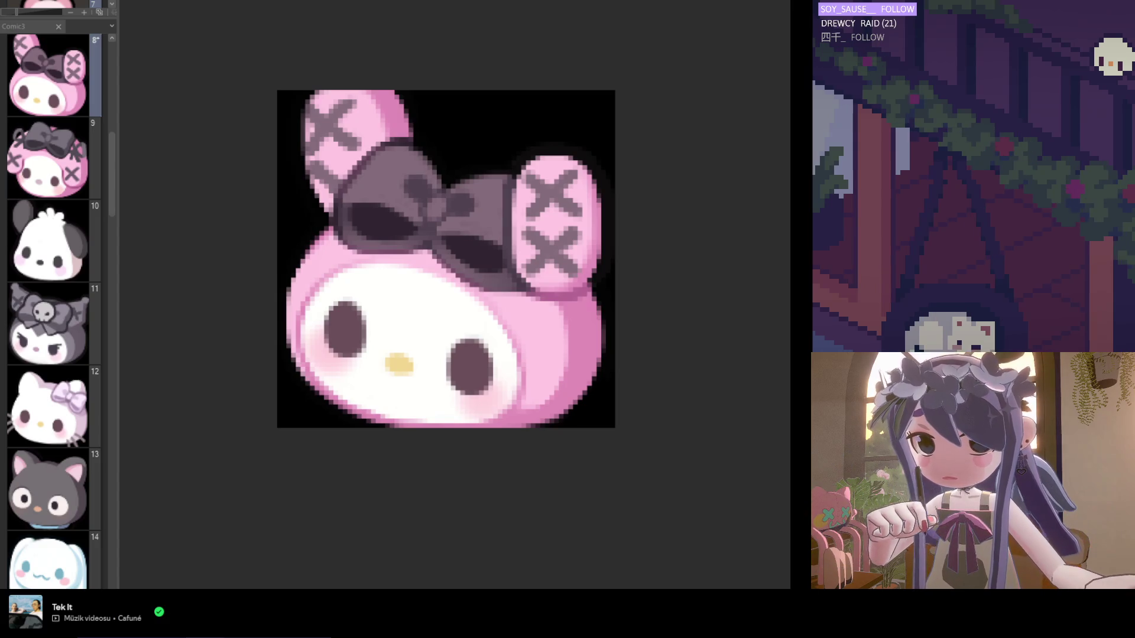
pyautogui.scroll(1, 577, 283)
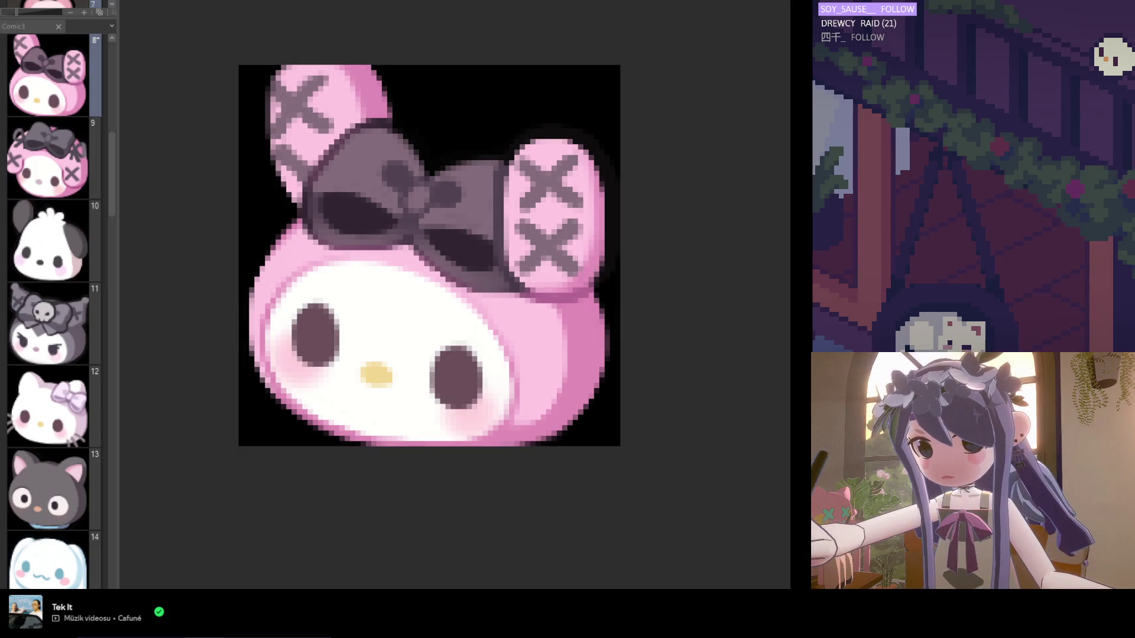
pyautogui.hotkey('ctrl', 'z')
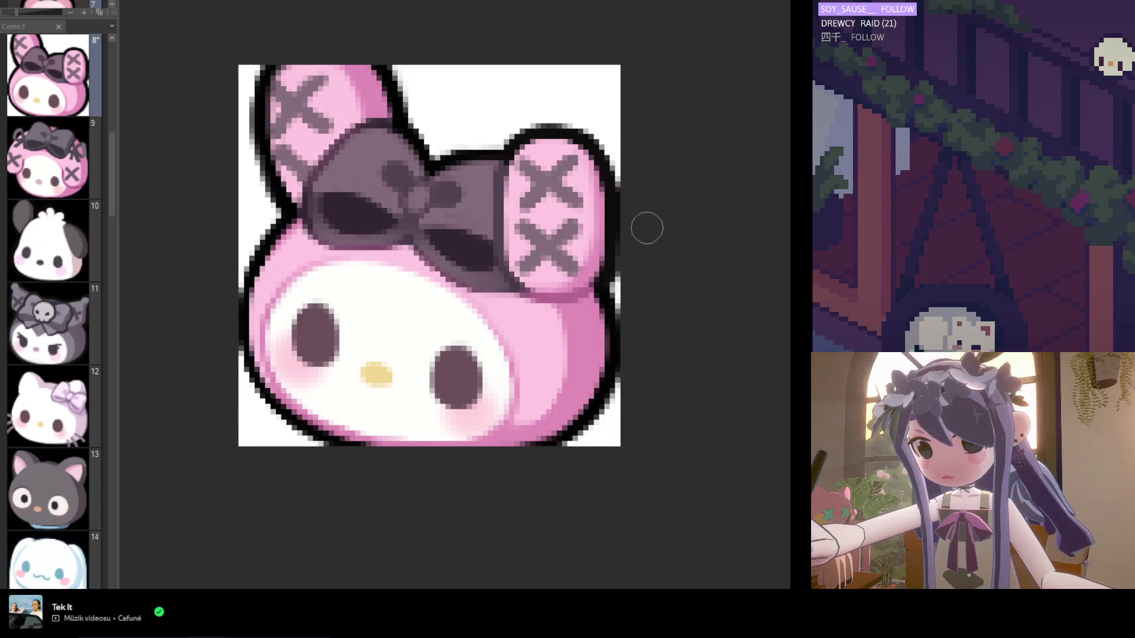
pyautogui.scroll(-2, 559, 214)
pyautogui.scroll(2, 428, 229)
pyautogui.keyDown('alt'); pyautogui.click(360, 89); pyautogui.keyUp('alt')
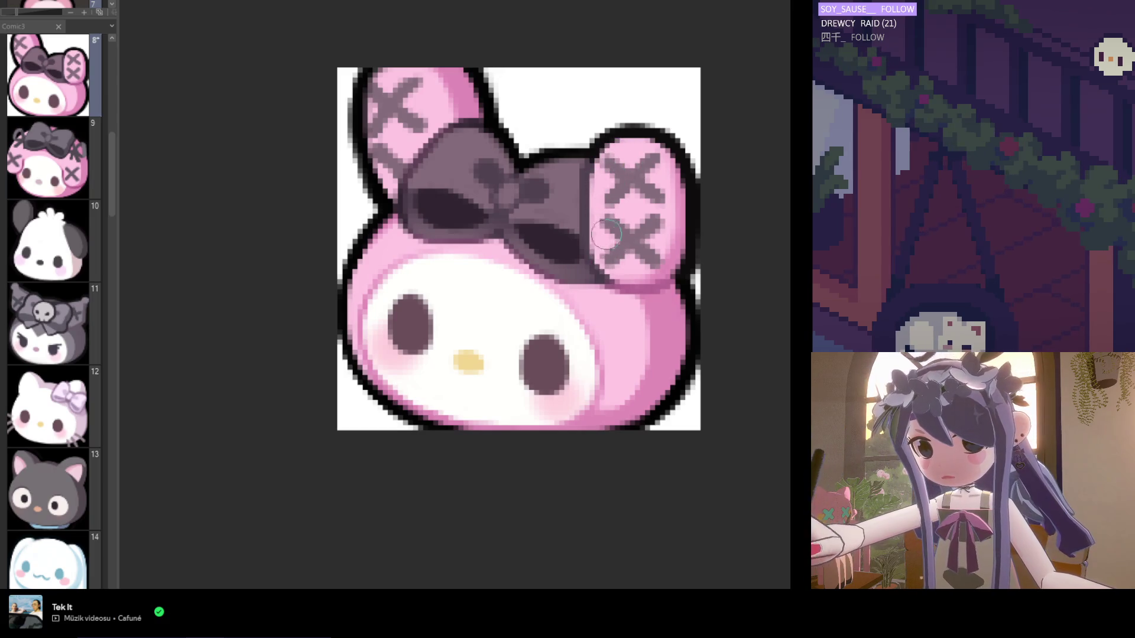
pyautogui.scroll(-2, 626, 244)
pyautogui.scroll(3, 633, 197)
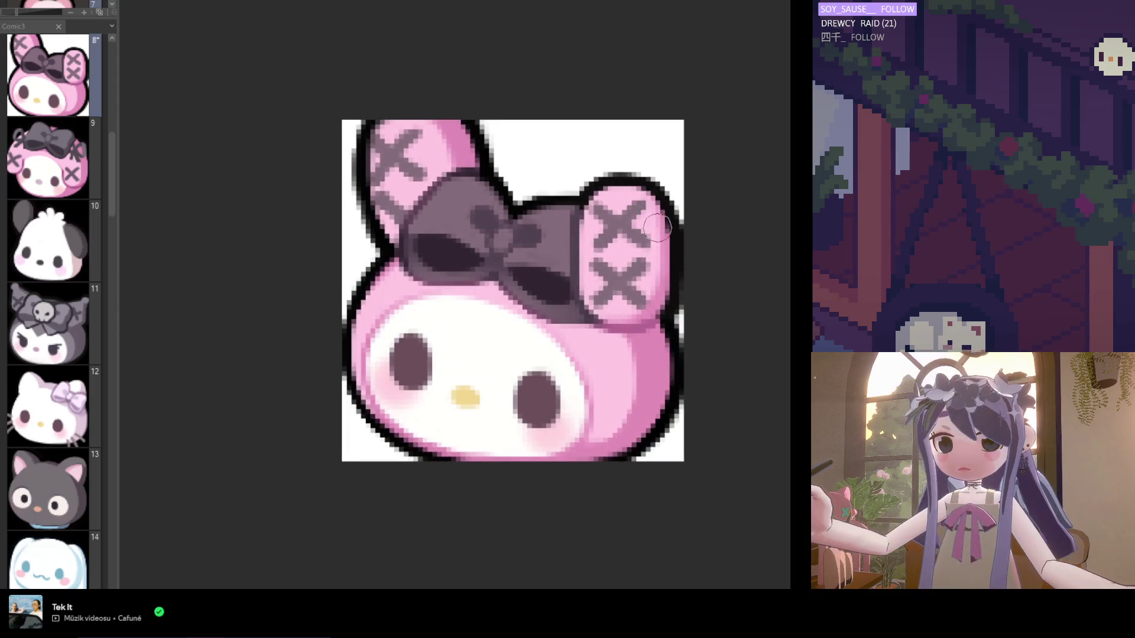
pyautogui.scroll(-2, 634, 254)
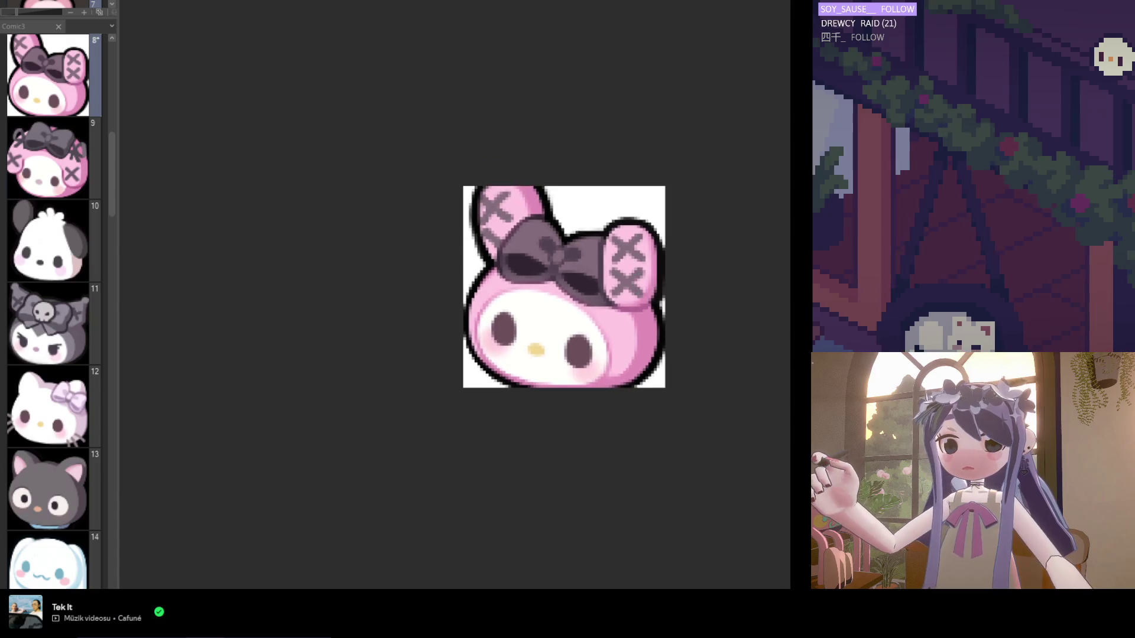
pyautogui.scroll(2, 664, 256)
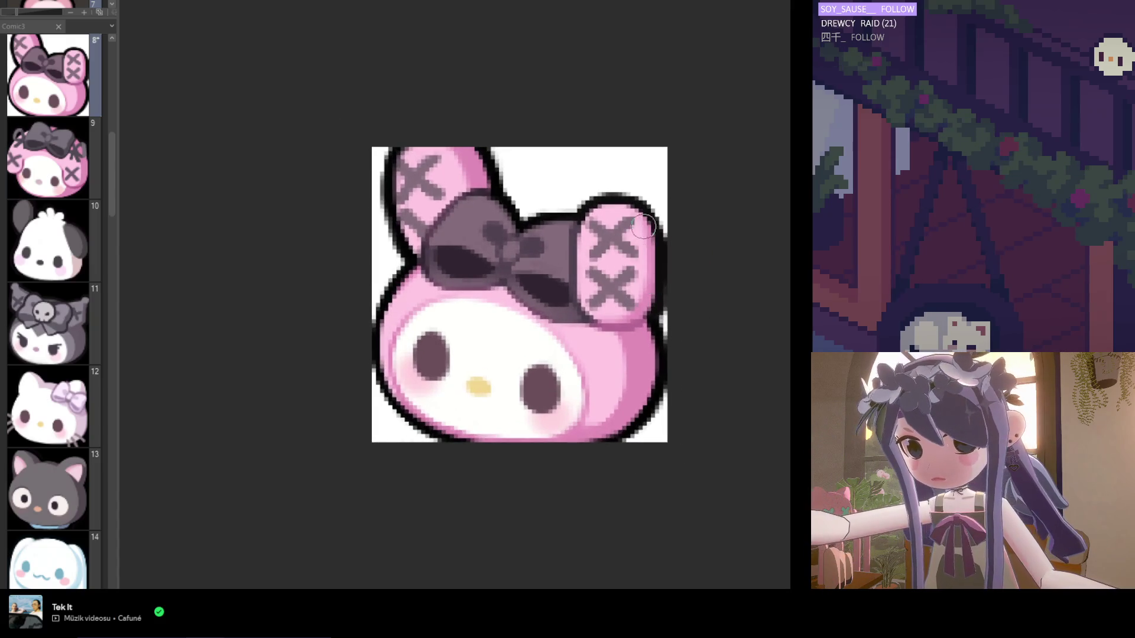
pyautogui.scroll(1, 664, 256)
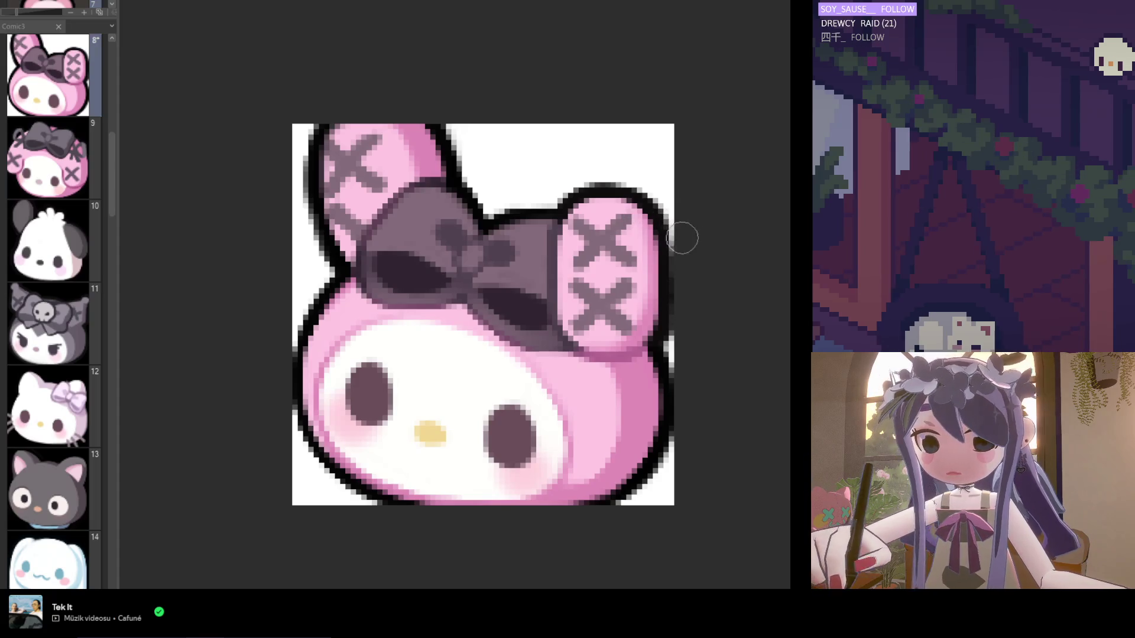
pyautogui.scroll(-5, 596, 218)
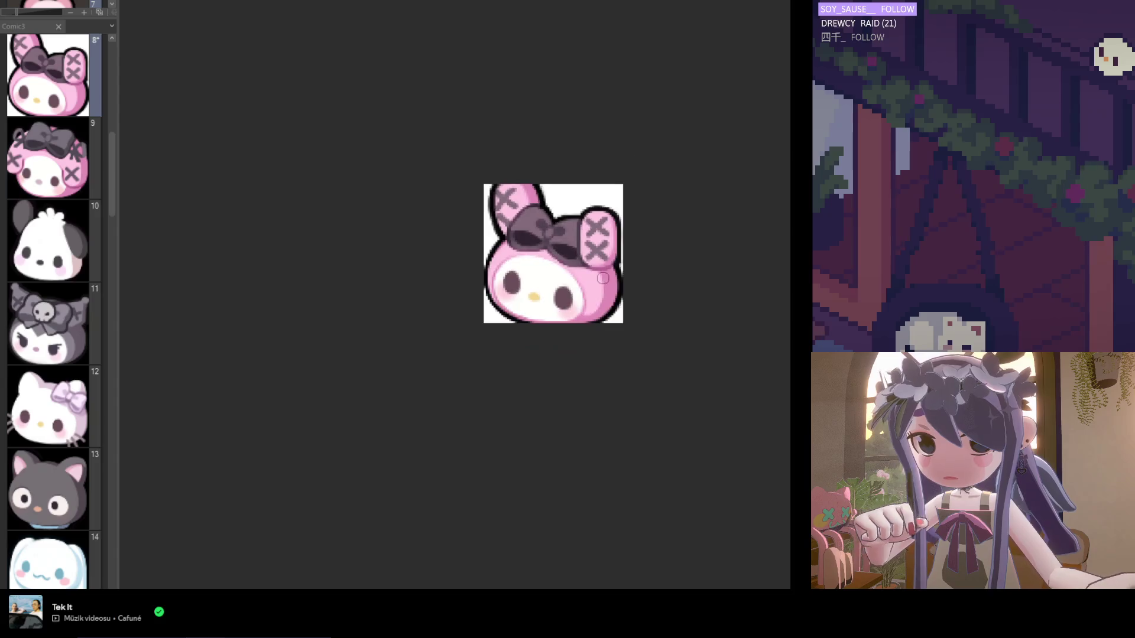
# Flip the canvas view horizontally to check the bunny drawing.
pyautogui.press('h')
pyautogui.scroll(4, 487, 258)
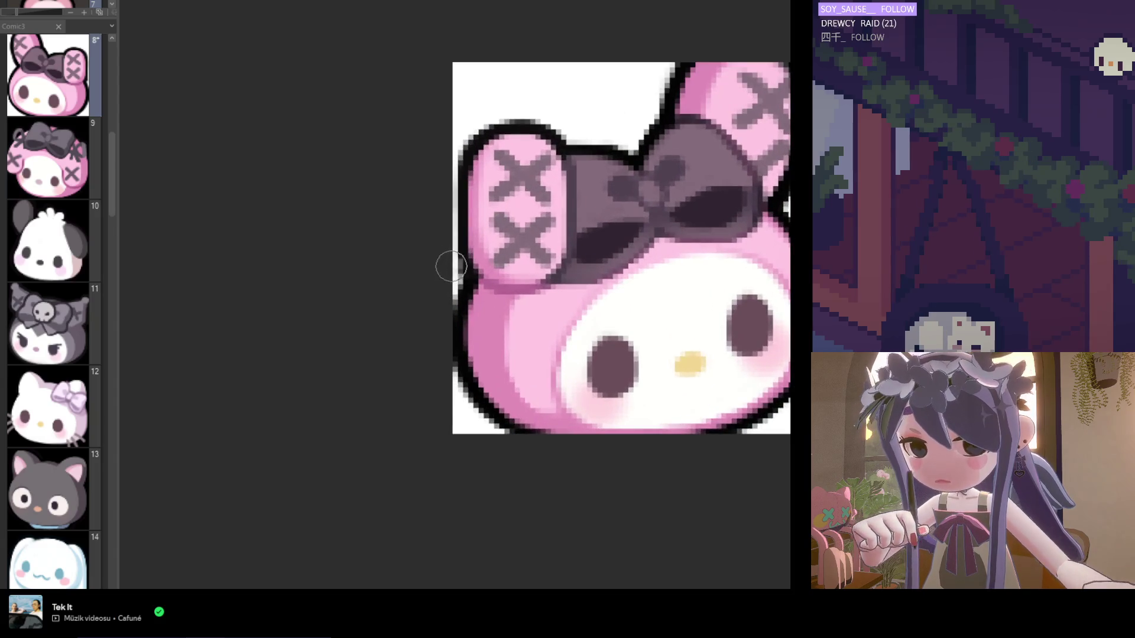
pyautogui.scroll(-3, 446, 262)
pyautogui.scroll(3, 440, 300)
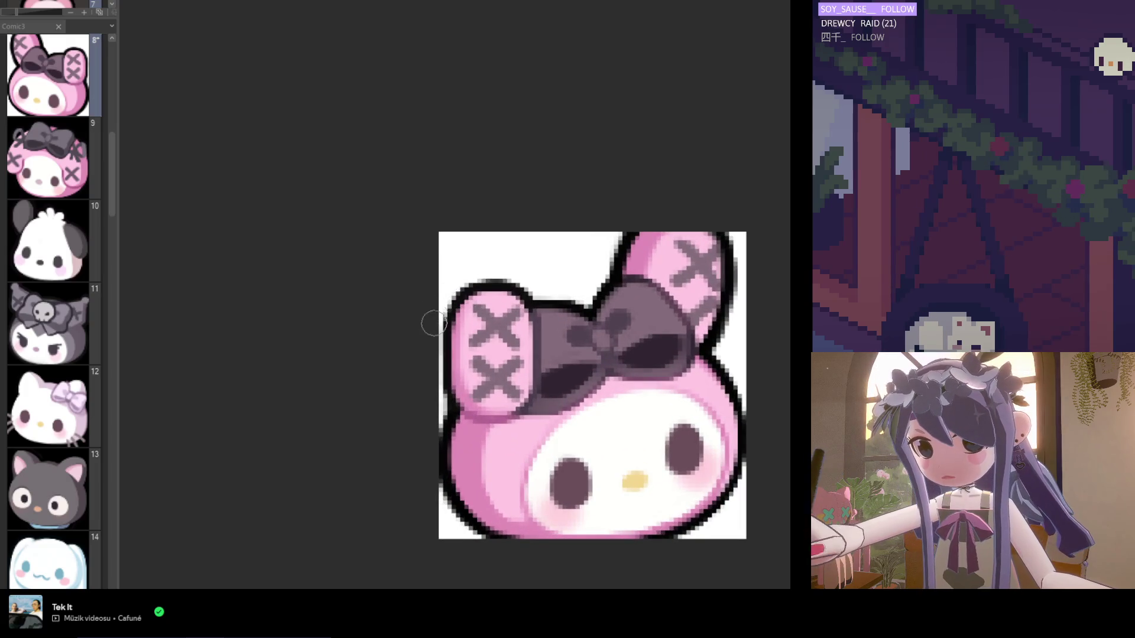
pyautogui.scroll(-3, 461, 294)
pyautogui.scroll(-3, 461, 292)
pyautogui.scroll(6, 482, 321)
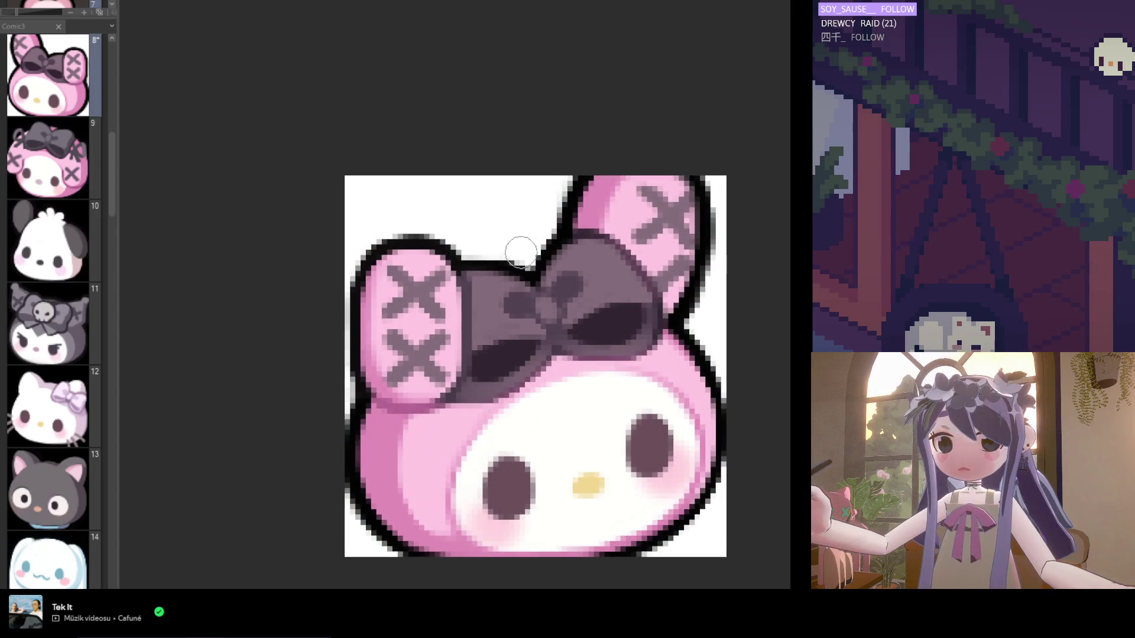
pyautogui.scroll(-1, 429, 266)
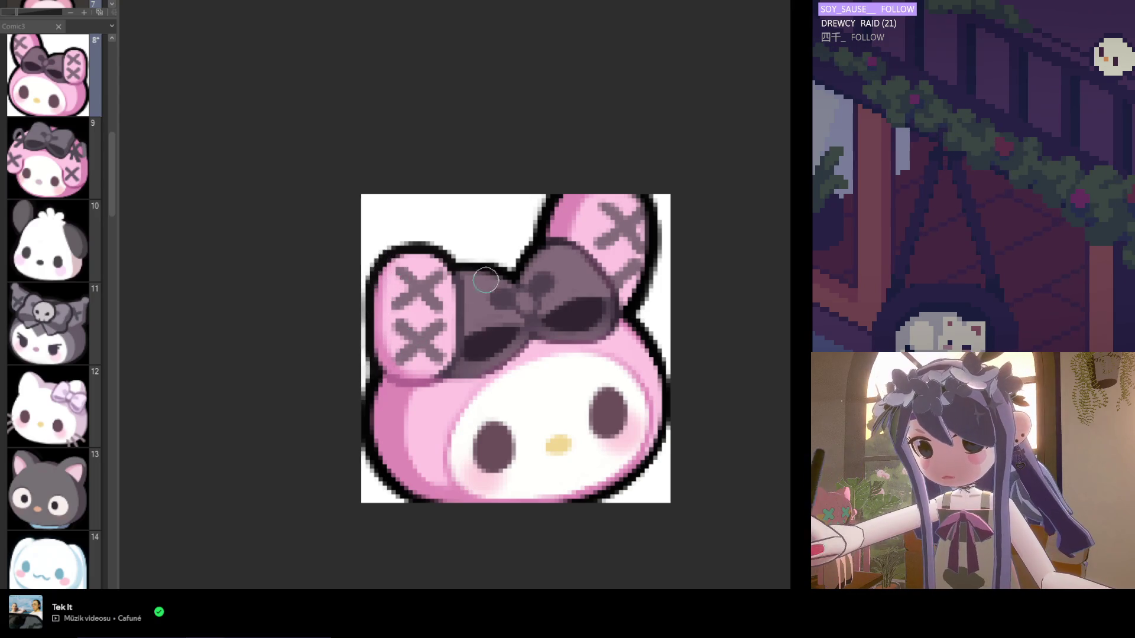
pyautogui.scroll(-2, 418, 273)
pyautogui.scroll(-1, 418, 273)
pyautogui.scroll(3, 396, 263)
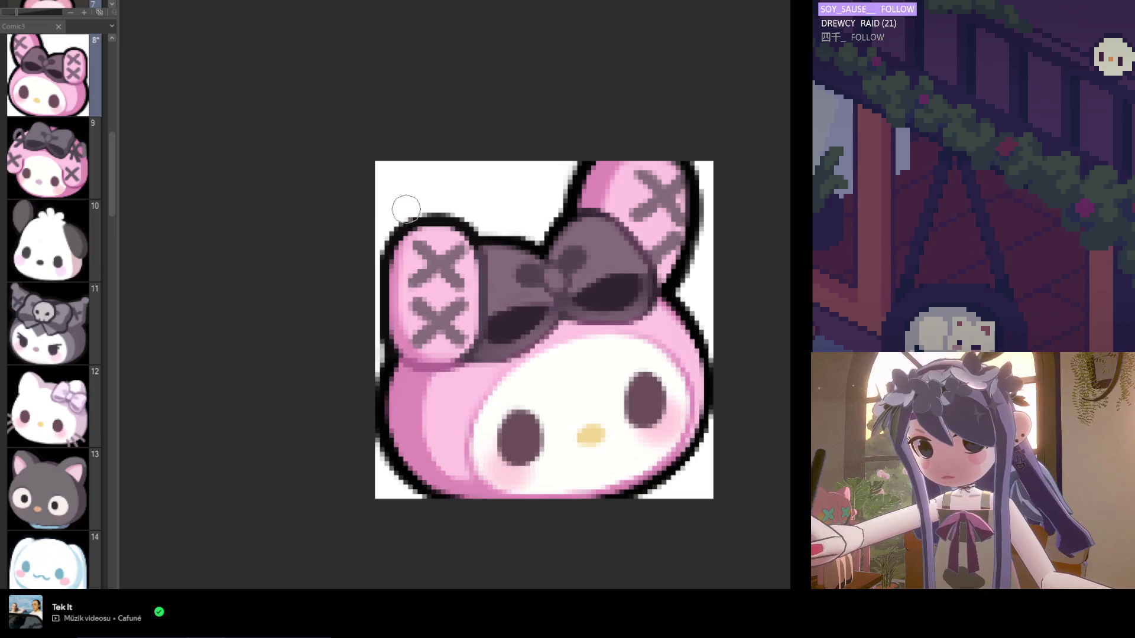
pyautogui.scroll(-2, 362, 269)
pyautogui.scroll(1, 437, 285)
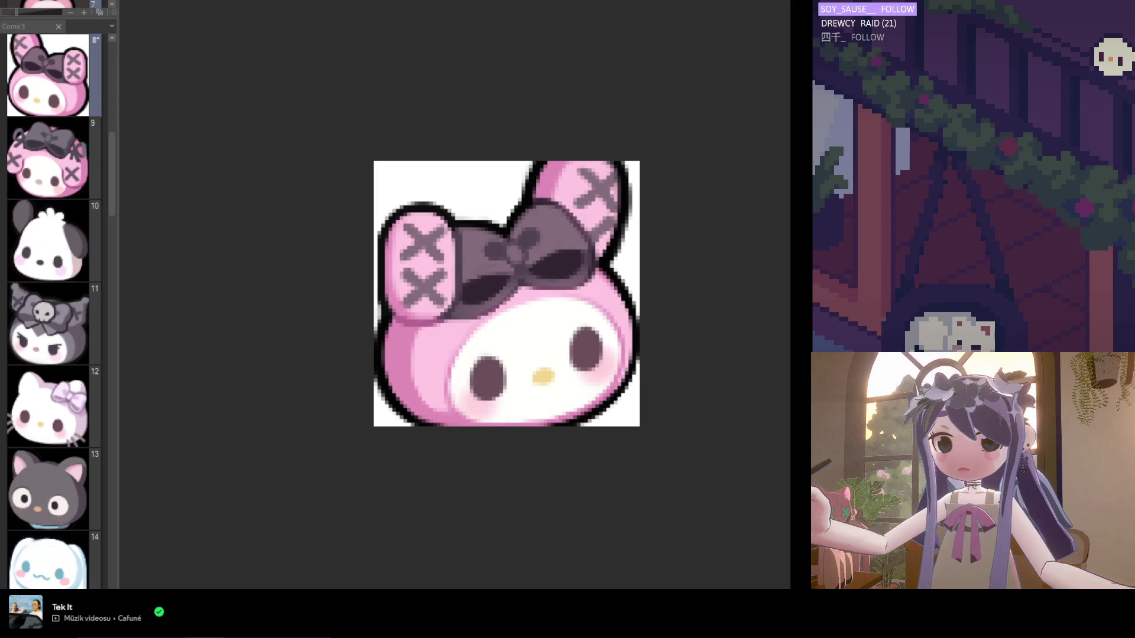
pyautogui.scroll(1, 385, 349)
# Paint white over the outline at the ear's edge.
pyautogui.moveTo(373, 313)
pyautogui.mouseDown()
pyautogui.moveTo(374, 290)
pyautogui.moveTo(367, 370)
pyautogui.moveTo(354, 339)
pyautogui.moveTo(348, 362)
pyautogui.moveTo(372, 363)
pyautogui.moveTo(378, 337)
pyautogui.mouseUp()
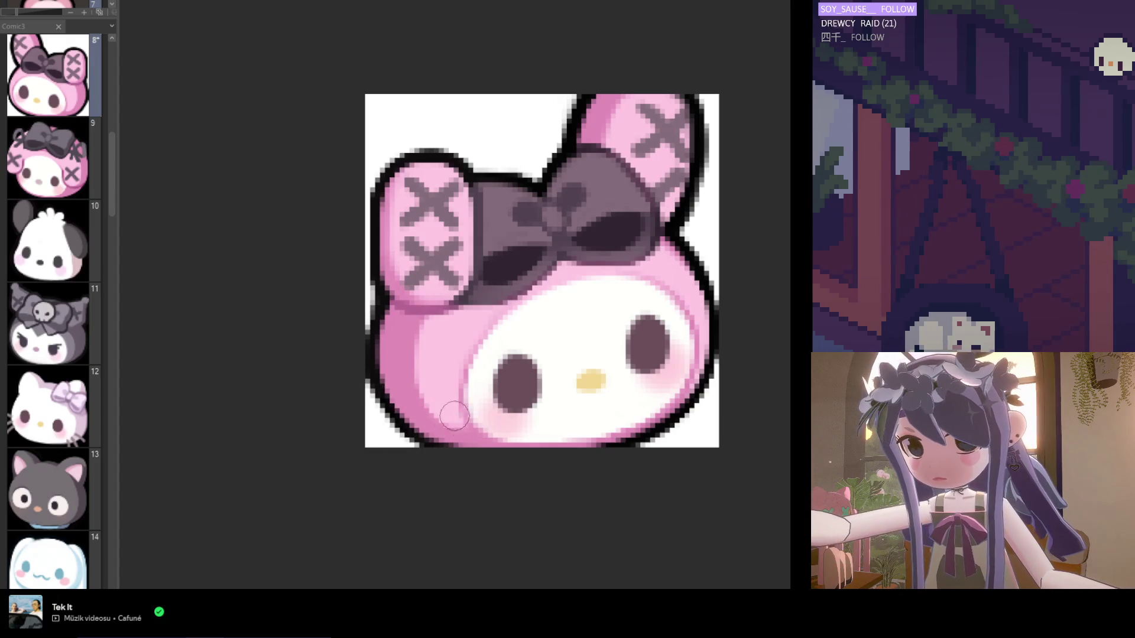
pyautogui.scroll(2, 571, 408)
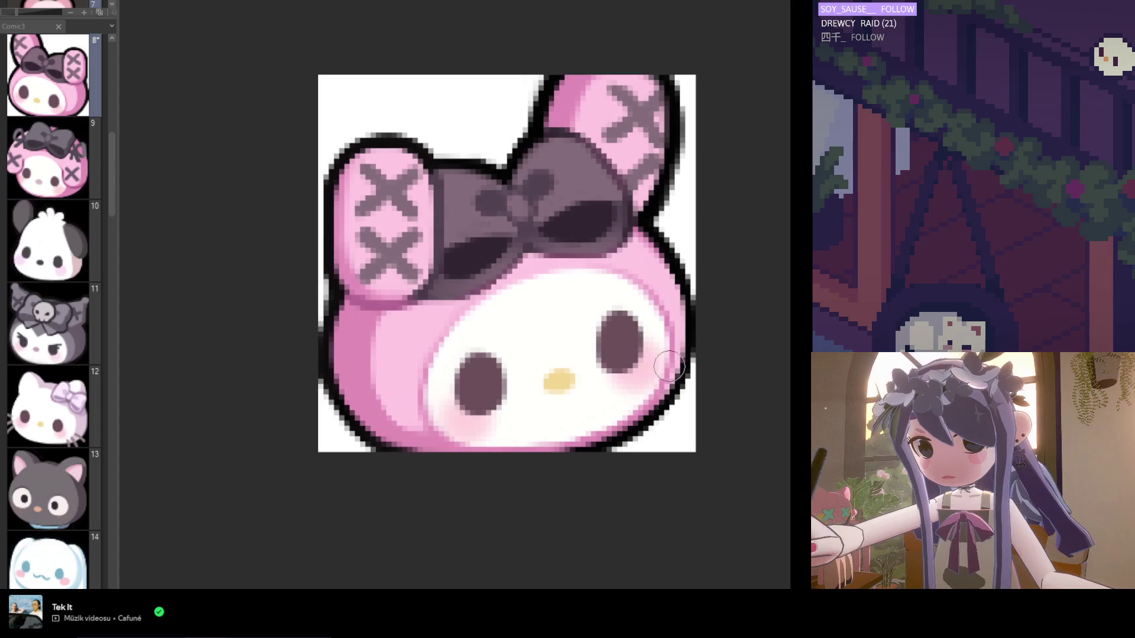
pyautogui.scroll(-1, 668, 362)
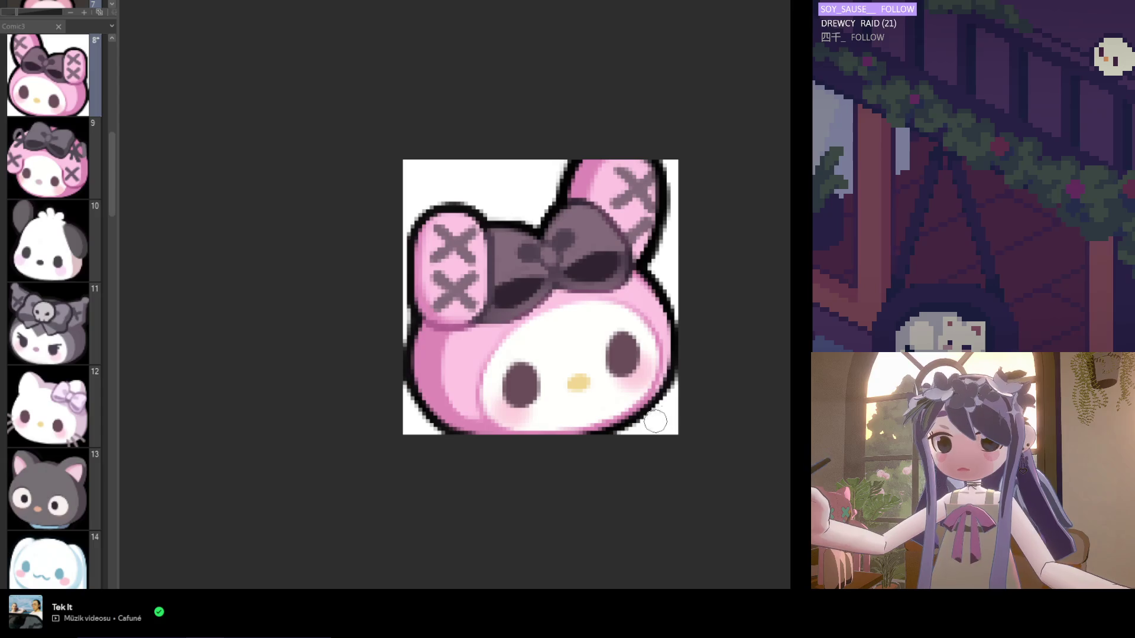
pyautogui.scroll(1, 638, 281)
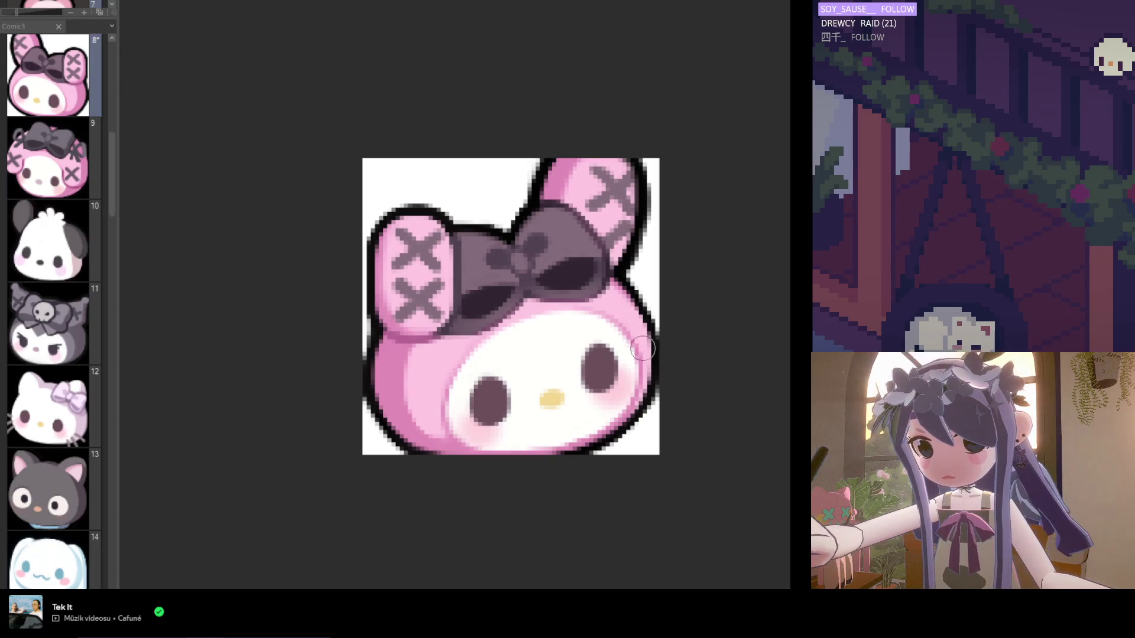
pyautogui.scroll(2, 619, 312)
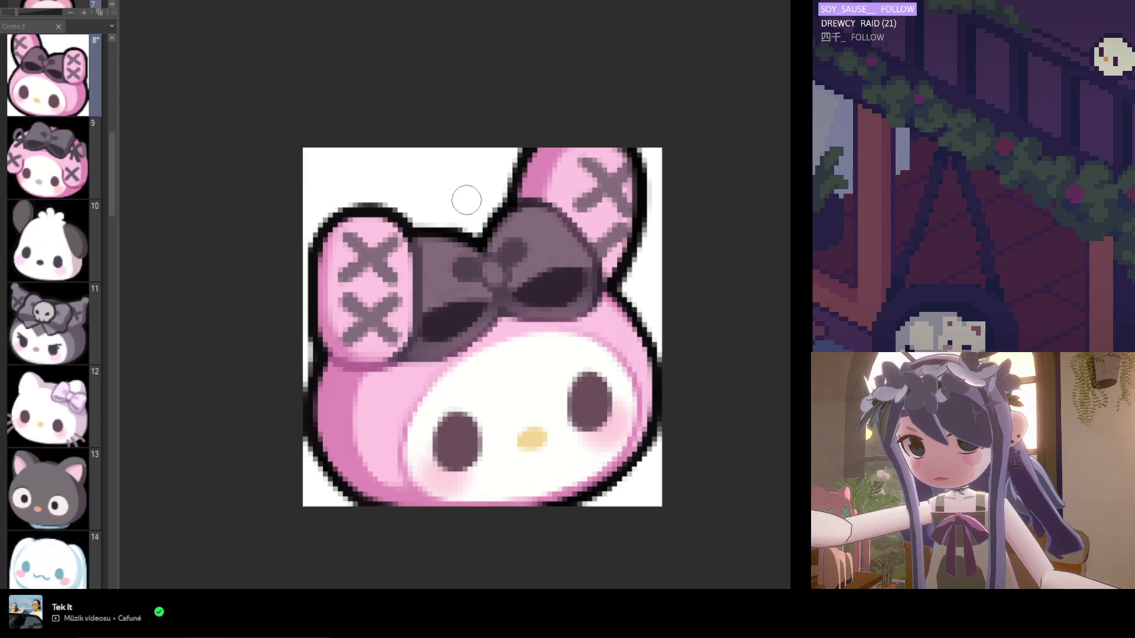
# Fill the white background with black using the Fill tool.
pyautogui.scroll(-1, 418, 169)
pyautogui.scroll(-2, 437, 192)
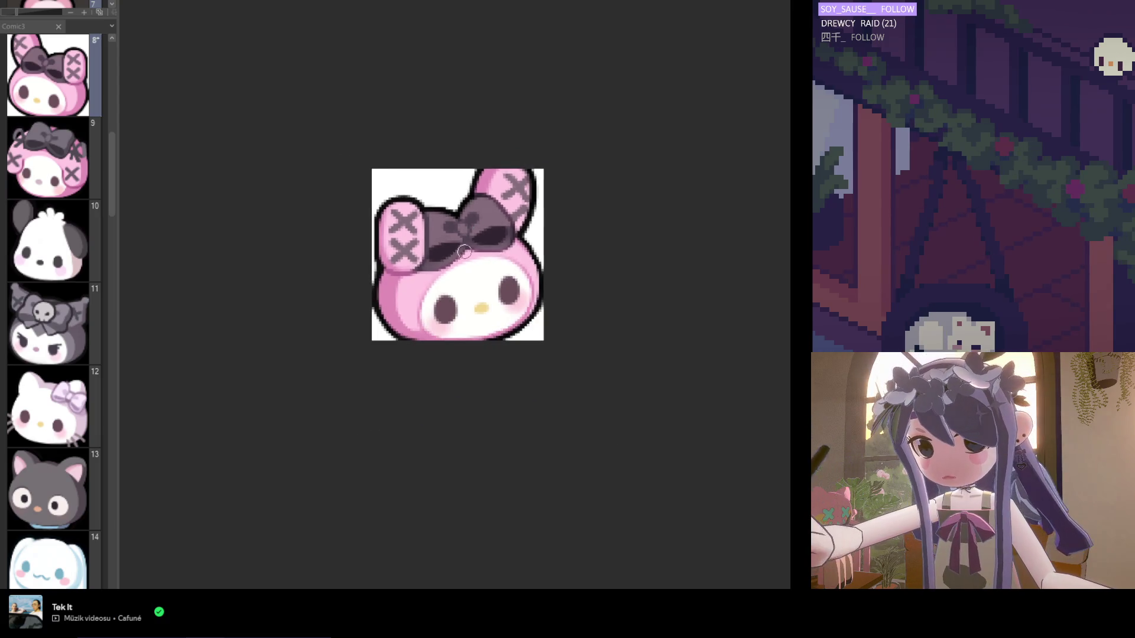
pyautogui.scroll(1, 457, 248)
pyautogui.scroll(-3, 449, 268)
pyautogui.scroll(3, 448, 314)
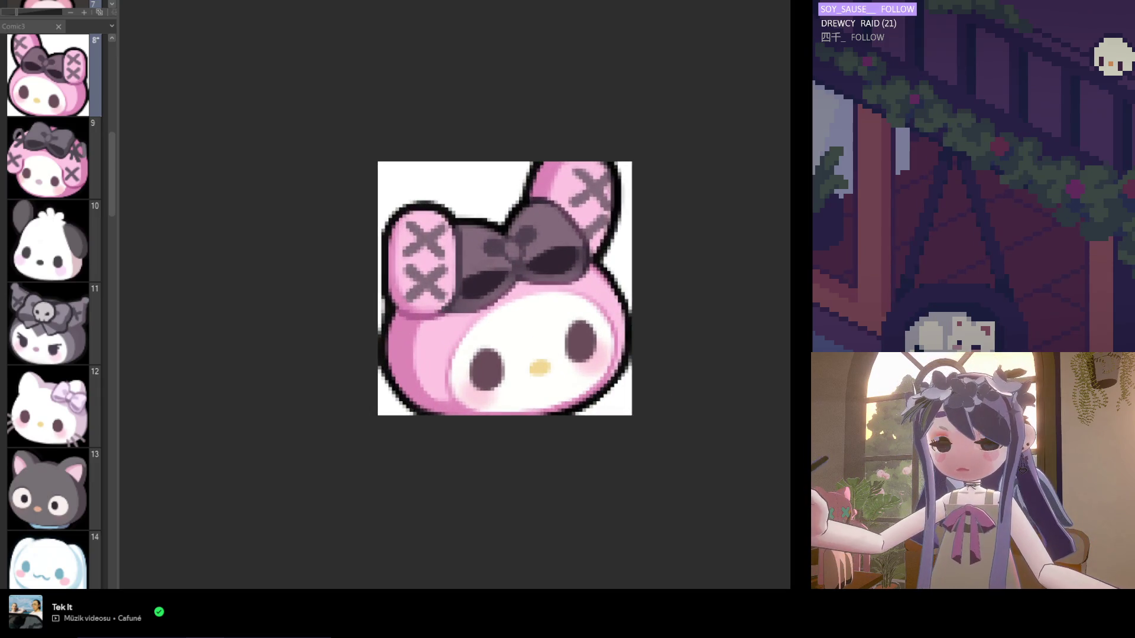
pyautogui.scroll(1, 578, 363)
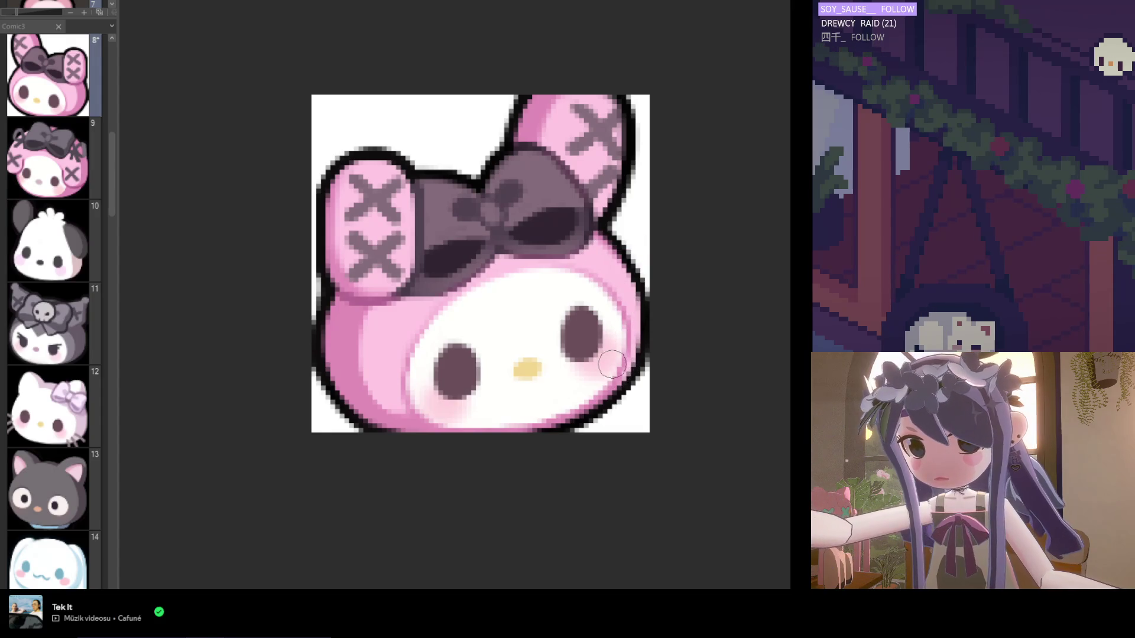
pyautogui.scroll(-2, 561, 426)
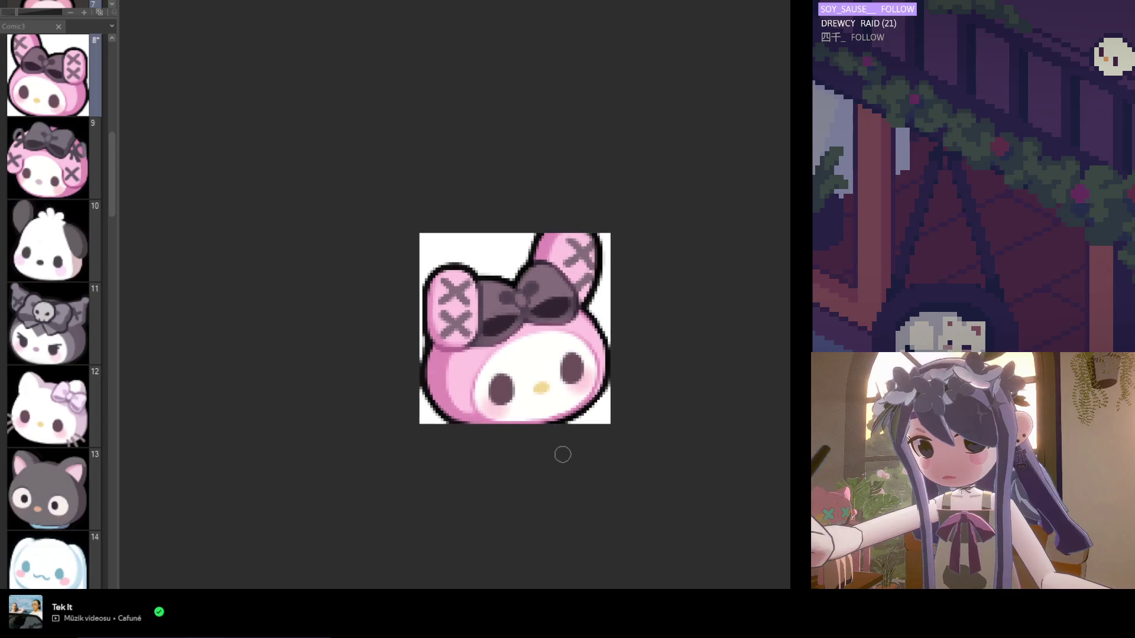
pyautogui.scroll(-2, 650, 419)
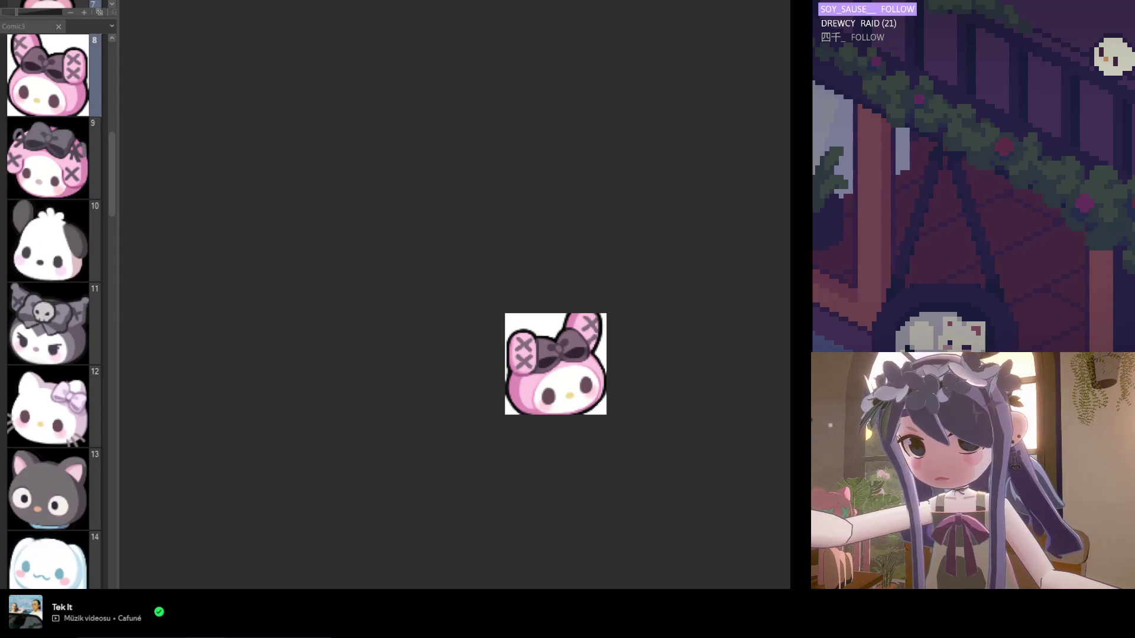
pyautogui.click(504, 395)
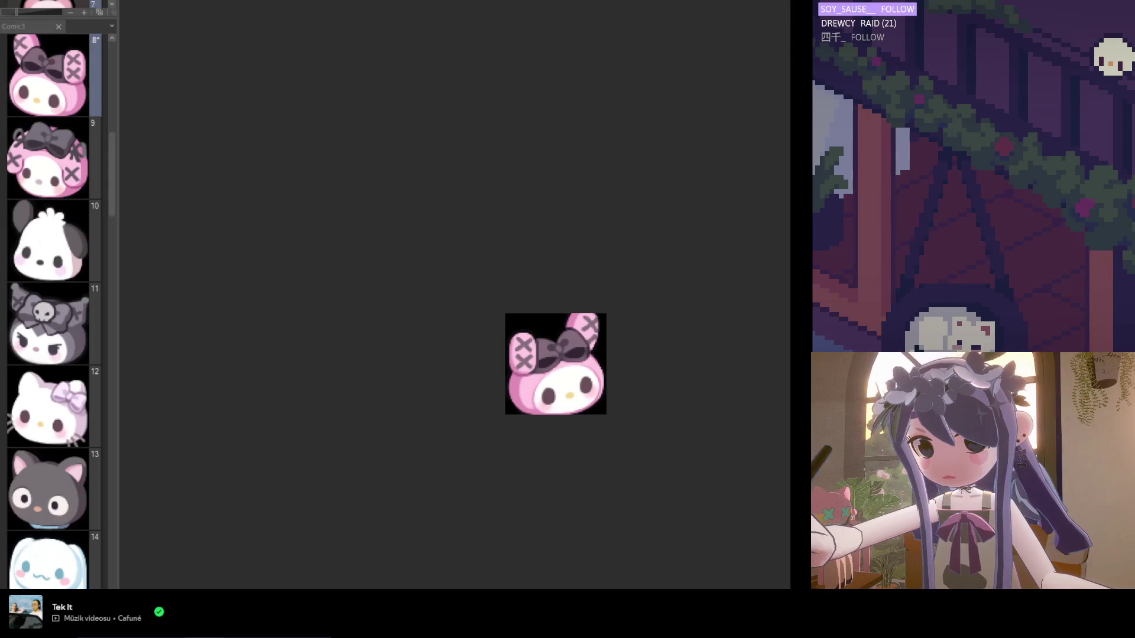
# Fill the black background with bright green and zoom in on the emote.
pyautogui.click(514, 322)
pyautogui.hotkey('ctrl', '+')
pyautogui.hotkey('ctrl', '+')
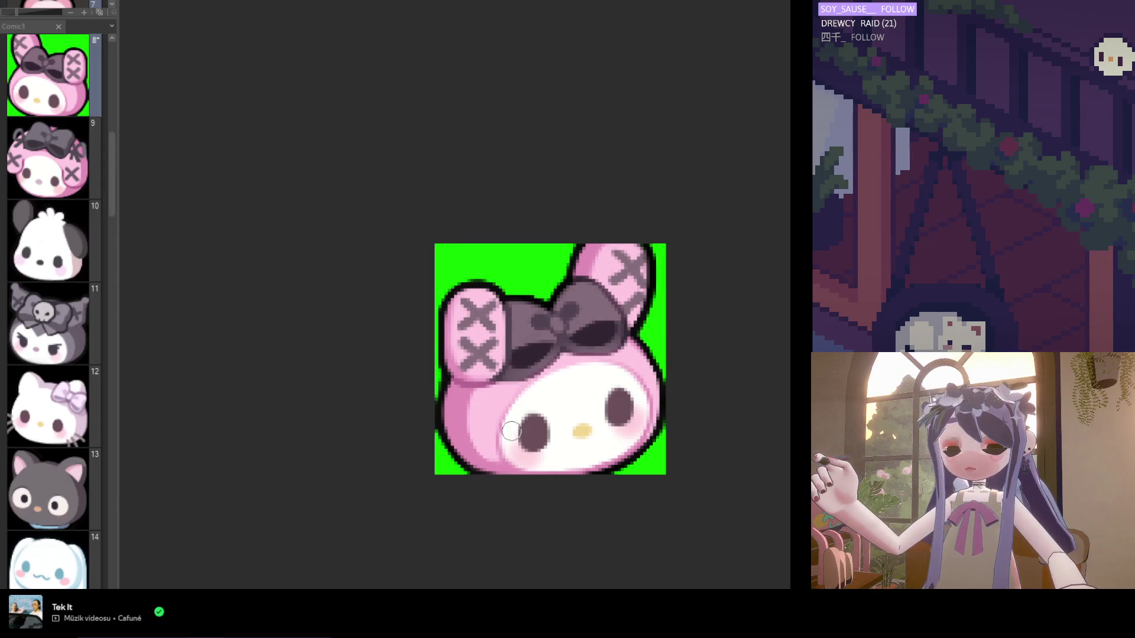
pyautogui.scroll(2, 413, 445)
# Pick black from the outline, repaint the lower-left outline, then switch the backdrop to white.
pyautogui.keyDown('alt'); pyautogui.click(448, 423); pyautogui.keyUp('alt')
pyautogui.moveTo(436, 408)
pyautogui.mouseDown()
pyautogui.moveTo(452, 458)
pyautogui.moveTo(468, 449)
pyautogui.mouseUp()
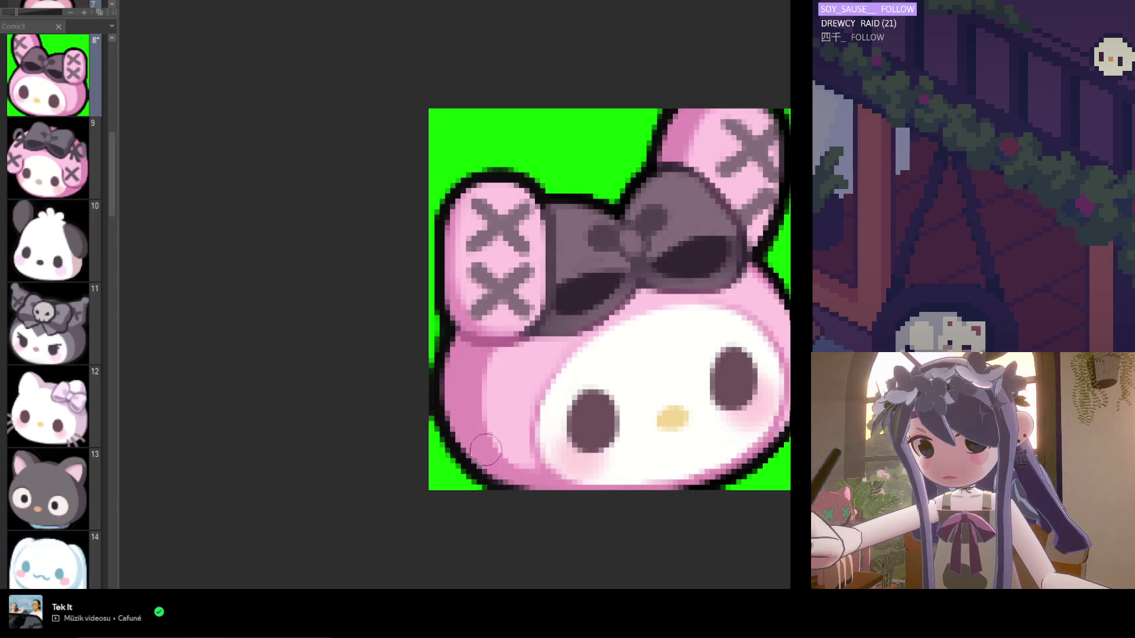
pyautogui.scroll(-3, 467, 454)
pyautogui.scroll(-5, 468, 457)
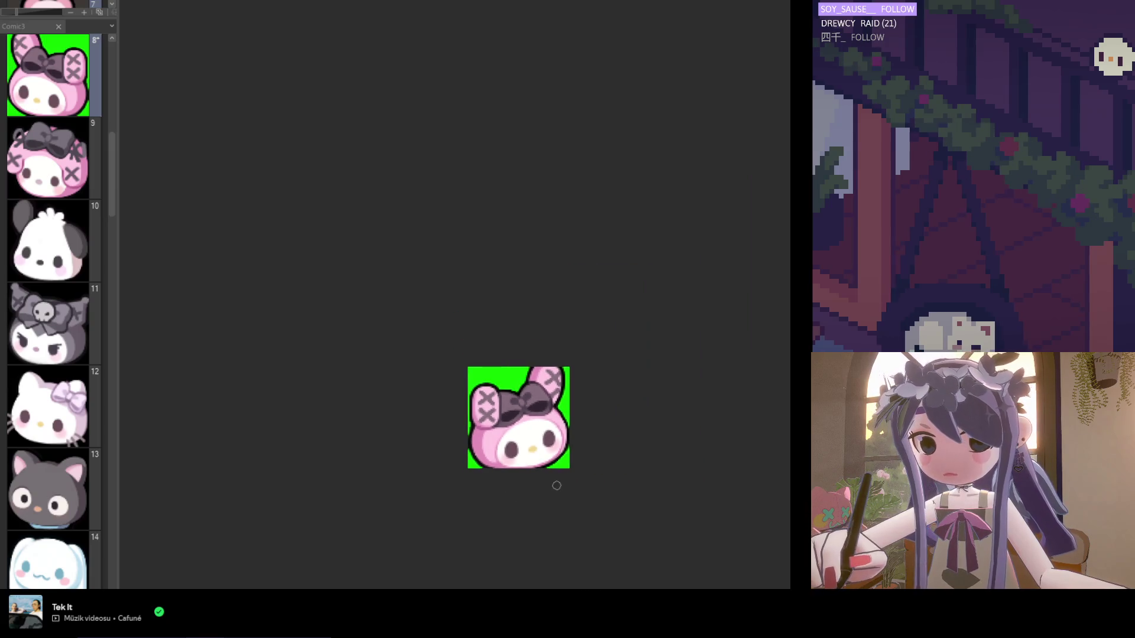
pyautogui.scroll(6, 553, 444)
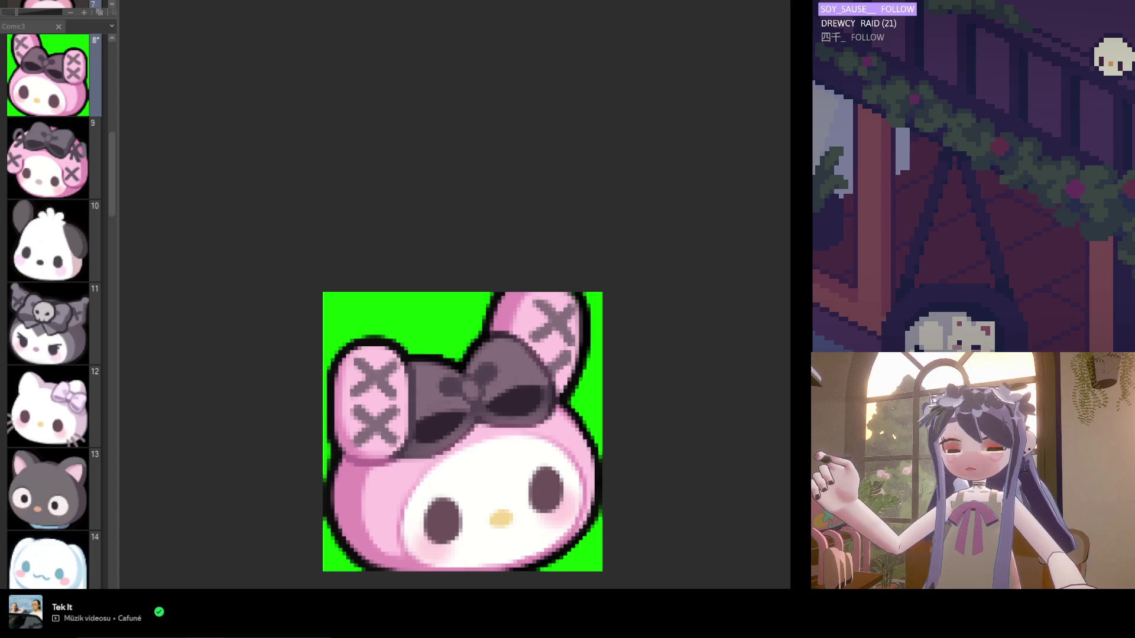
pyautogui.scroll(2, 536, 373)
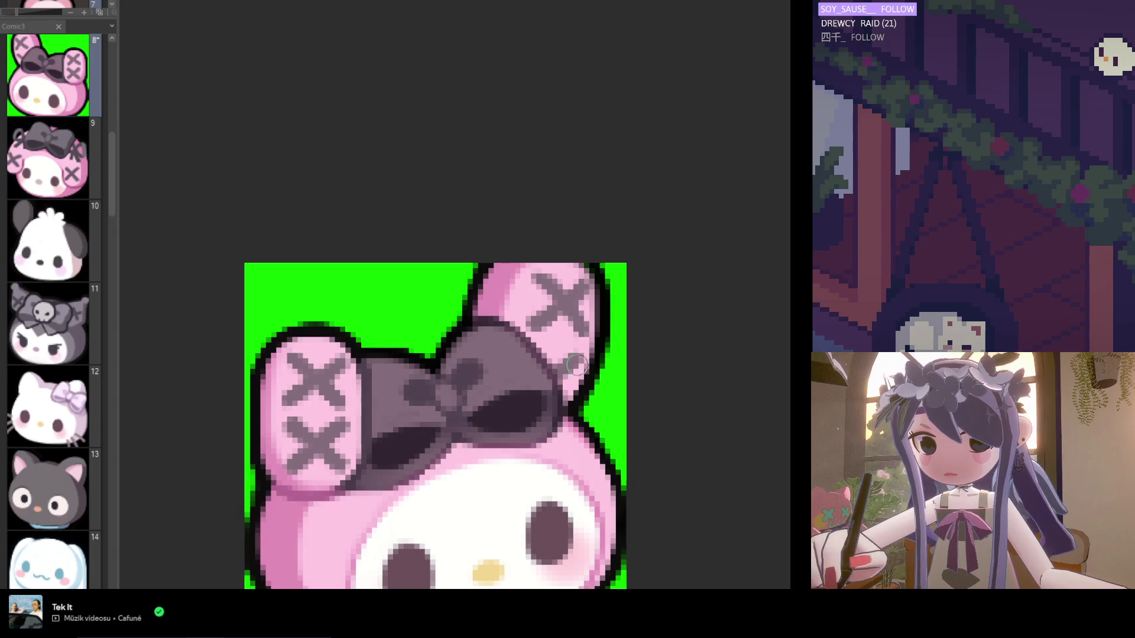
pyautogui.scroll(-3, 561, 378)
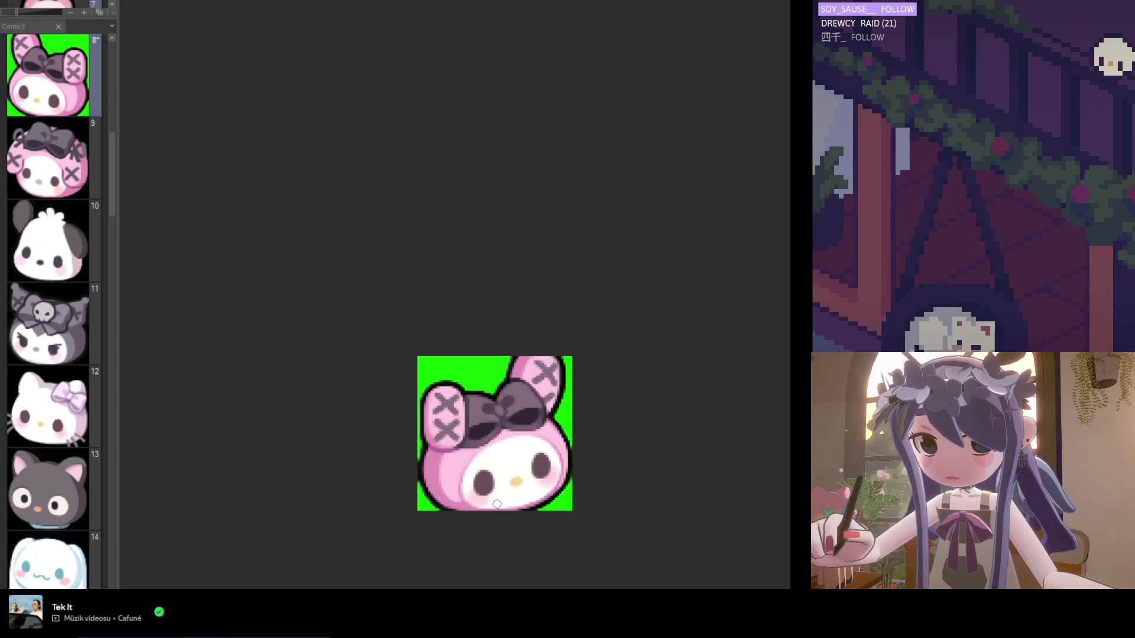
pyautogui.scroll(-2, 519, 495)
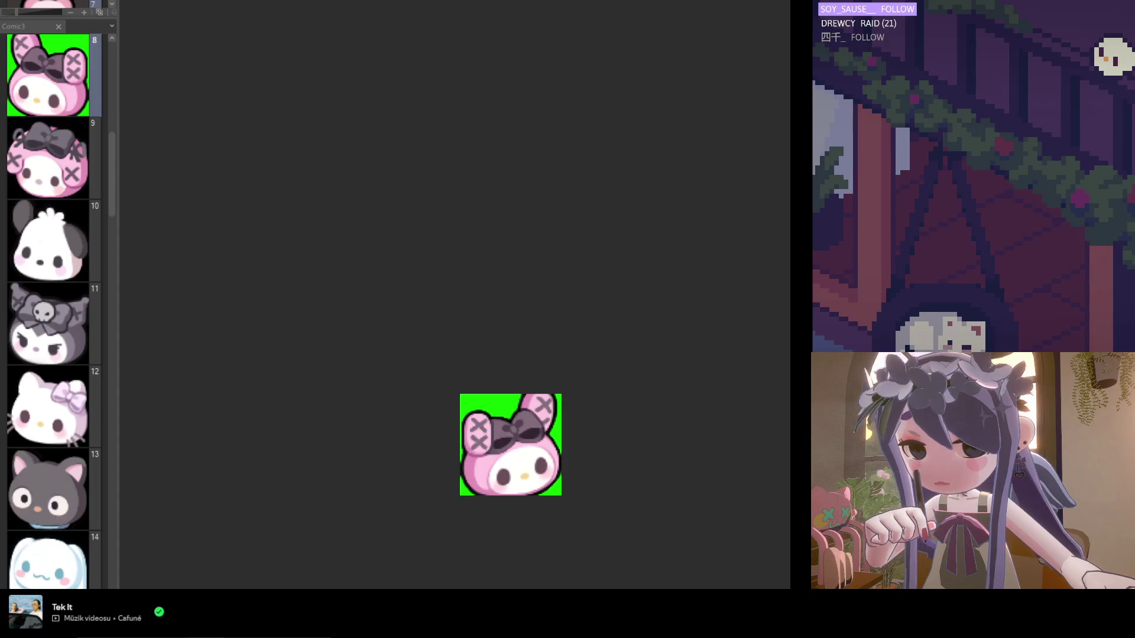
pyautogui.scroll(2, 560, 461)
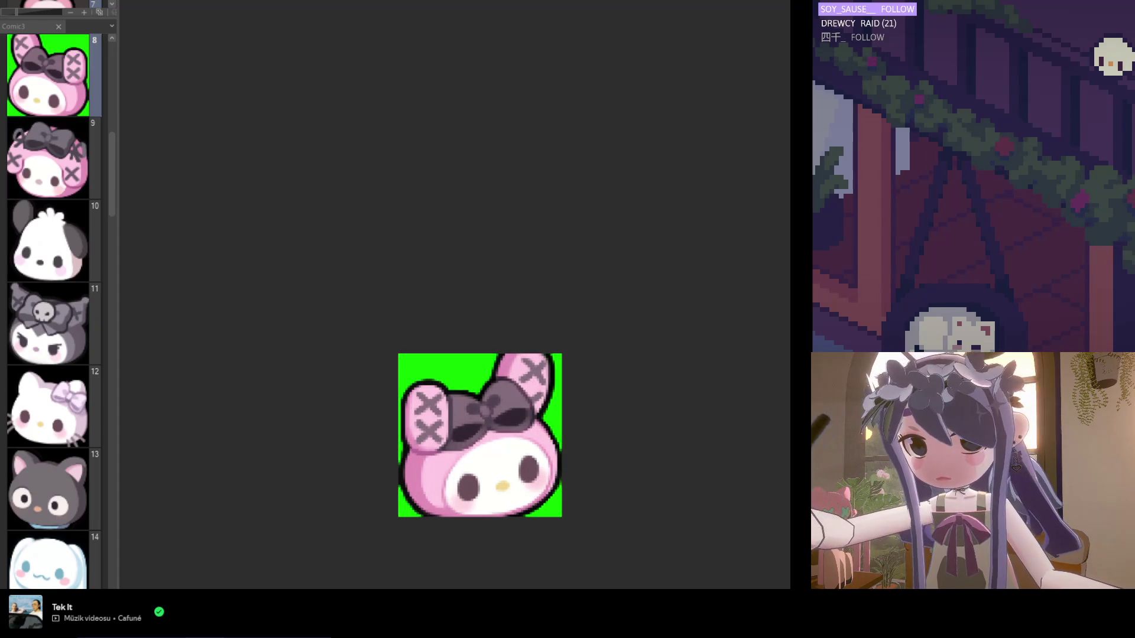
pyautogui.press('Delete')
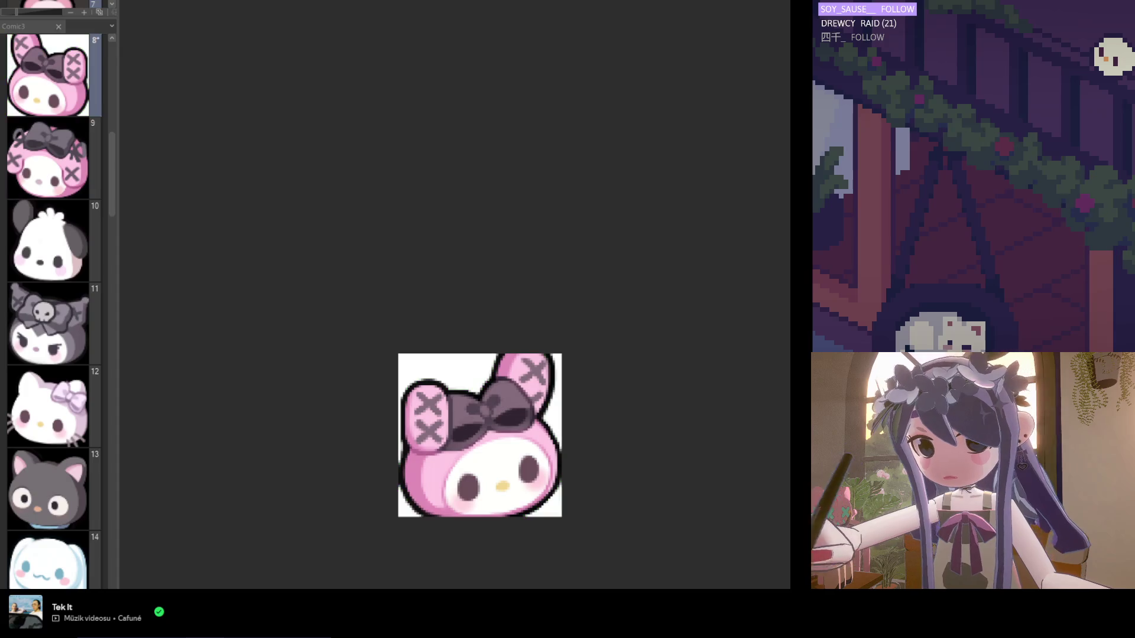
# Hide the backdrop to preview the page 8 emote on transparency.
pyautogui.press('Delete')
pyautogui.scroll(-3, 485, 395)
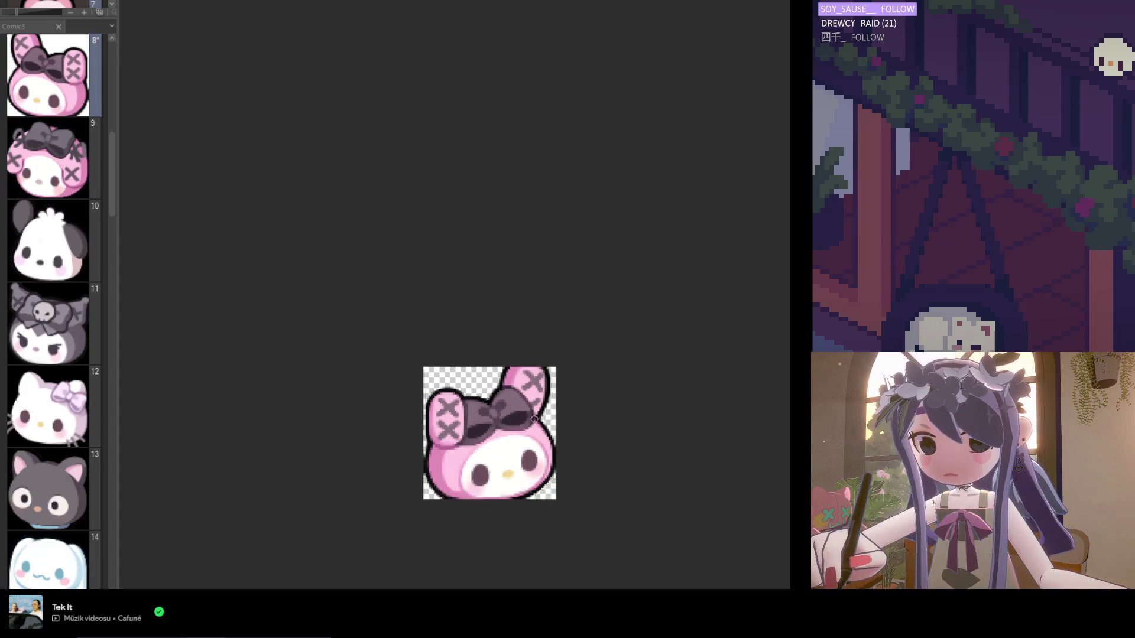
pyautogui.scroll(-2, 475, 422)
# Save page 8 with Ctrl+S and open page 9.
pyautogui.hotkey('ctrl', 's')
pyautogui.press('h')
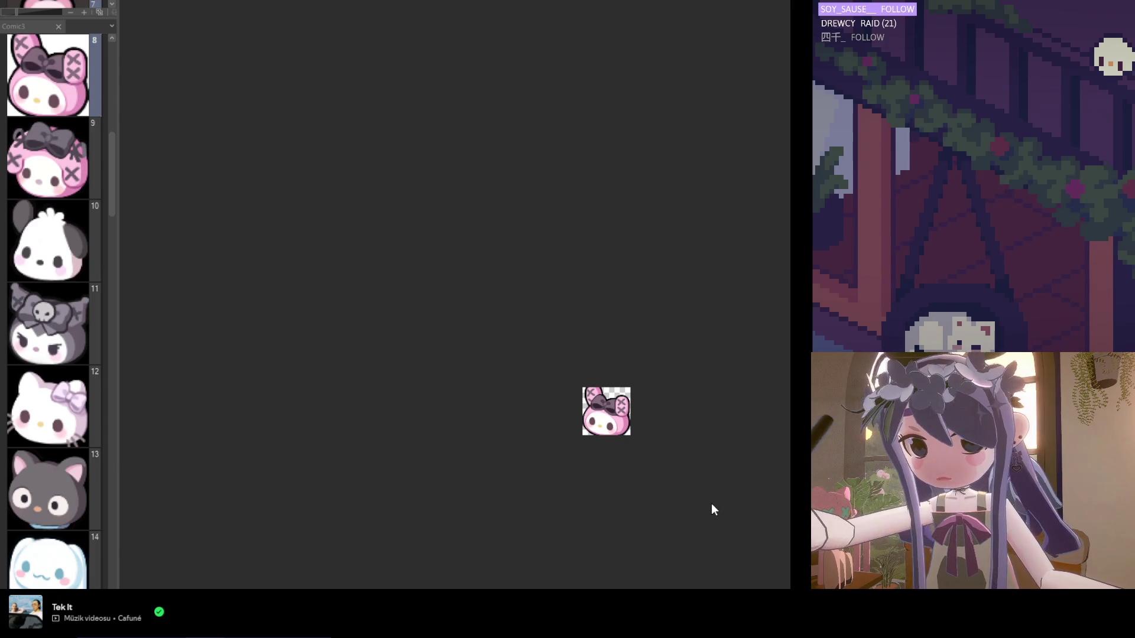
pyautogui.click(55, 160)
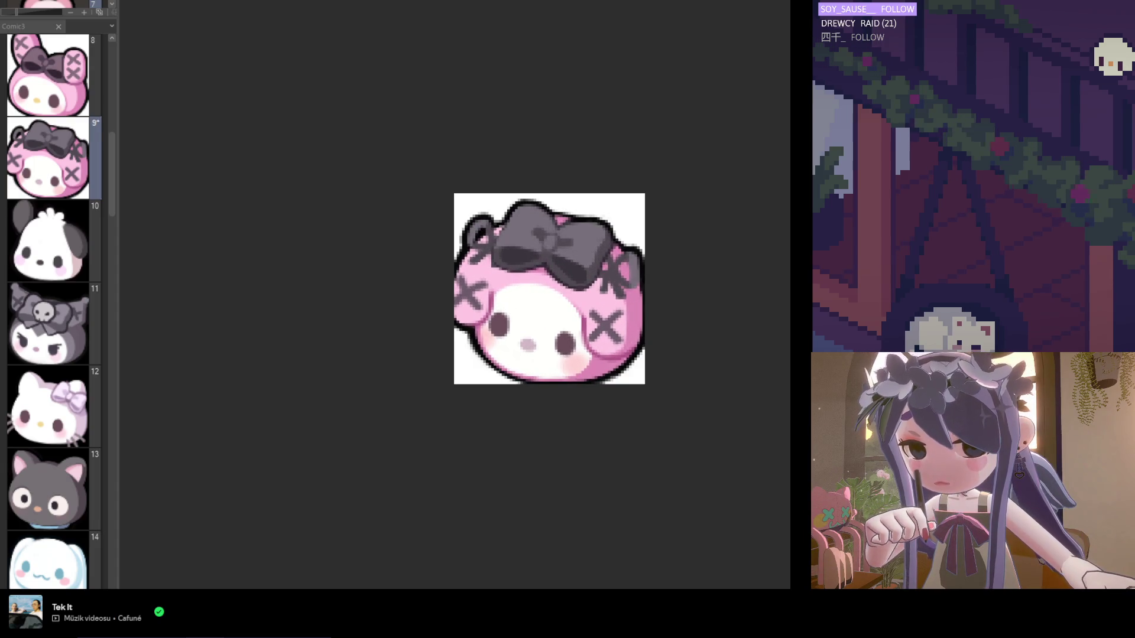
pyautogui.scroll(2, 630, 342)
pyautogui.scroll(1, 435, 319)
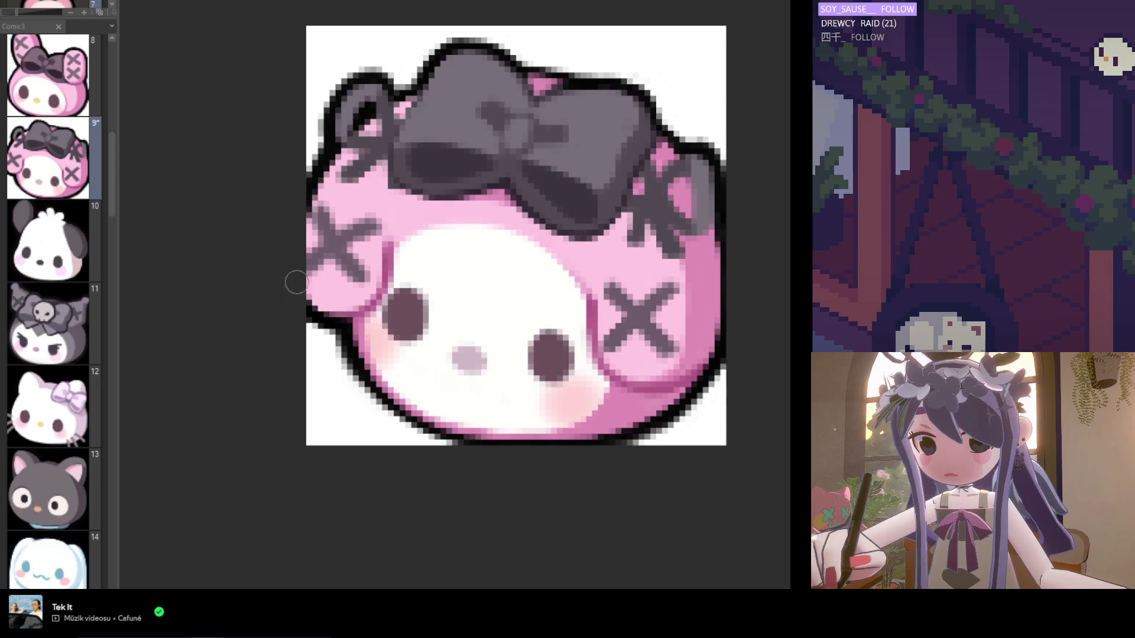
pyautogui.doubleClick(45, 66)
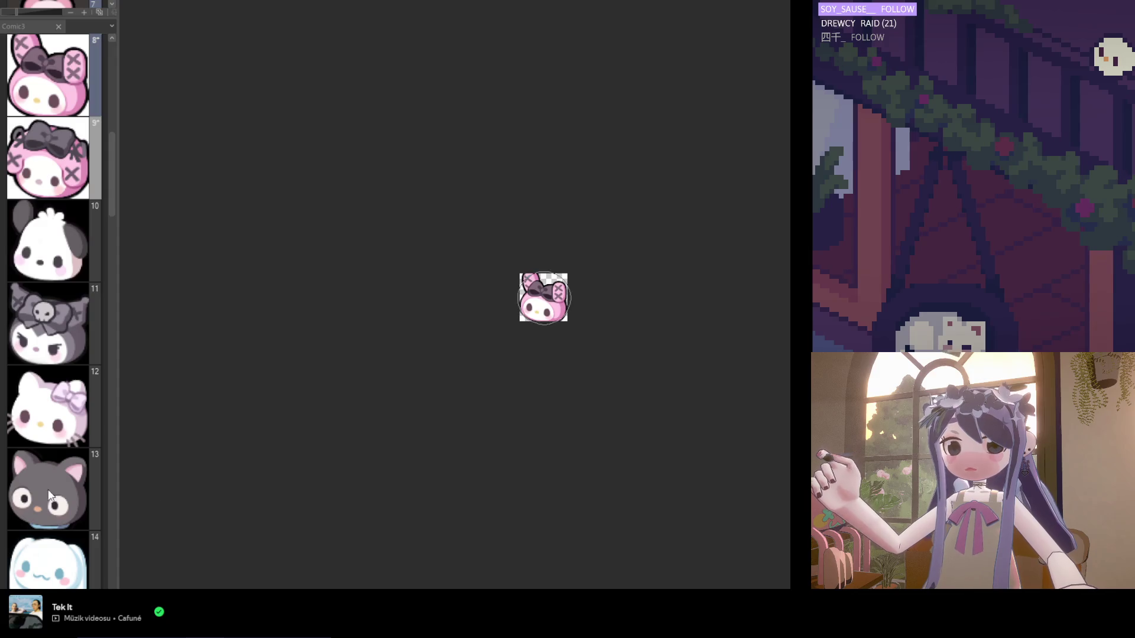
pyautogui.scroll(1, 526, 322)
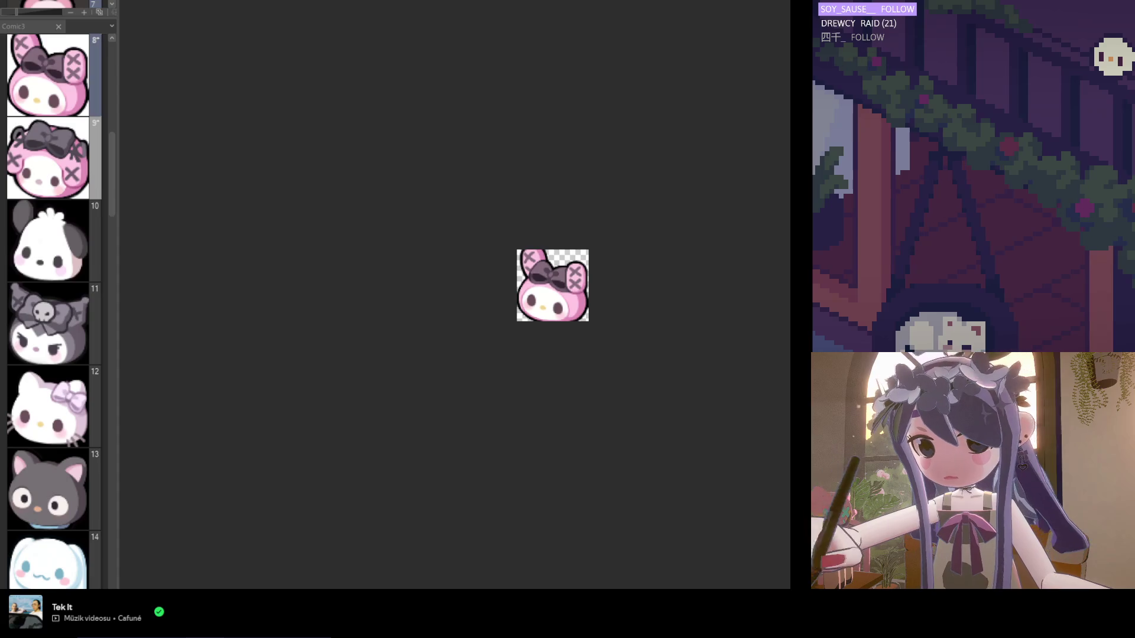
pyautogui.scroll(2, 607, 286)
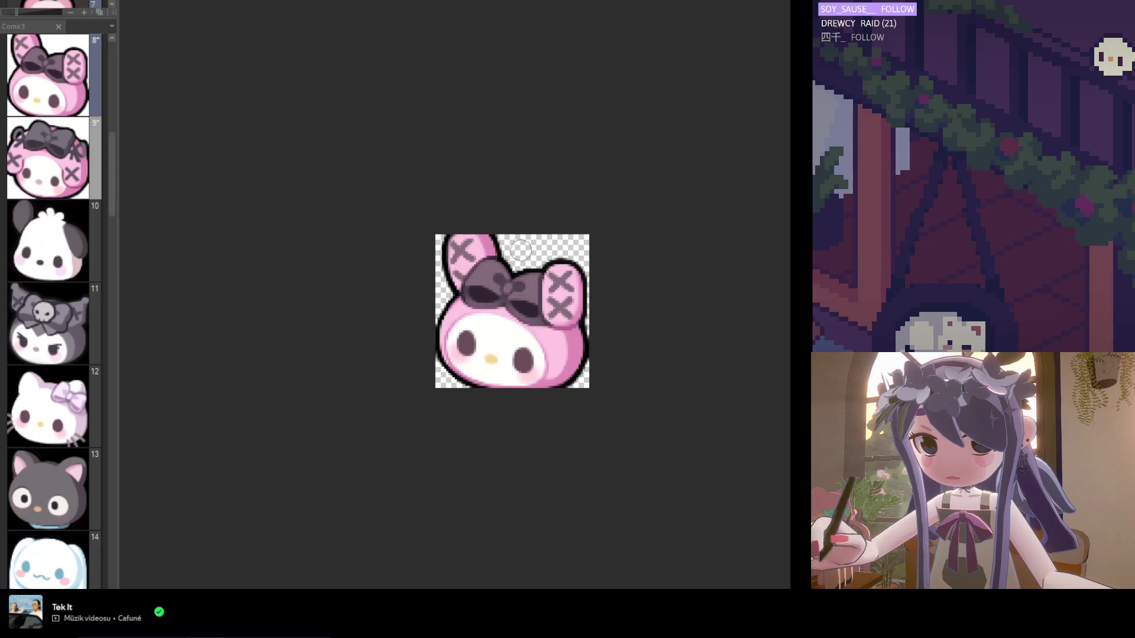
pyautogui.scroll(-3, 579, 300)
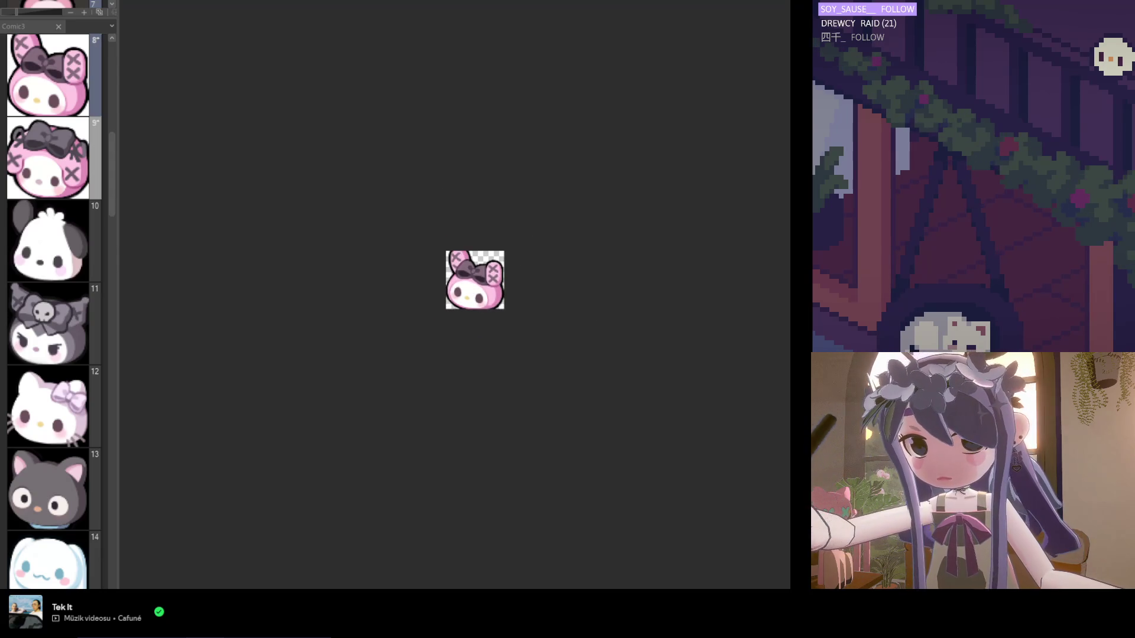
pyautogui.scroll(2, 502, 254)
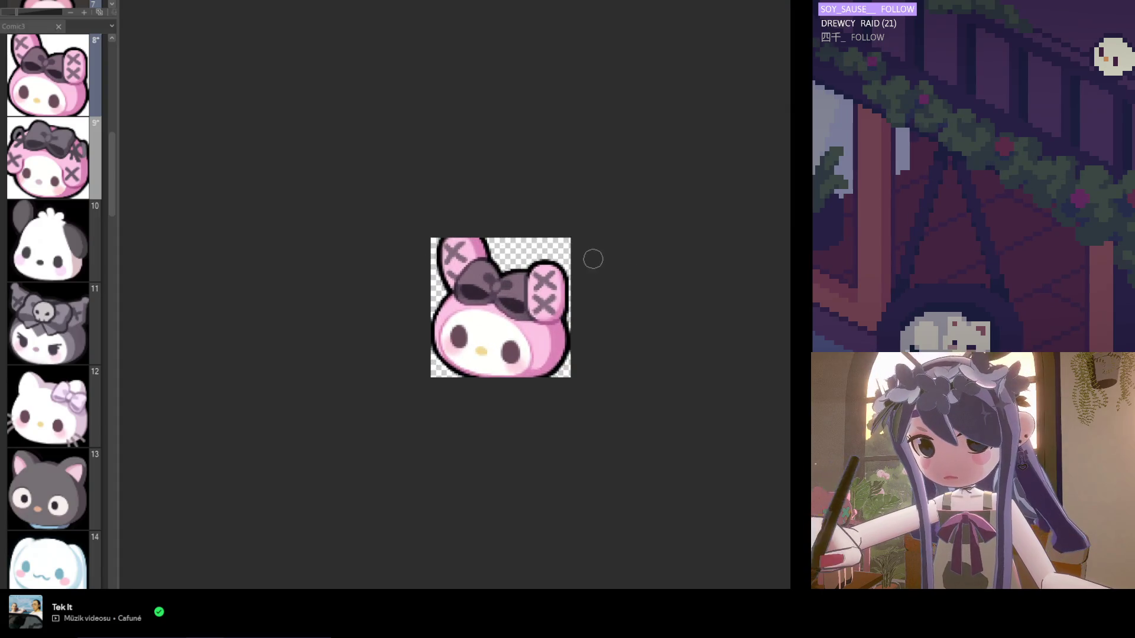
pyautogui.scroll(-3, 500, 265)
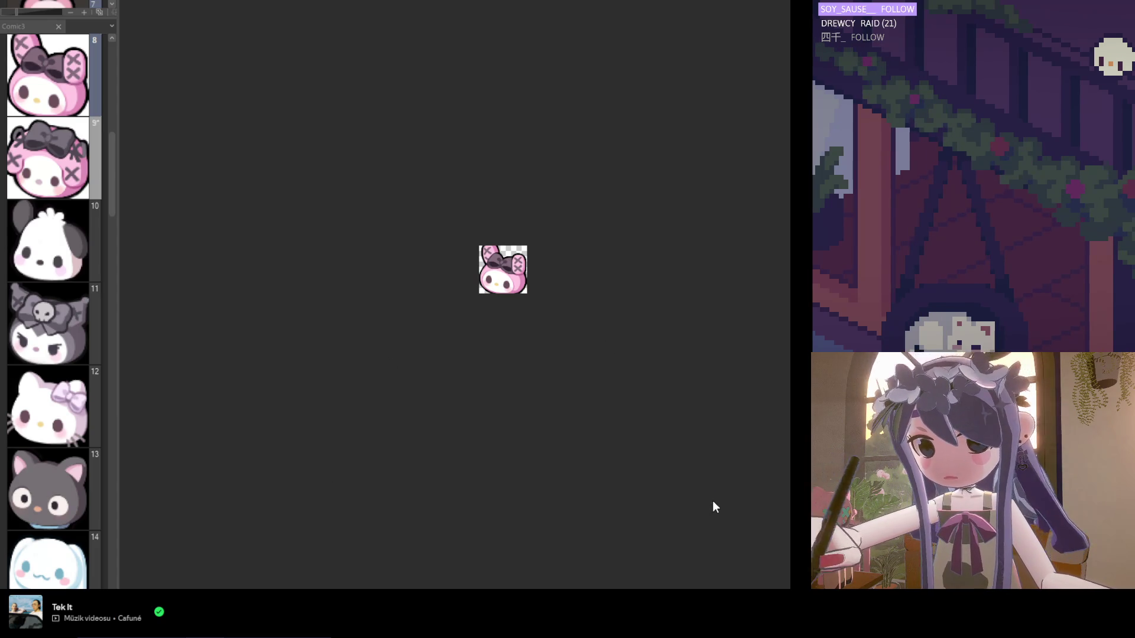
# Open page 9 and thicken the black outline of the bunny's left ear.
pyautogui.doubleClick(65, 151)
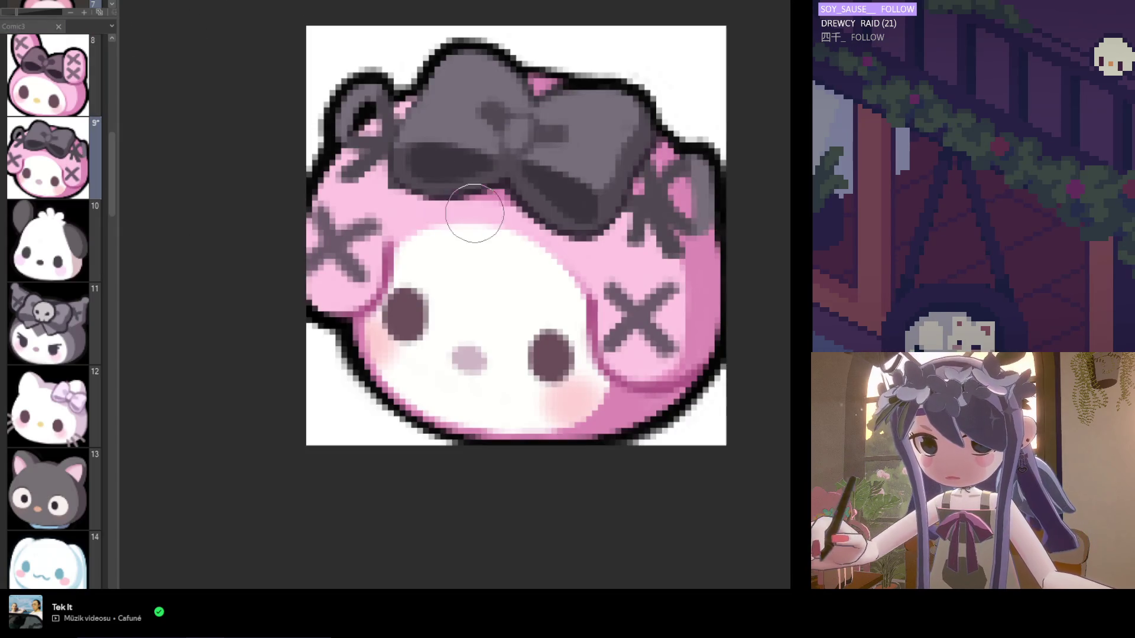
pyautogui.scroll(-2, 437, 289)
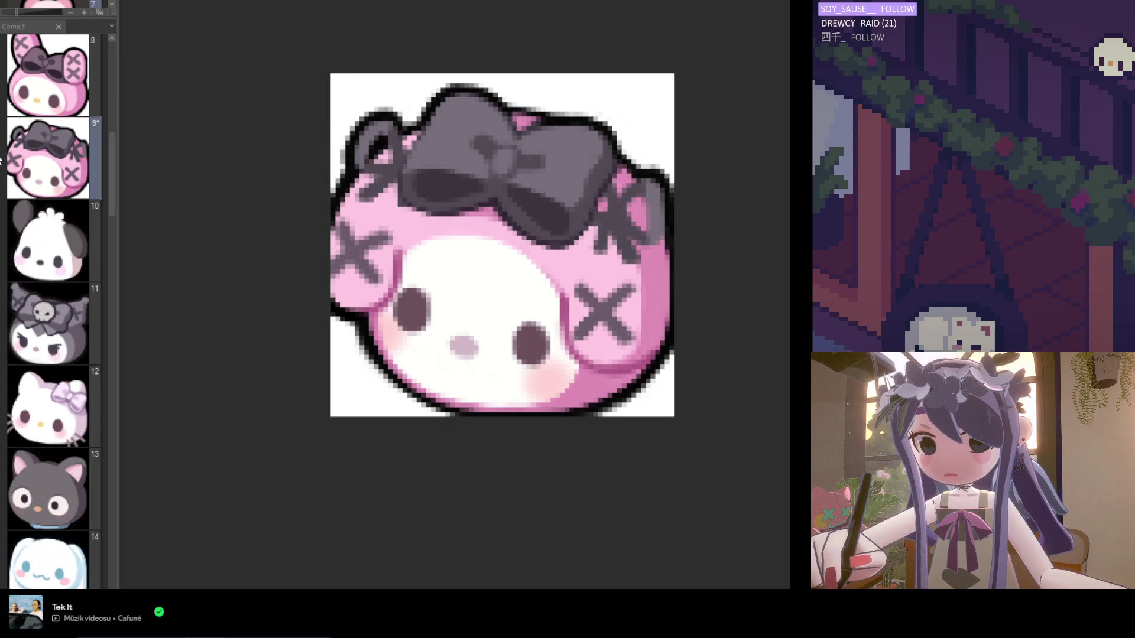
pyautogui.scroll(1, 330, 140)
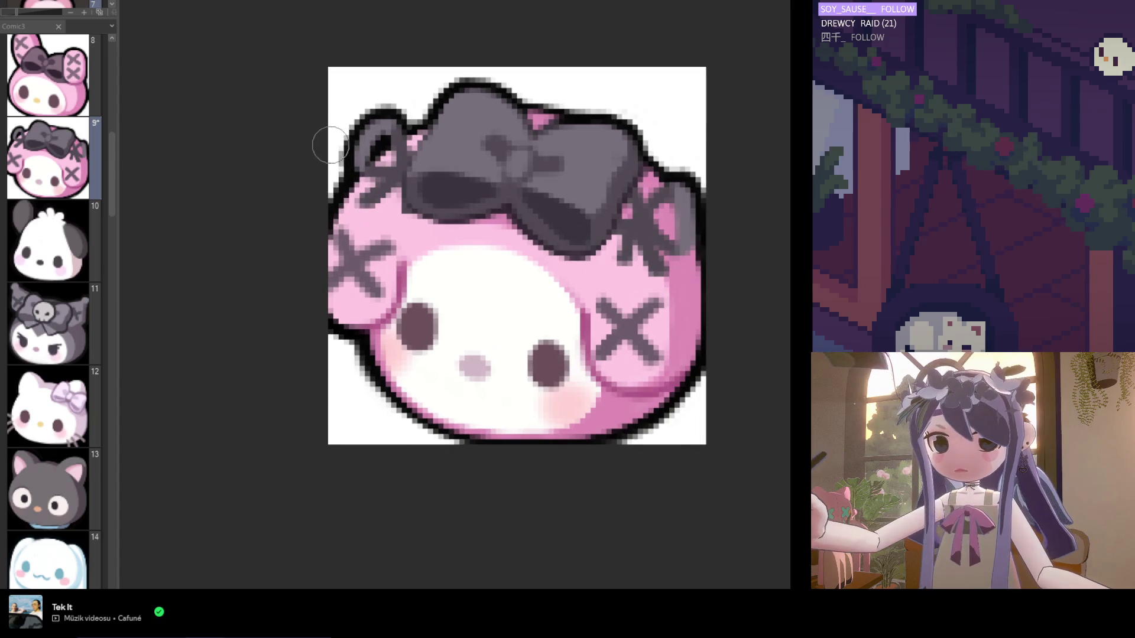
pyautogui.moveTo(370, 130)
pyautogui.mouseDown()
pyautogui.moveTo(361, 148)
pyautogui.moveTo(395, 121)
pyautogui.moveTo(434, 130)
pyautogui.moveTo(362, 190)
pyautogui.moveTo(324, 175)
pyautogui.moveTo(324, 188)
pyautogui.moveTo(343, 185)
pyautogui.moveTo(324, 254)
pyautogui.moveTo(329, 303)
pyautogui.moveTo(387, 337)
pyautogui.mouseUp()
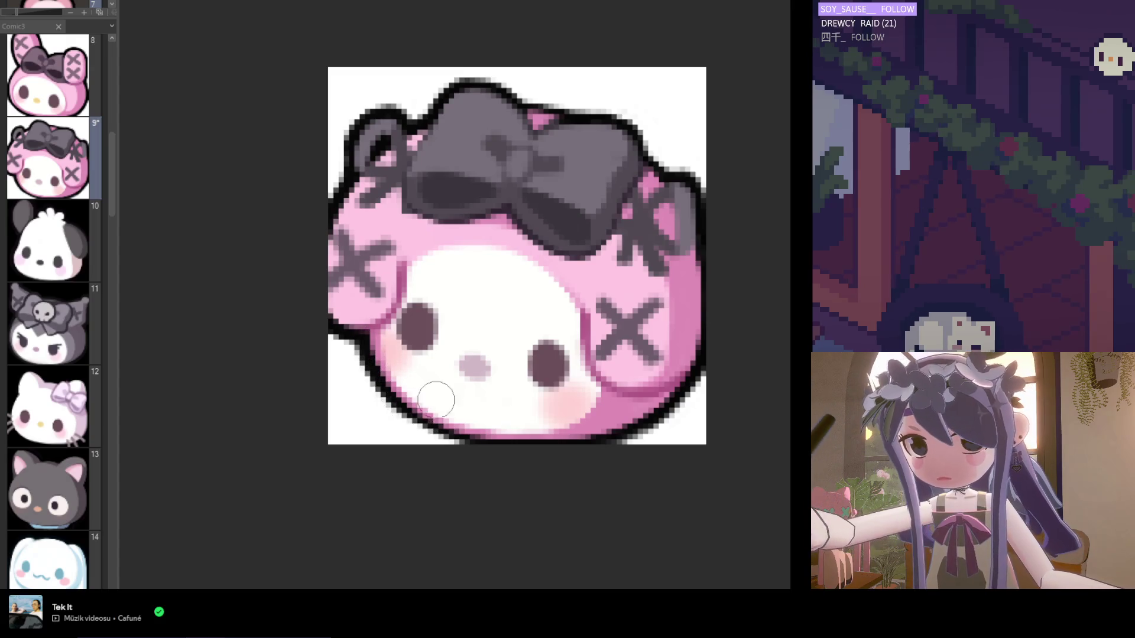
# Sample the dark outline colour and repaint it along the left ear's top edge.
pyautogui.scroll(-1, 481, 404)
pyautogui.scroll(1, 570, 423)
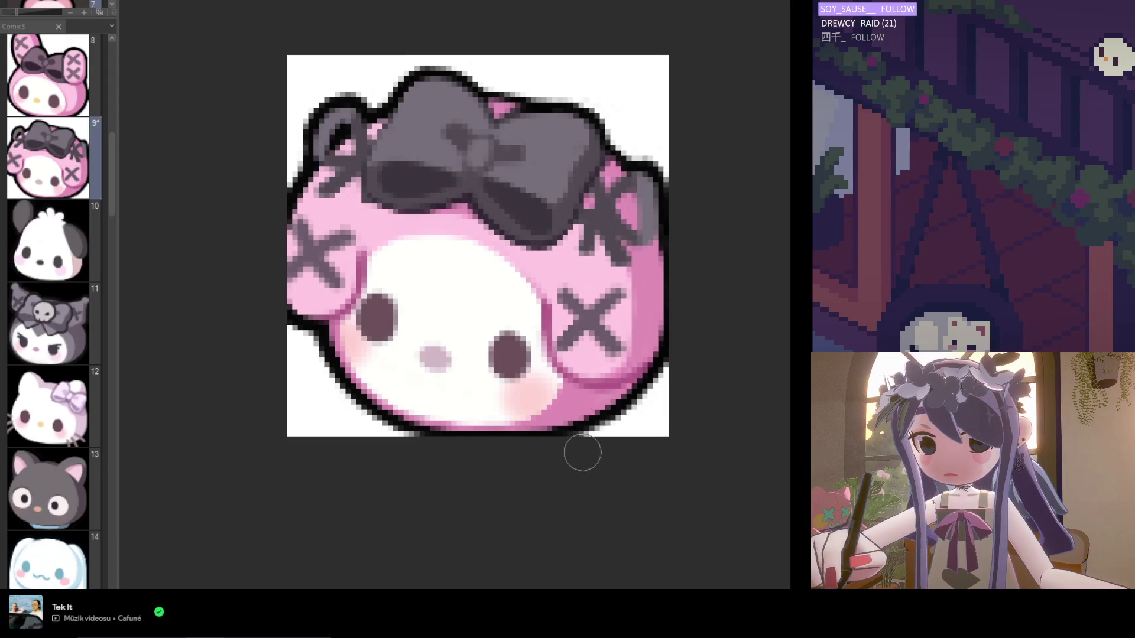
pyautogui.scroll(-1, 582, 445)
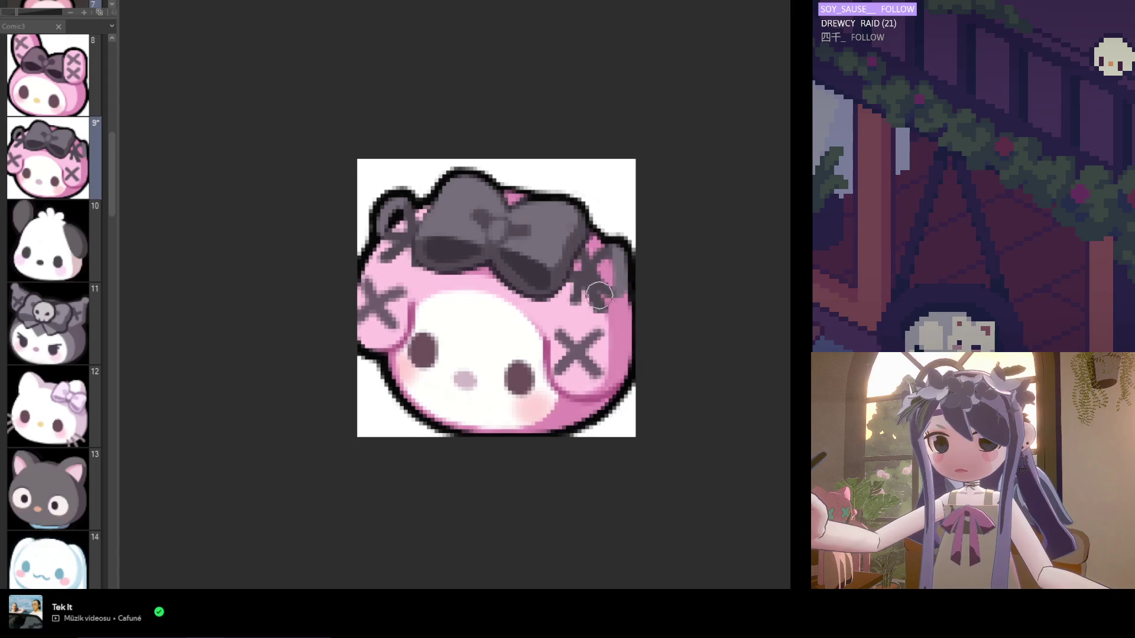
pyautogui.scroll(1, 597, 284)
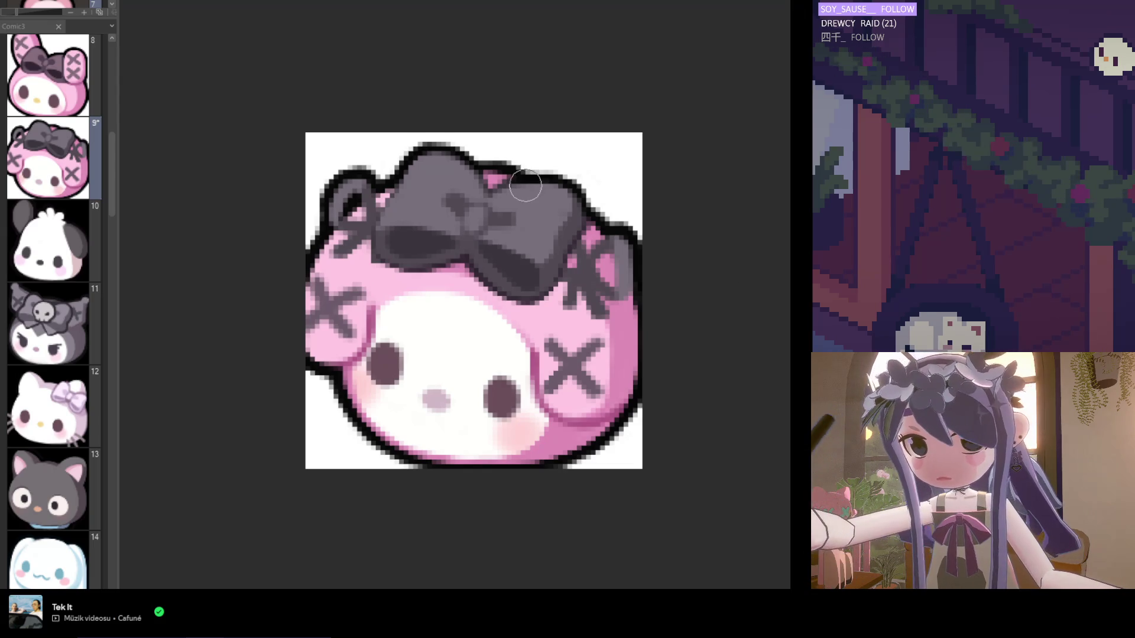
pyautogui.scroll(1, 459, 162)
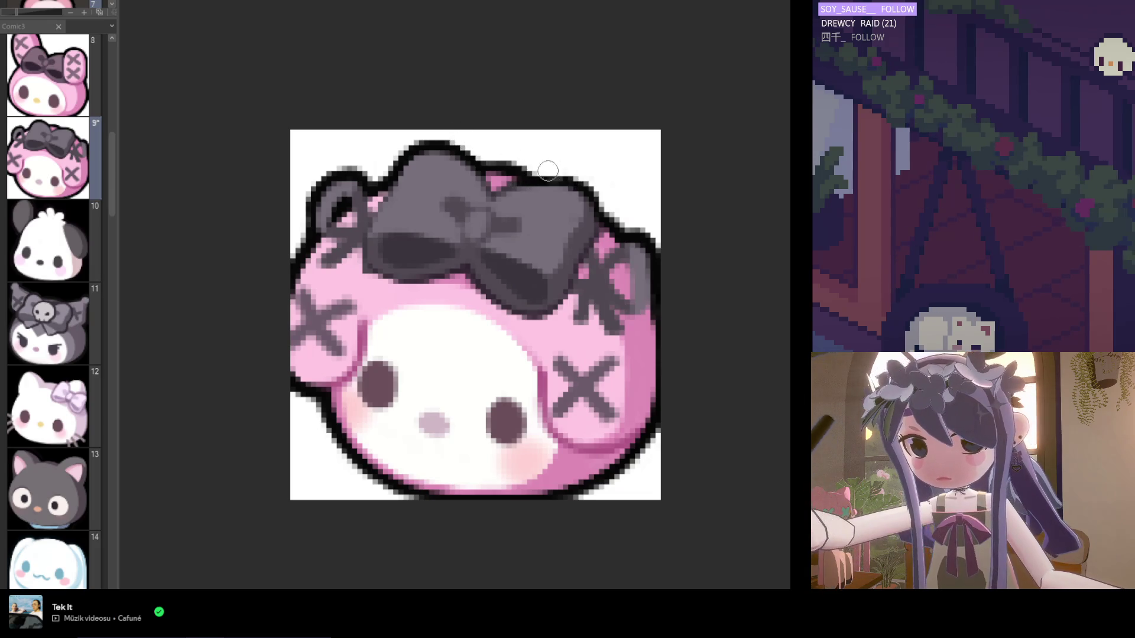
pyautogui.scroll(-1, 591, 207)
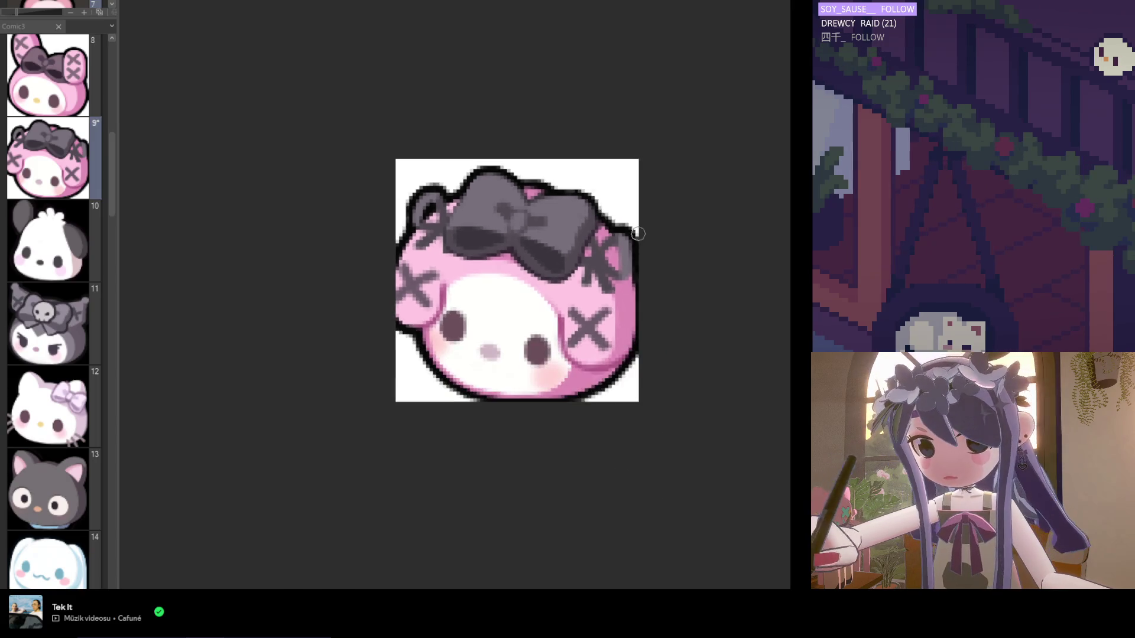
pyautogui.scroll(2, 623, 241)
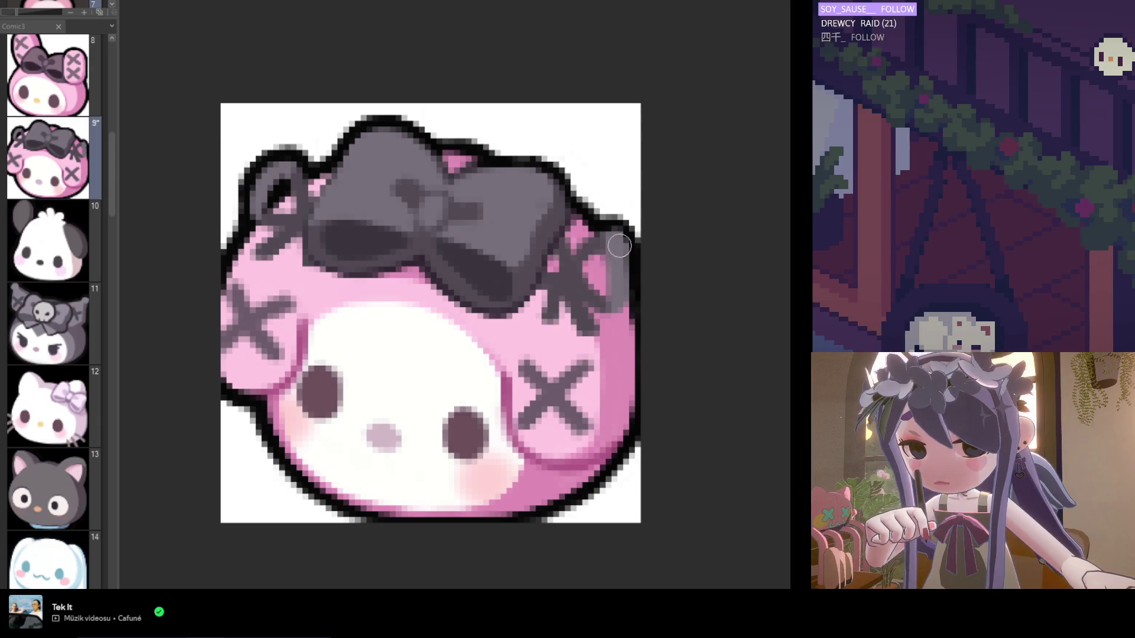
pyautogui.scroll(1, 625, 269)
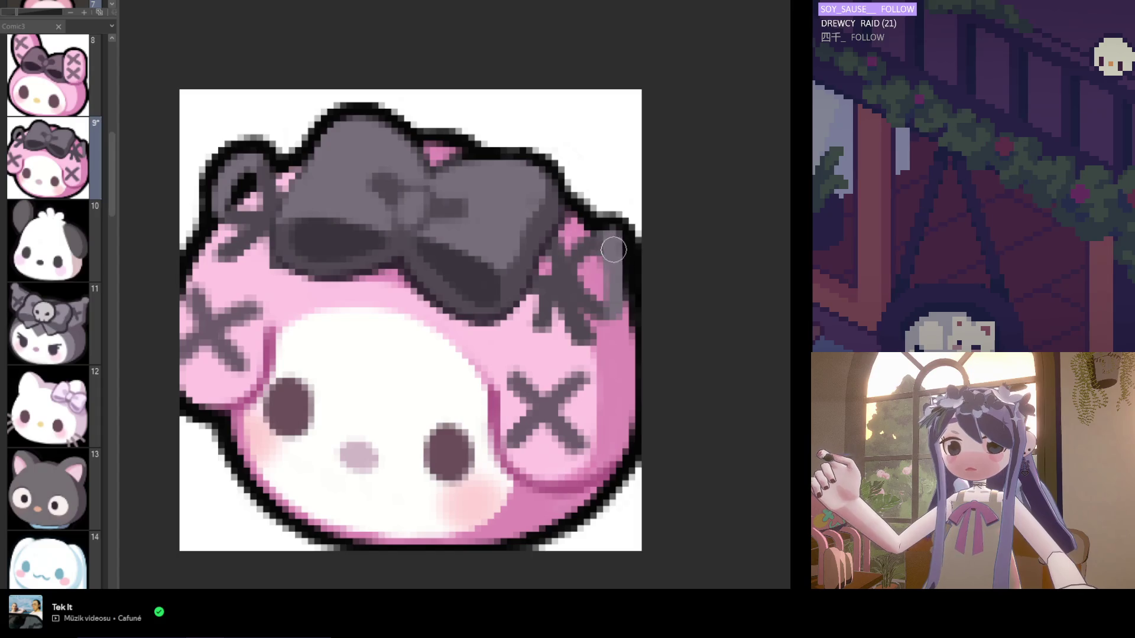
pyautogui.scroll(-3, 630, 254)
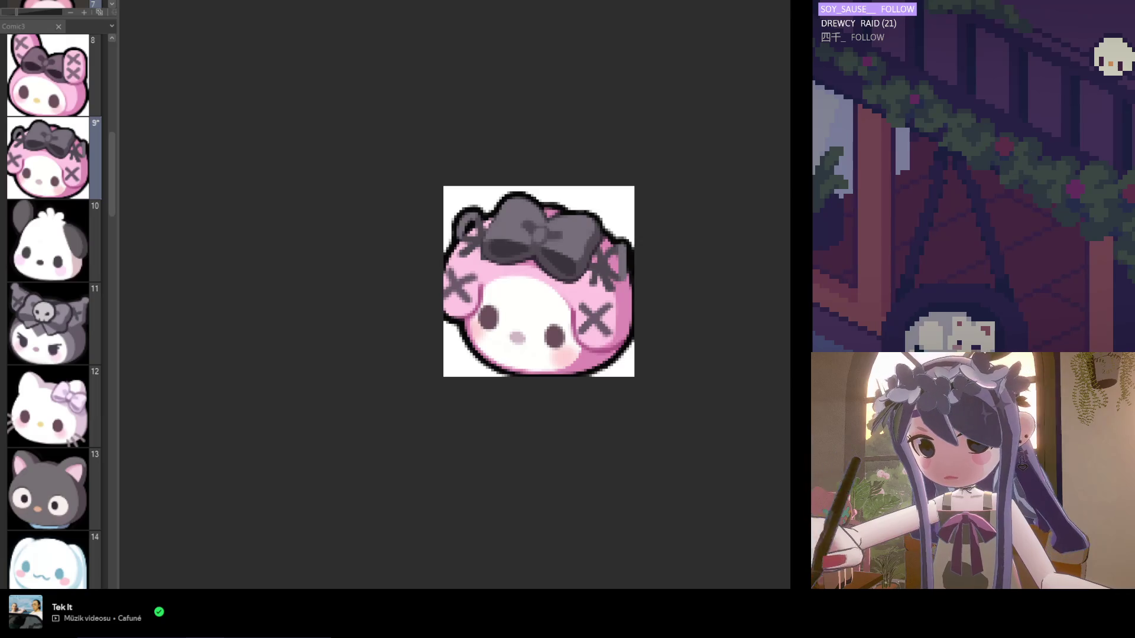
pyautogui.scroll(3, 669, 260)
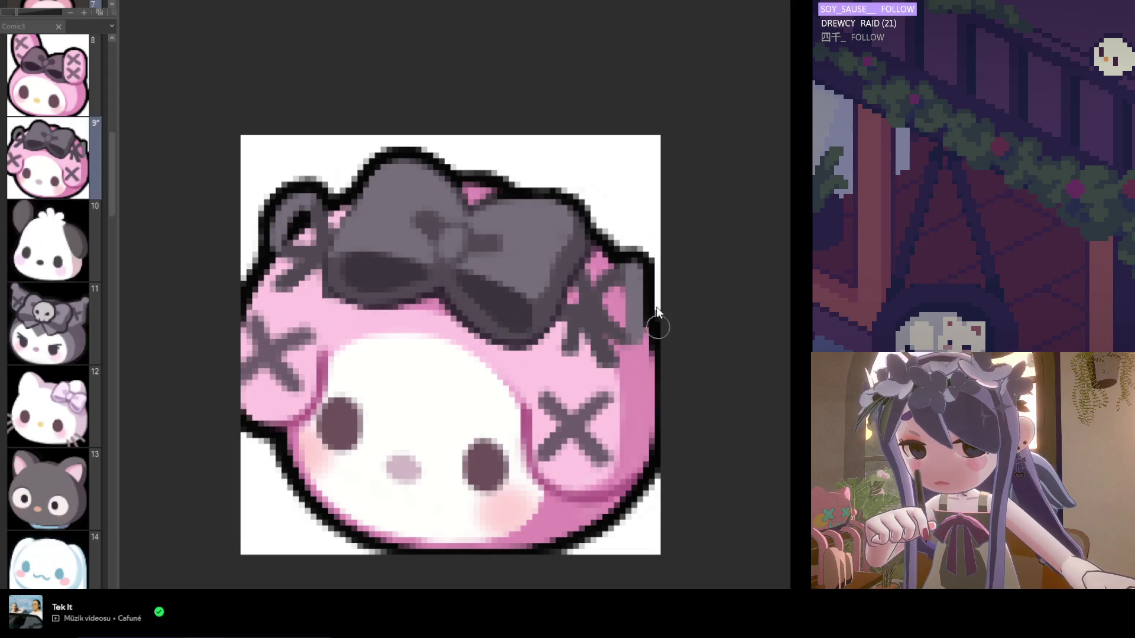
pyautogui.scroll(-3, 657, 327)
pyautogui.scroll(2, 658, 327)
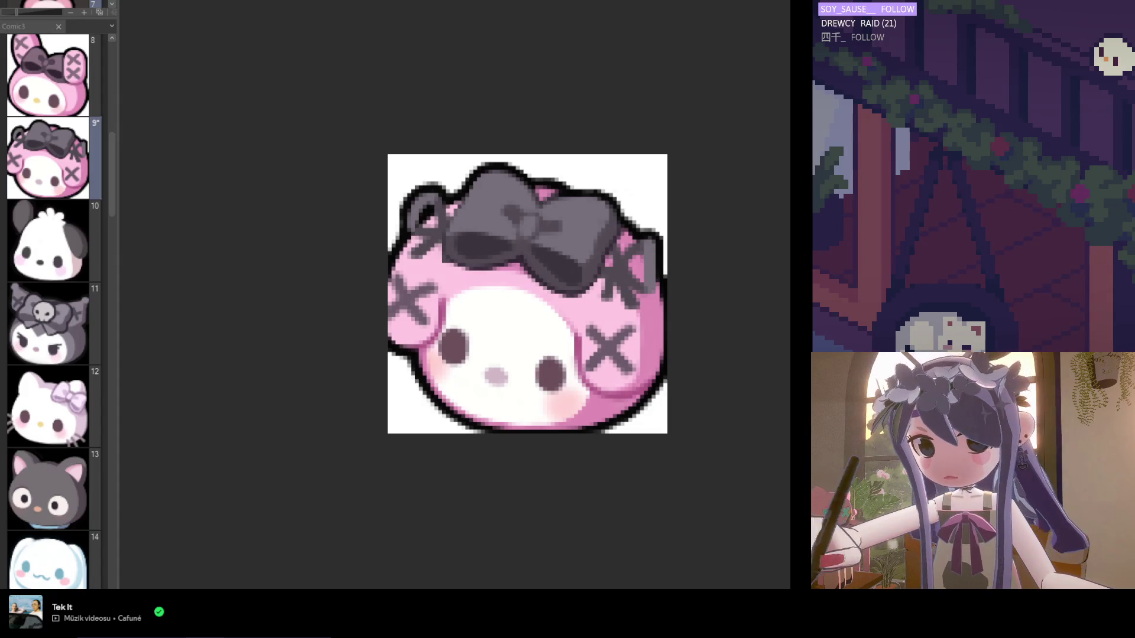
pyautogui.scroll(3, 426, 210)
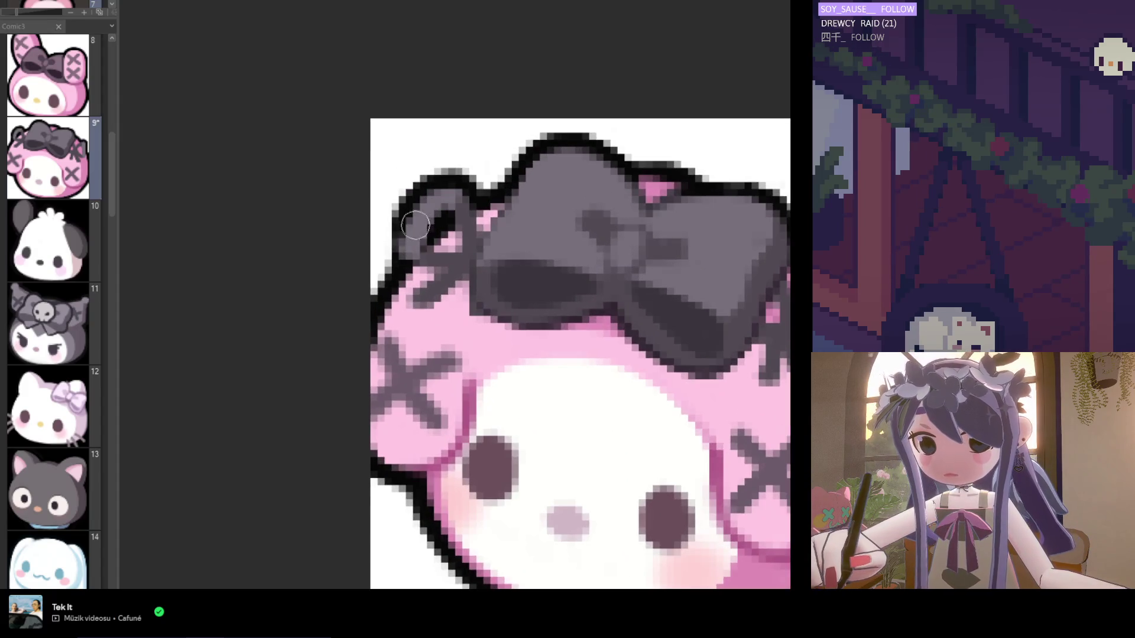
pyautogui.scroll(-2, 425, 213)
pyautogui.scroll(2, 421, 224)
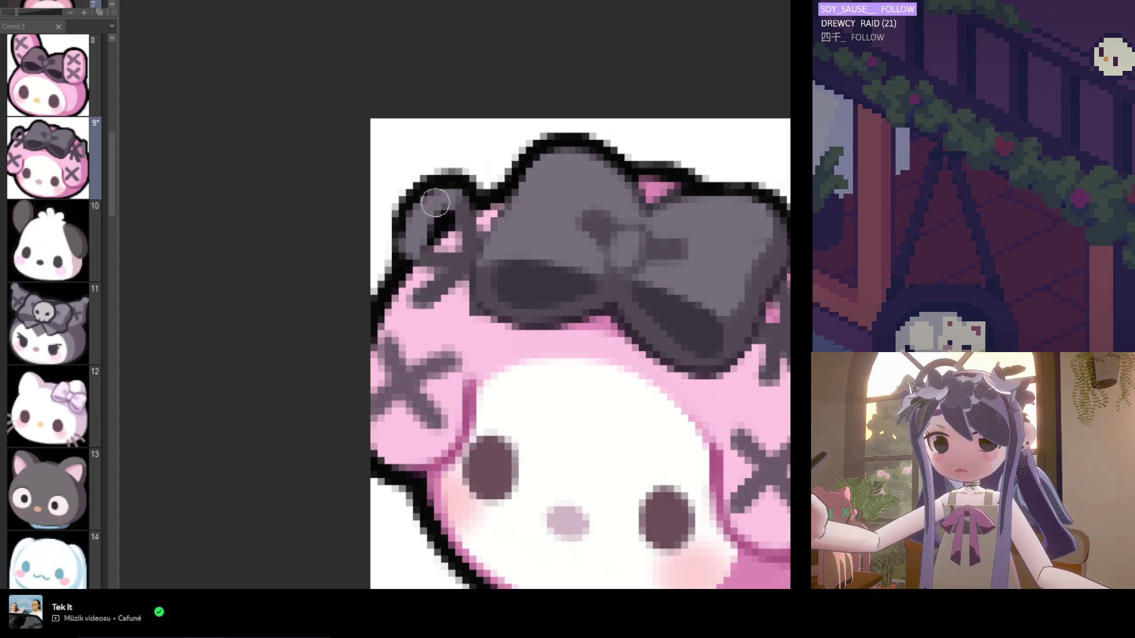
pyautogui.scroll(-2, 452, 191)
pyautogui.scroll(2, 457, 205)
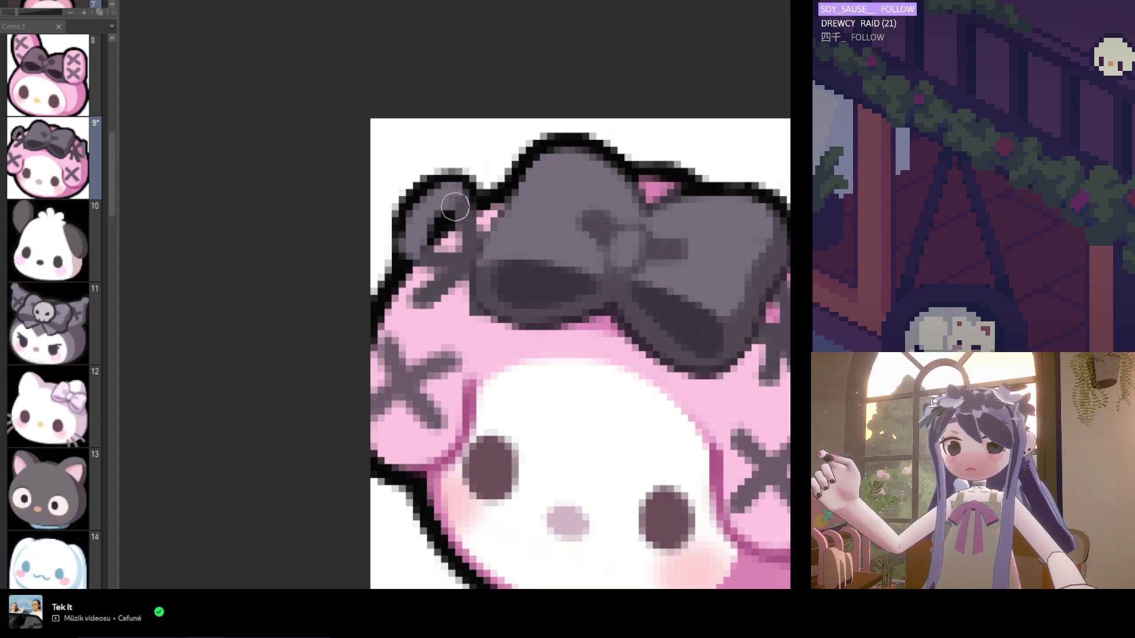
pyautogui.scroll(-2, 460, 210)
pyautogui.scroll(2, 451, 217)
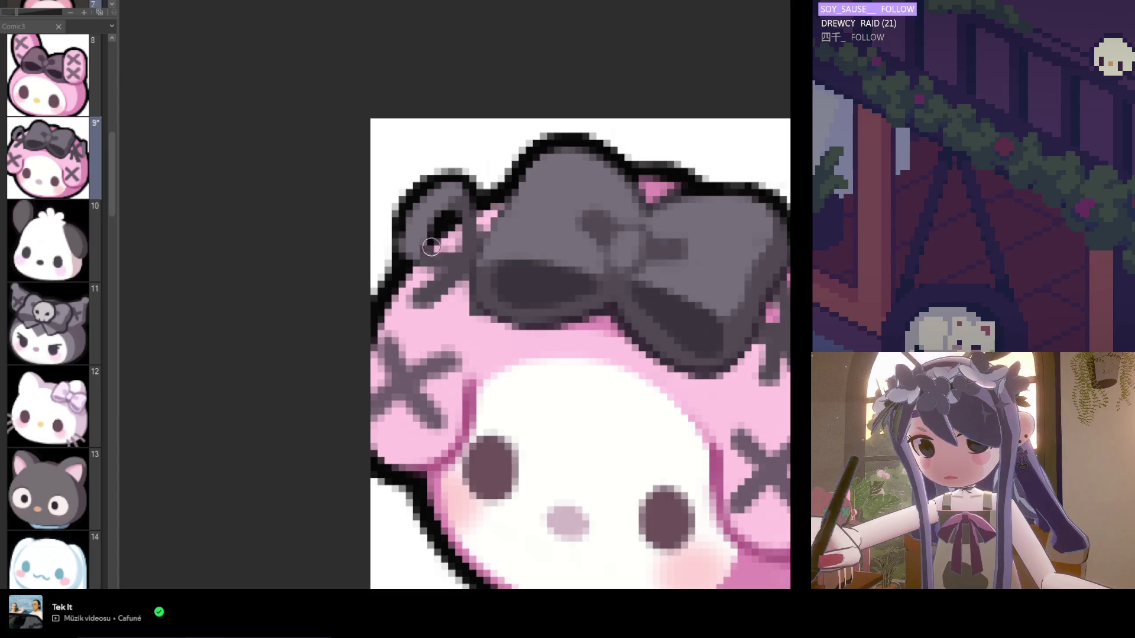
pyautogui.scroll(-2, 458, 248)
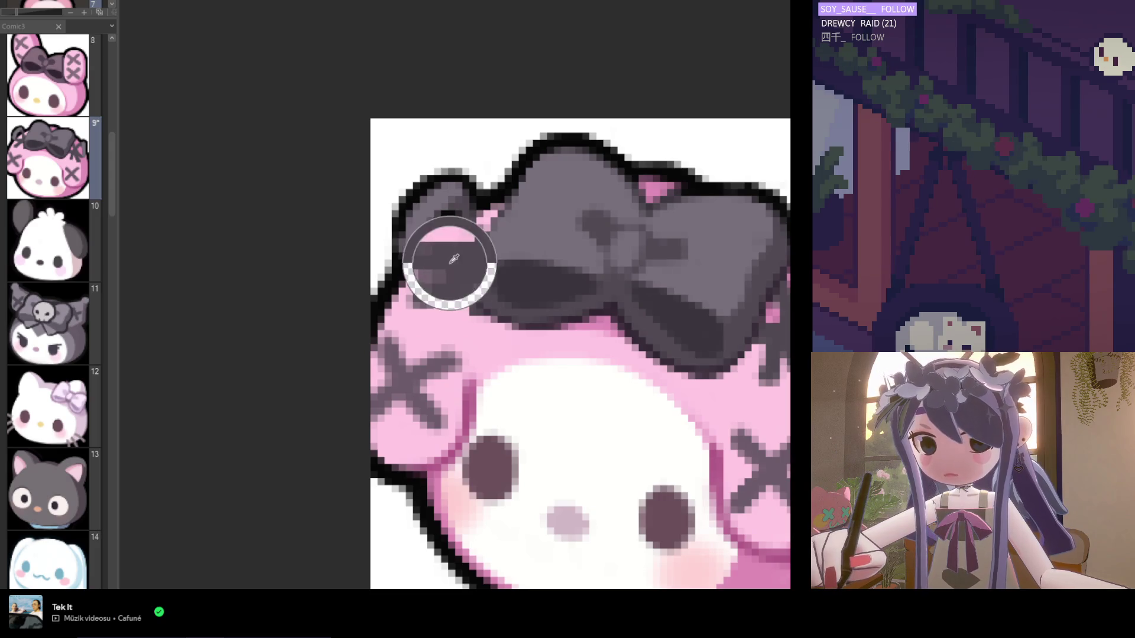
pyautogui.scroll(2, 443, 253)
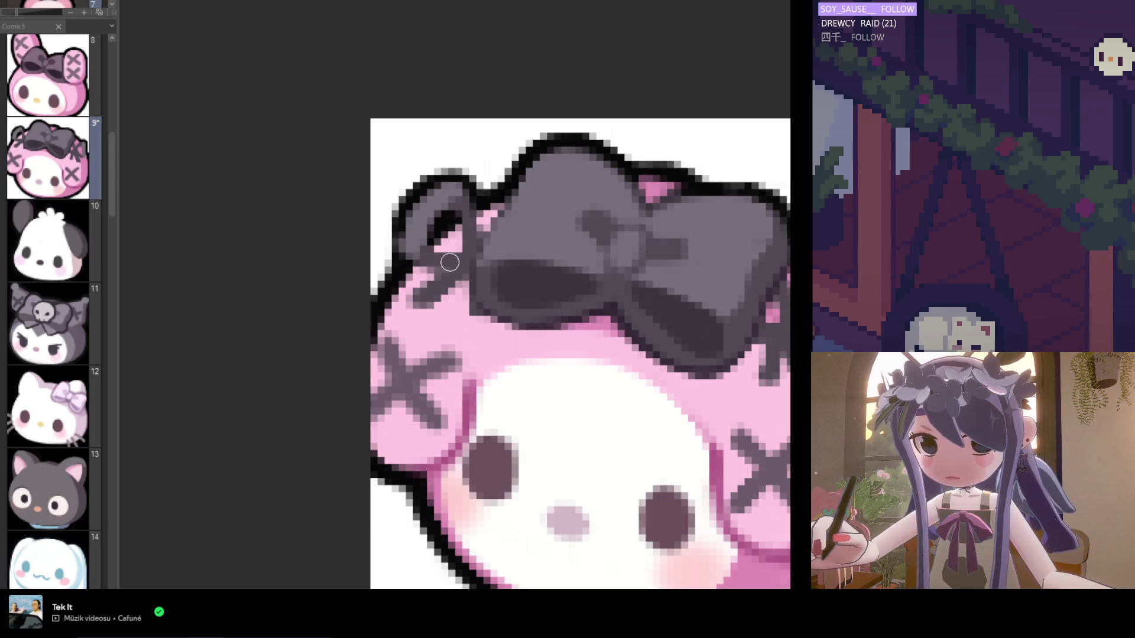
pyautogui.scroll(-3, 455, 265)
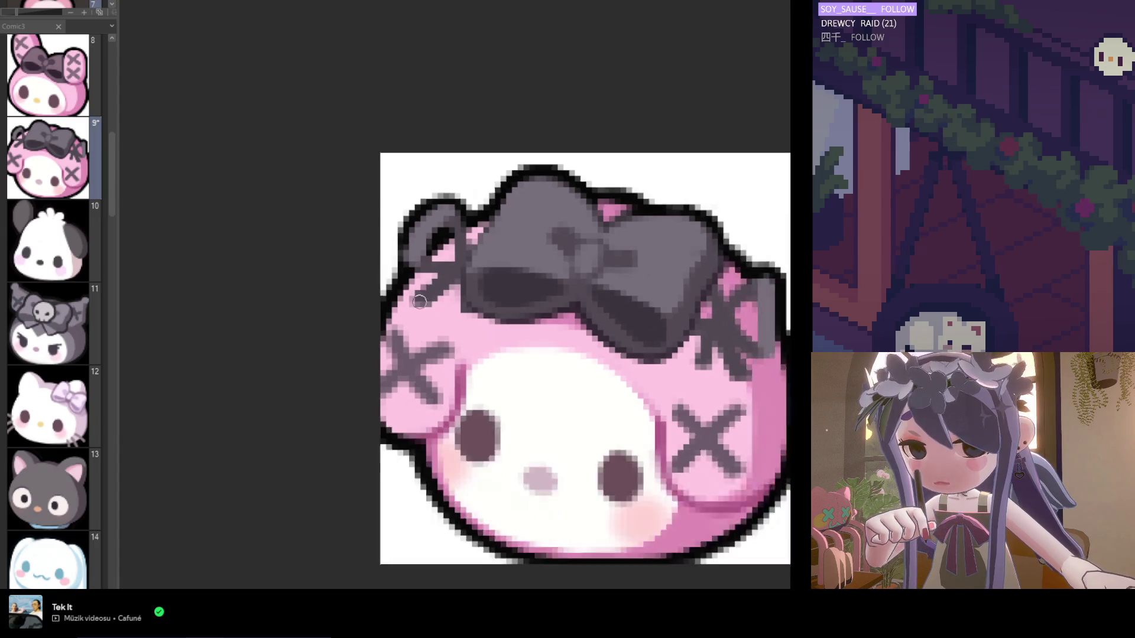
pyautogui.scroll(3, 432, 271)
pyautogui.scroll(-3, 432, 271)
pyautogui.scroll(3, 432, 243)
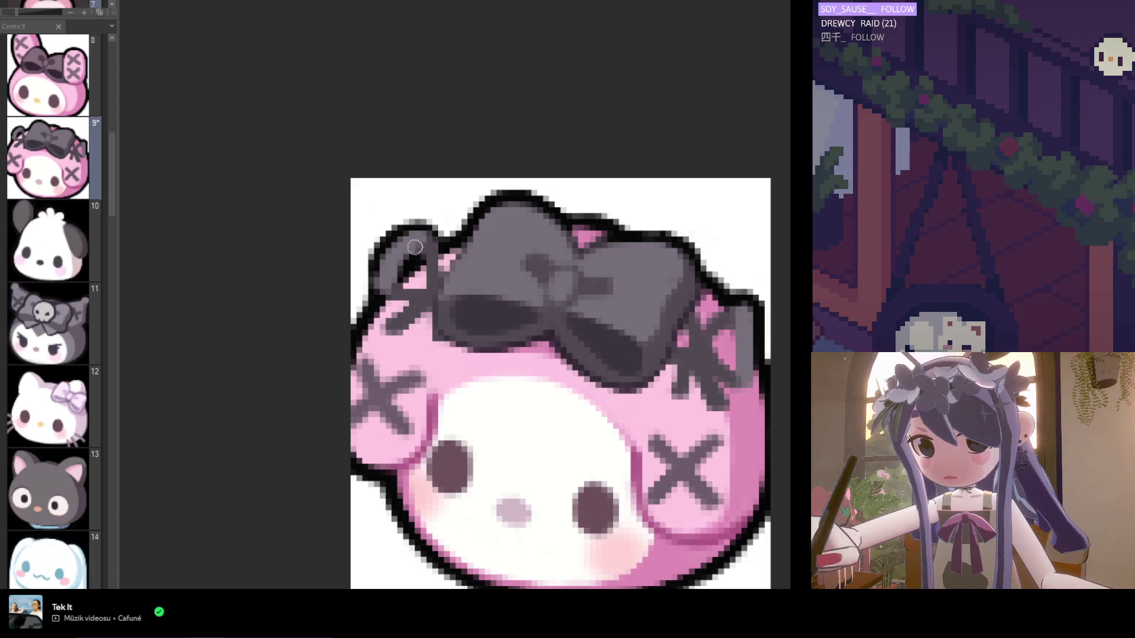
pyautogui.scroll(-3, 416, 267)
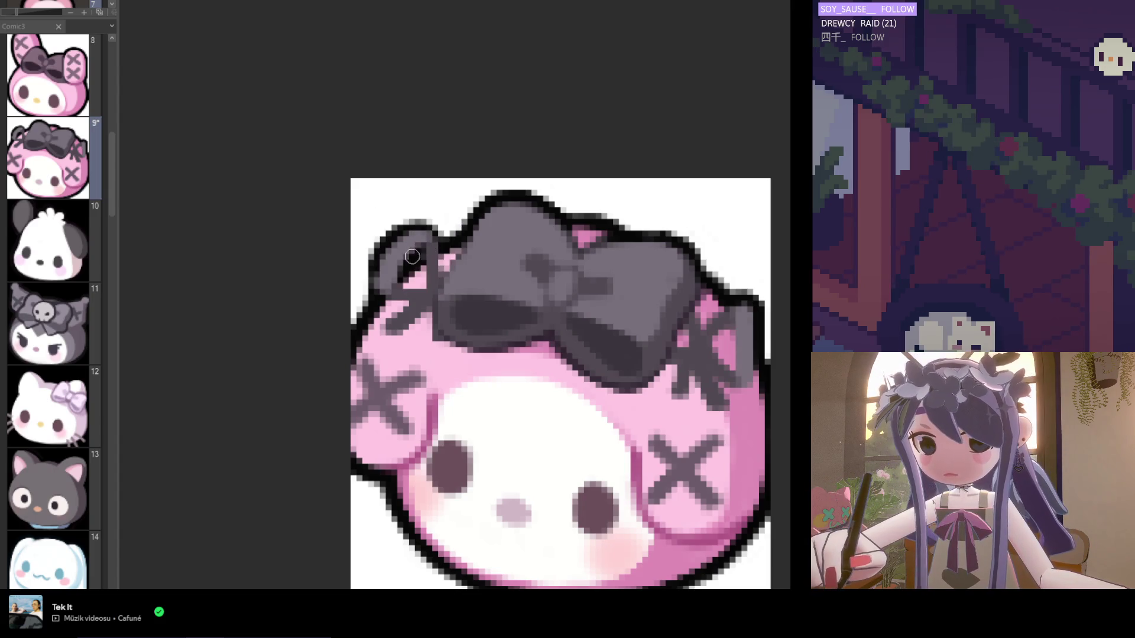
pyautogui.scroll(3, 426, 239)
pyautogui.scroll(-3, 435, 248)
pyautogui.scroll(3, 420, 234)
pyautogui.scroll(-2, 398, 259)
pyautogui.scroll(1, 398, 260)
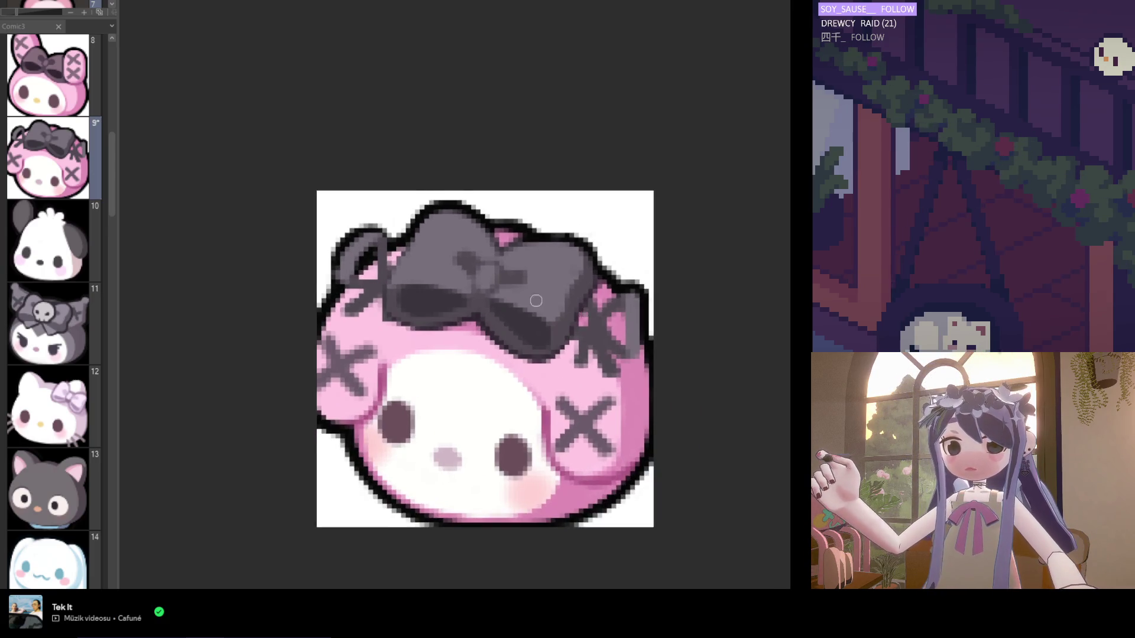
pyautogui.scroll(-1, 398, 259)
pyautogui.scroll(1, 398, 260)
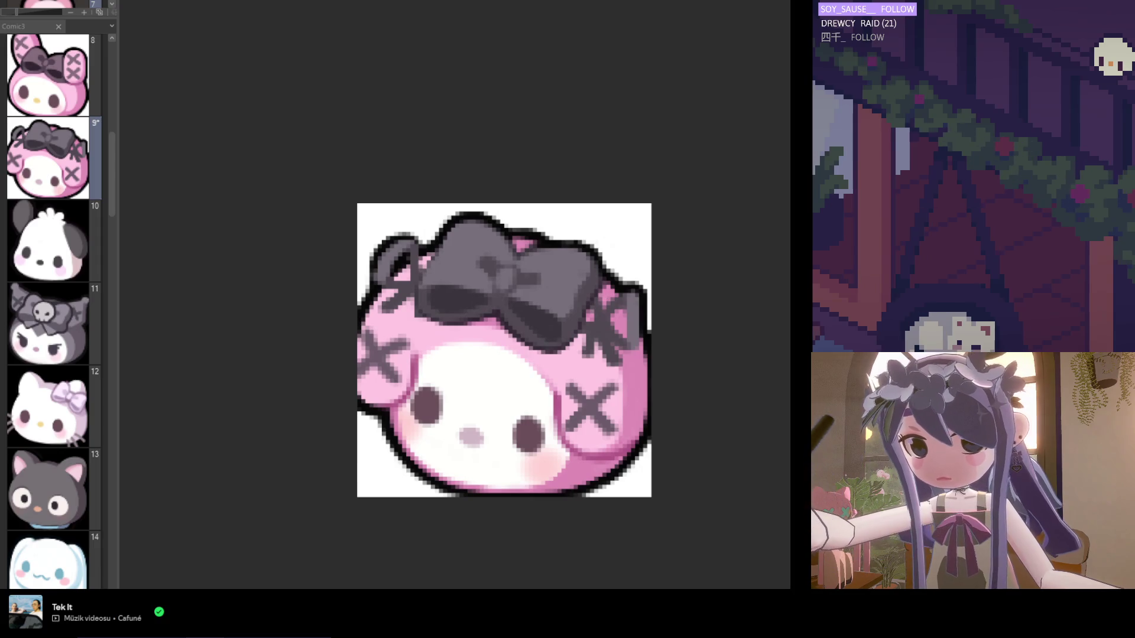
pyautogui.scroll(1, 365, 278)
pyautogui.keyDown('alt'); pyautogui.click(381, 295); pyautogui.keyUp('alt')
pyautogui.moveTo(390, 227); pyautogui.dragTo(370, 287)
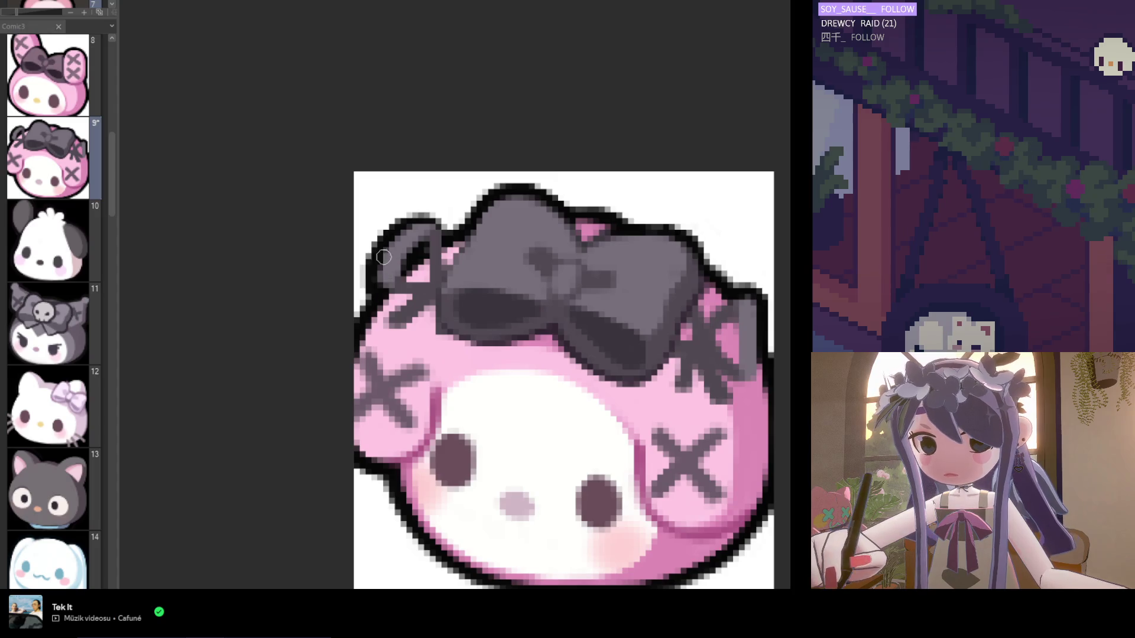
pyautogui.moveTo(391, 236); pyautogui.dragTo(464, 210)
pyautogui.scroll(-3, 416, 218)
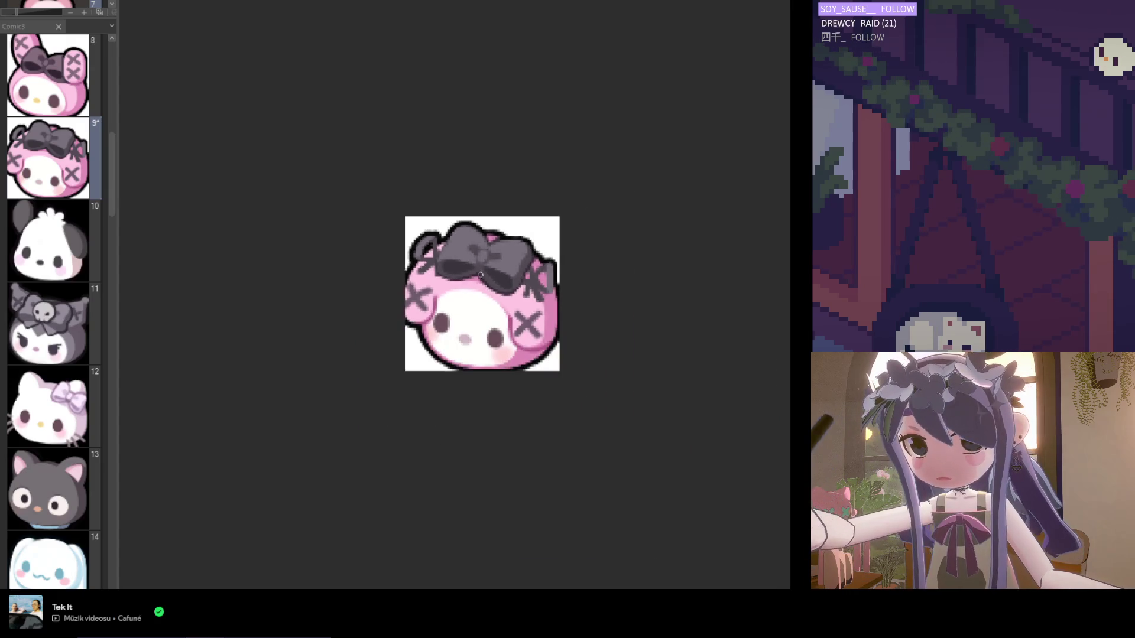
# Stroke the pen along the right ear's top-right edge, then zoom in and out to check it.
pyautogui.scroll(4, 540, 257)
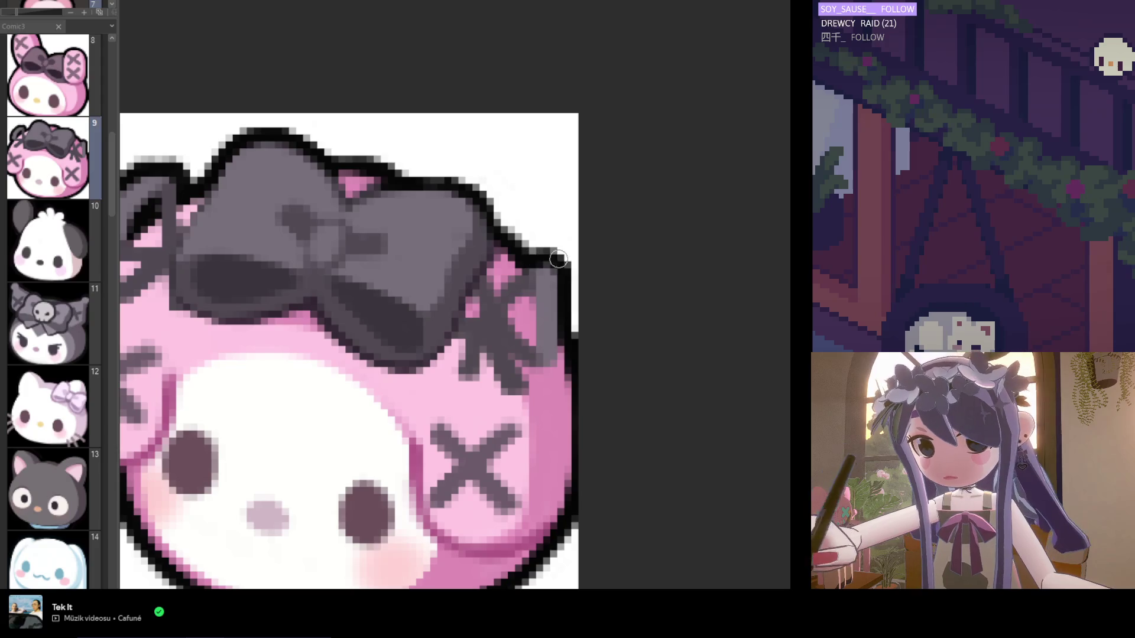
pyautogui.moveTo(536, 258); pyautogui.dragTo(564, 278)
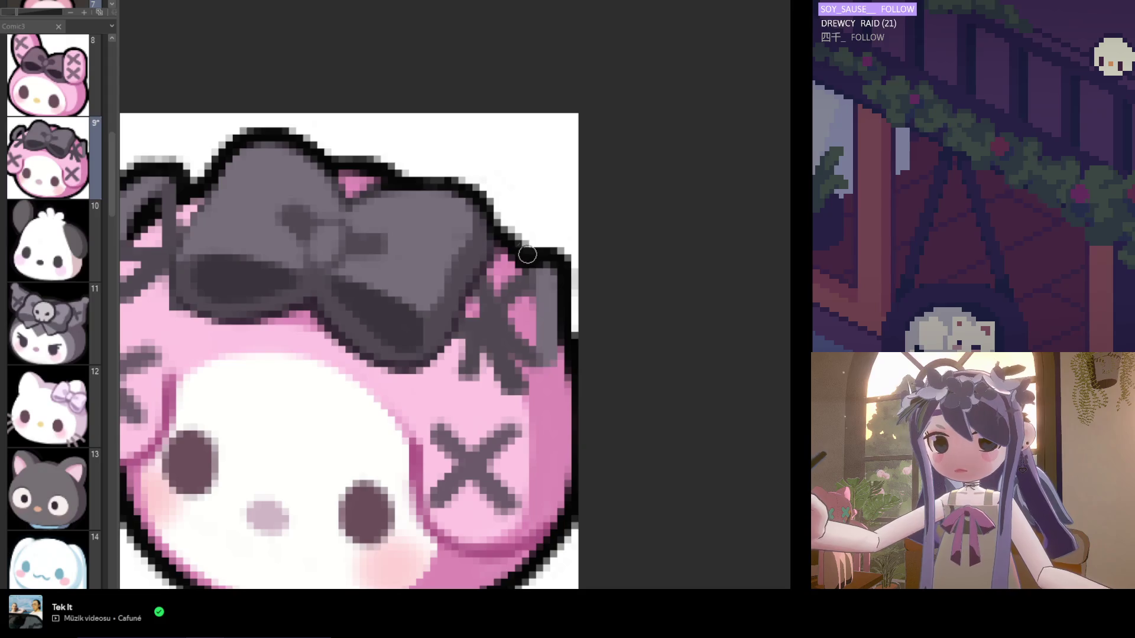
pyautogui.scroll(-3, 486, 218)
pyautogui.scroll(3, 506, 213)
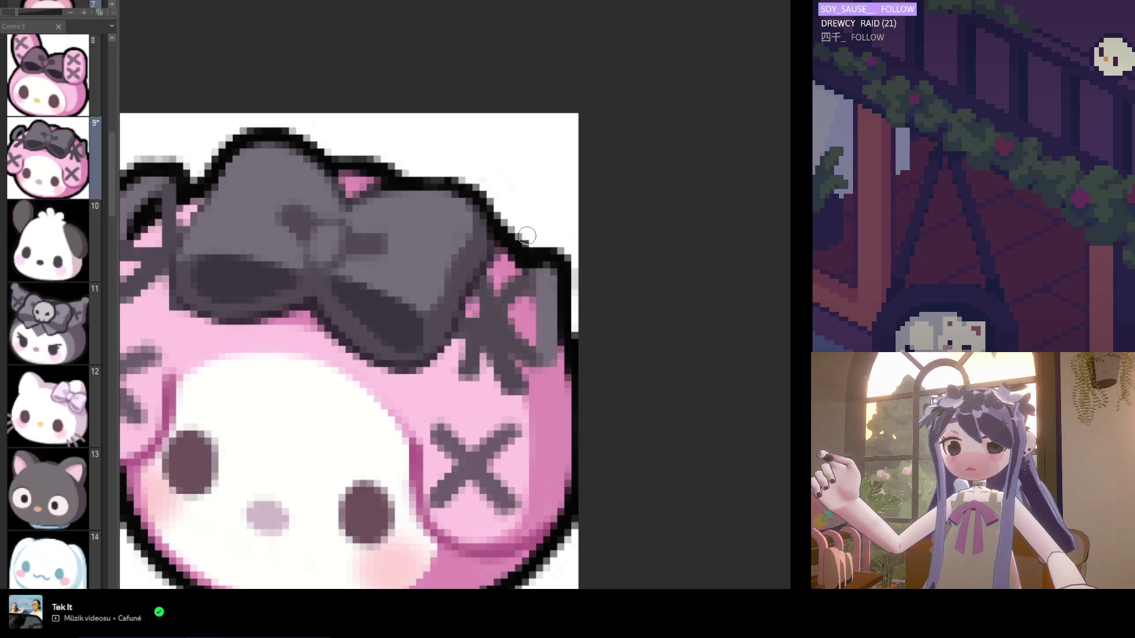
pyautogui.scroll(-3, 559, 236)
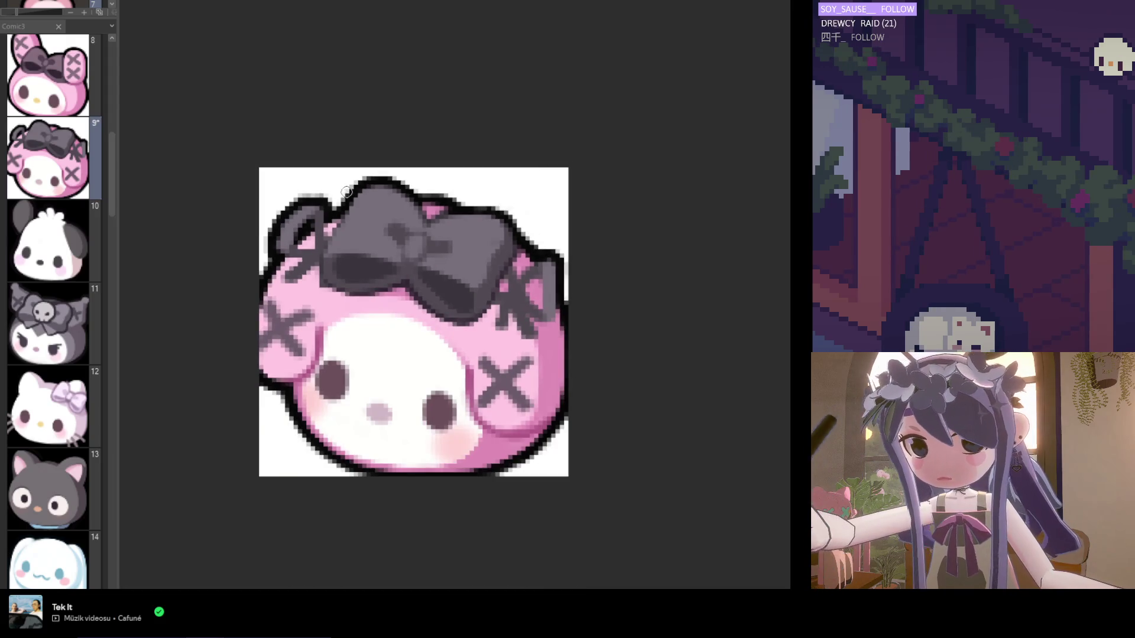
pyautogui.scroll(1, 346, 192)
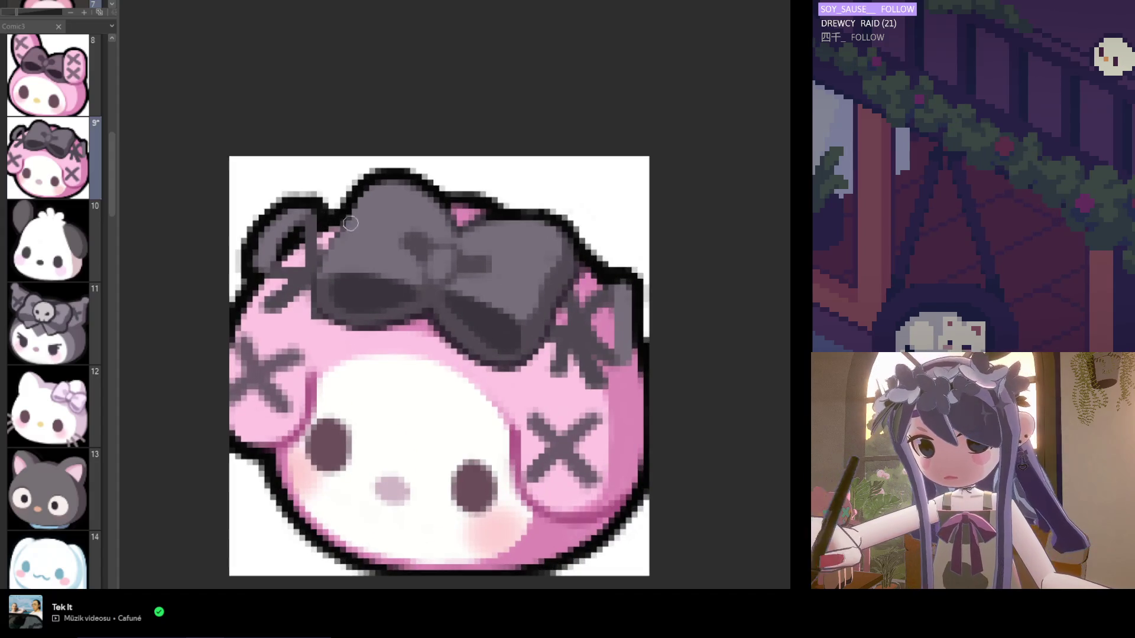
pyautogui.scroll(-2, 259, 282)
pyautogui.scroll(3, 251, 389)
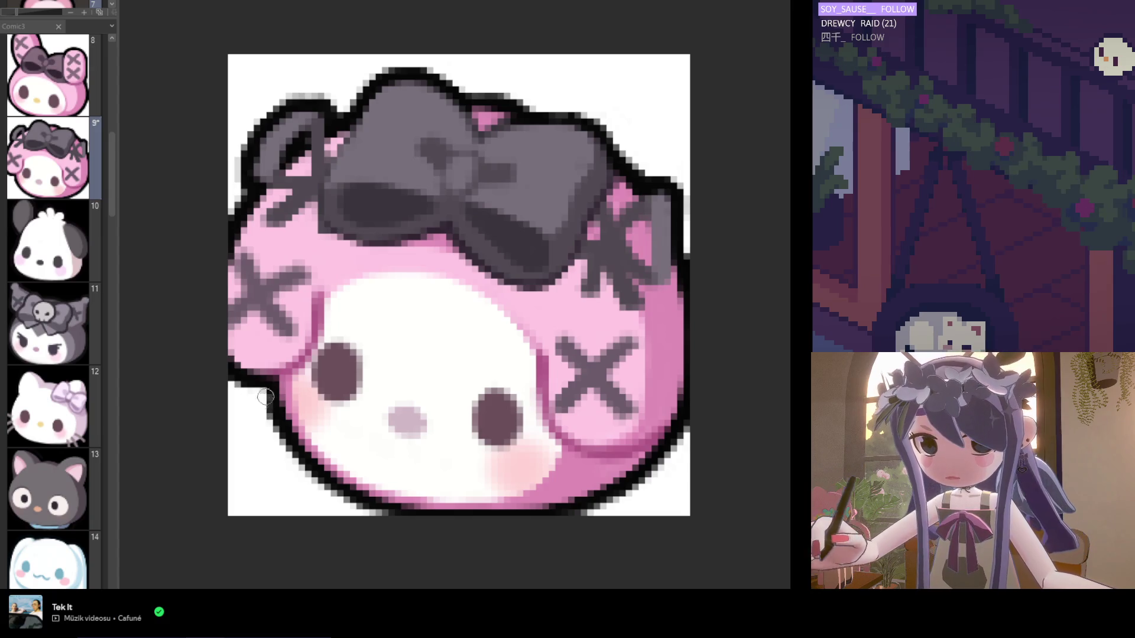
pyautogui.scroll(-1, 370, 486)
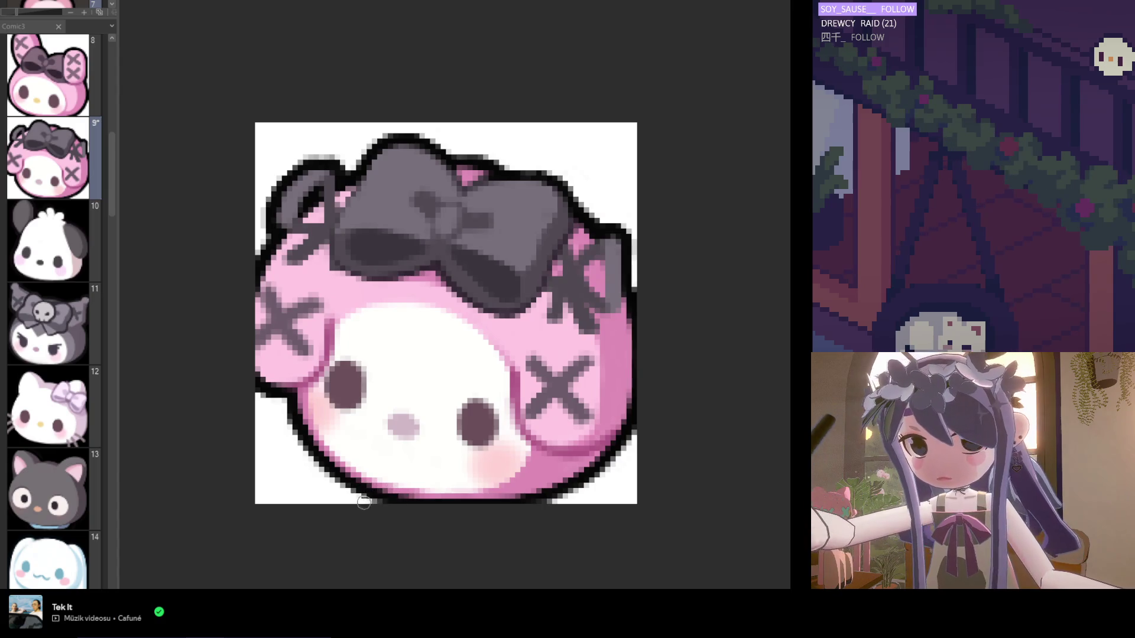
pyautogui.scroll(-5, 509, 520)
pyautogui.scroll(4, 508, 519)
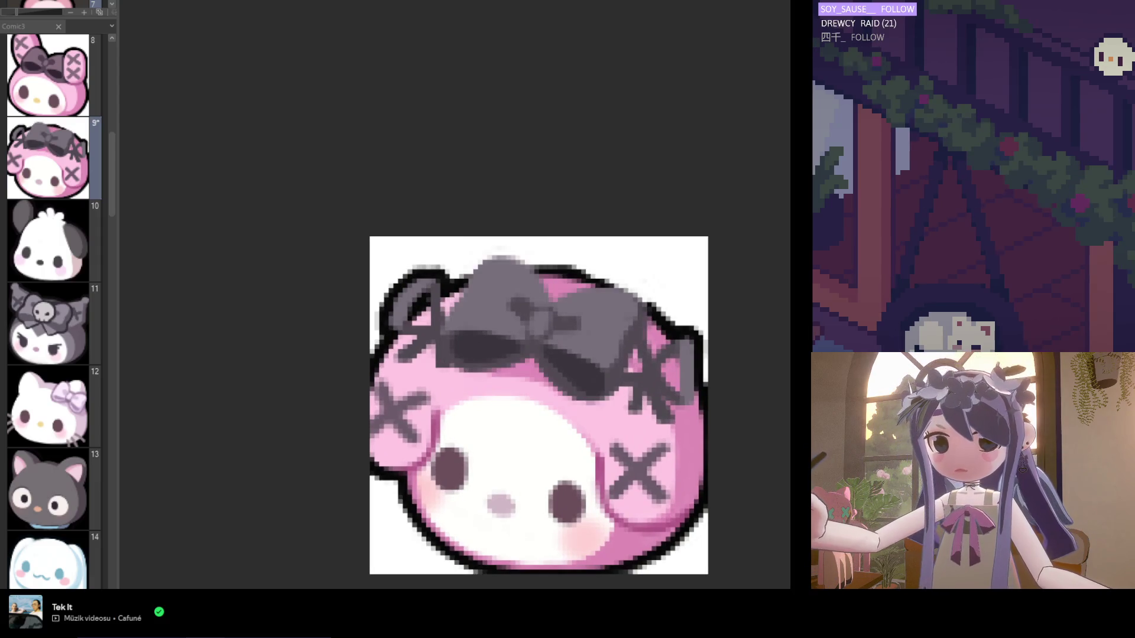
pyautogui.scroll(2, 540, 354)
pyautogui.scroll(-2, 457, 318)
pyautogui.scroll(2, 423, 309)
pyautogui.scroll(-2, 433, 315)
pyautogui.scroll(2, 410, 341)
pyautogui.scroll(-2, 404, 370)
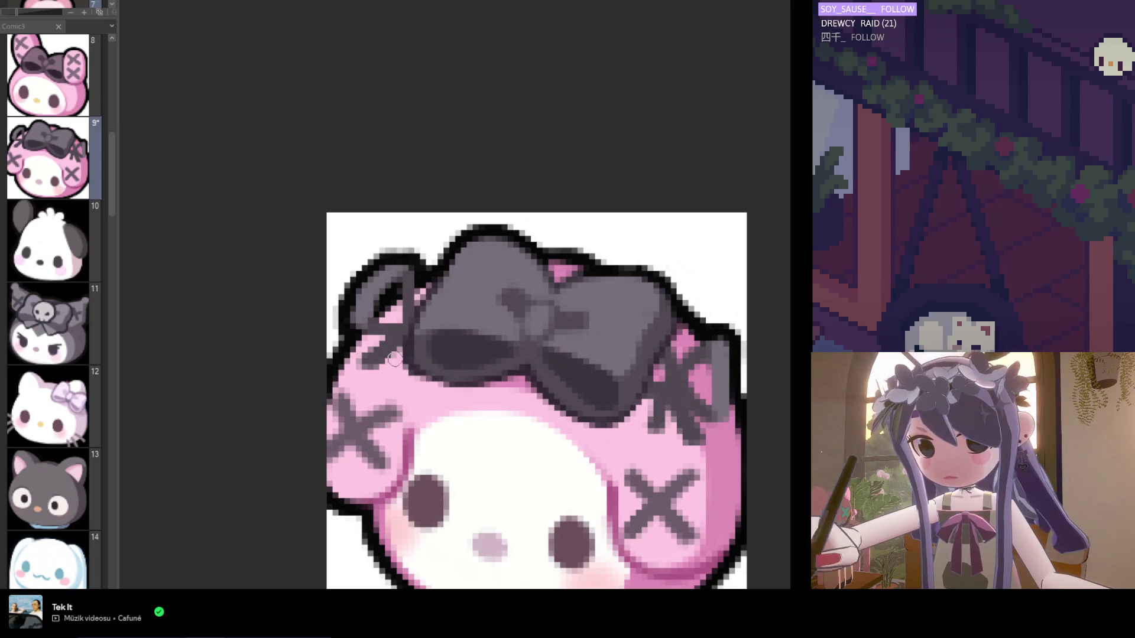
pyautogui.scroll(2, 397, 365)
pyautogui.scroll(-2, 408, 362)
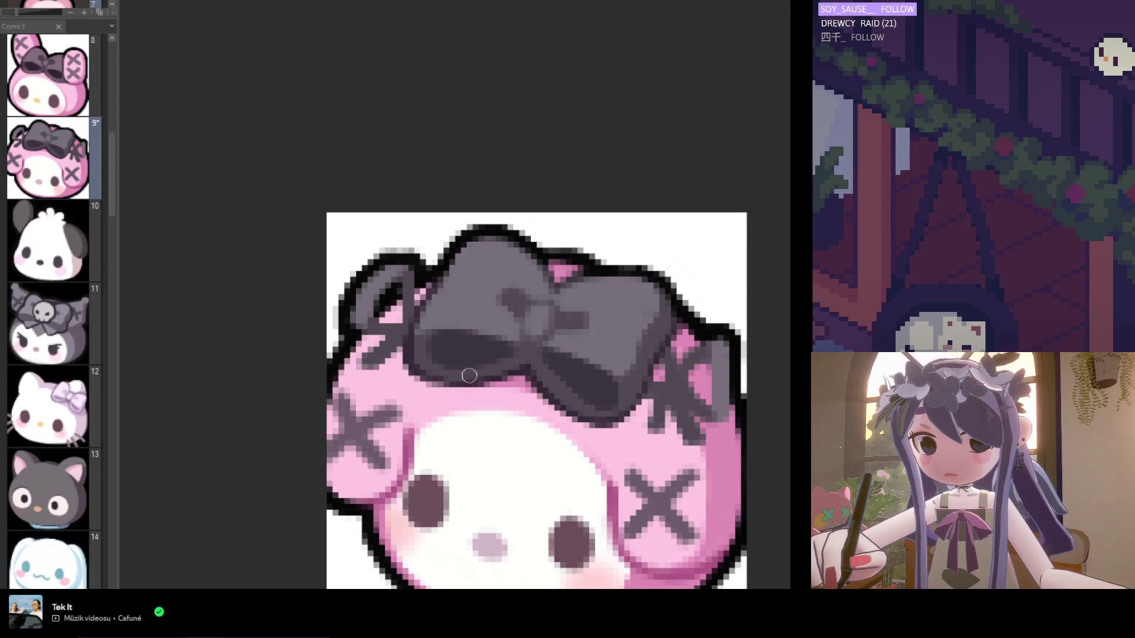
pyautogui.scroll(2, 408, 362)
pyautogui.scroll(-2, 392, 374)
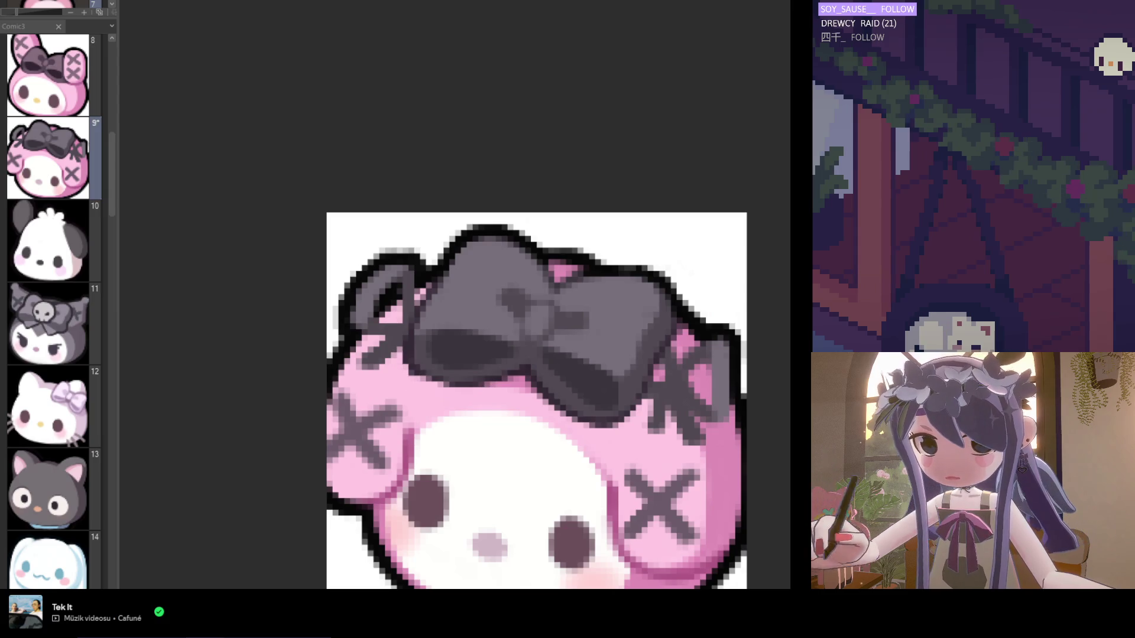
pyautogui.scroll(2, 392, 373)
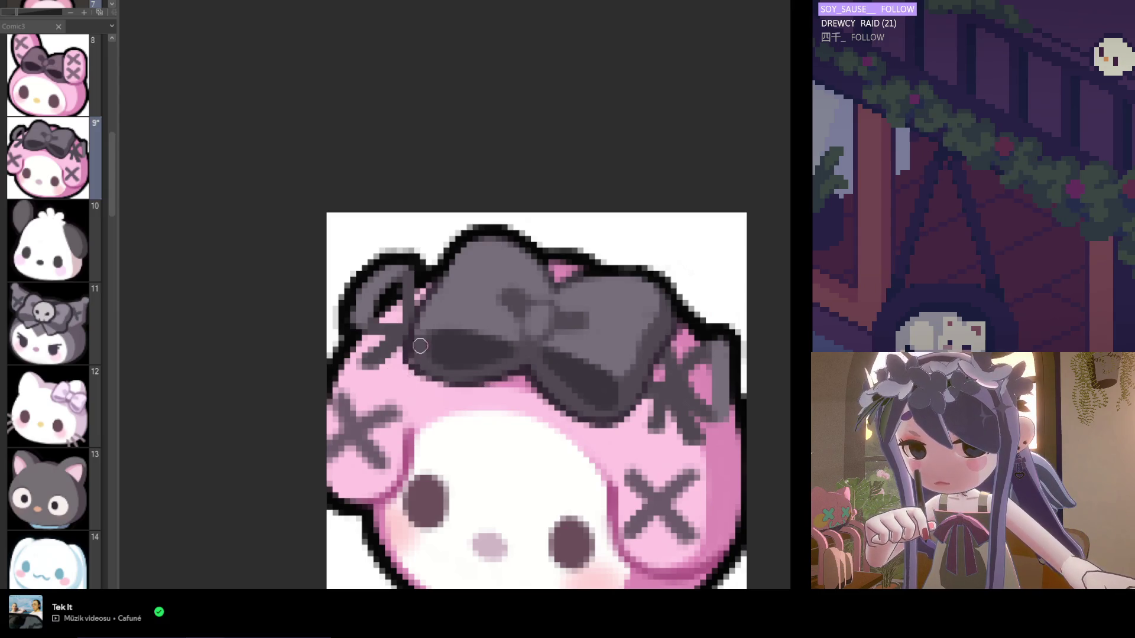
pyautogui.scroll(-2, 422, 346)
pyautogui.scroll(2, 422, 346)
pyautogui.scroll(-2, 408, 349)
pyautogui.scroll(2, 415, 363)
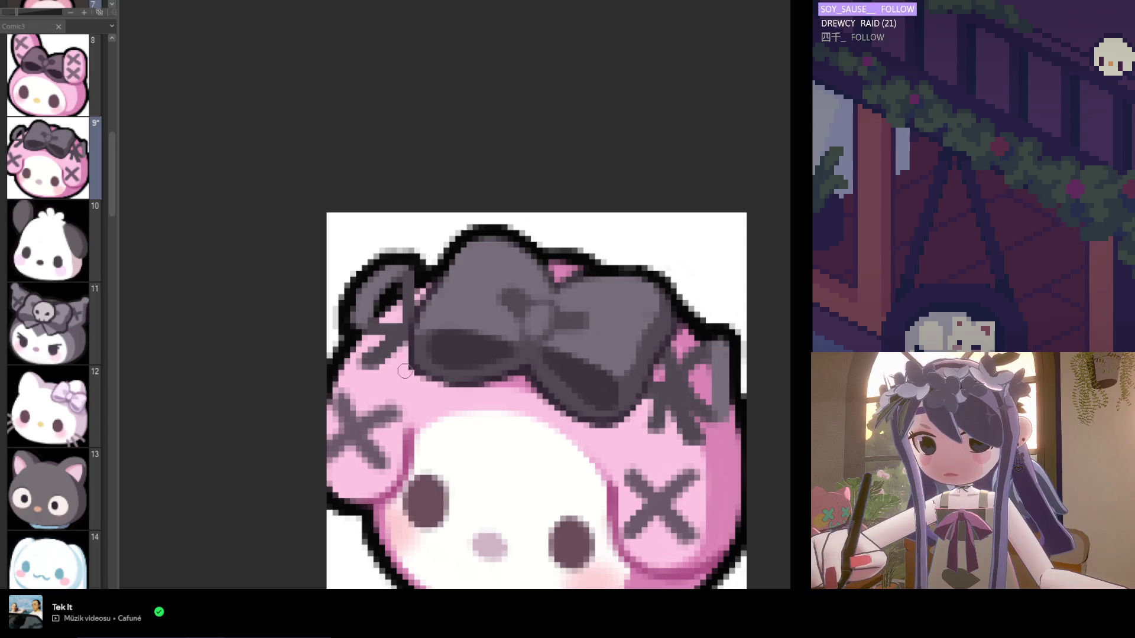
pyautogui.scroll(-5, 455, 381)
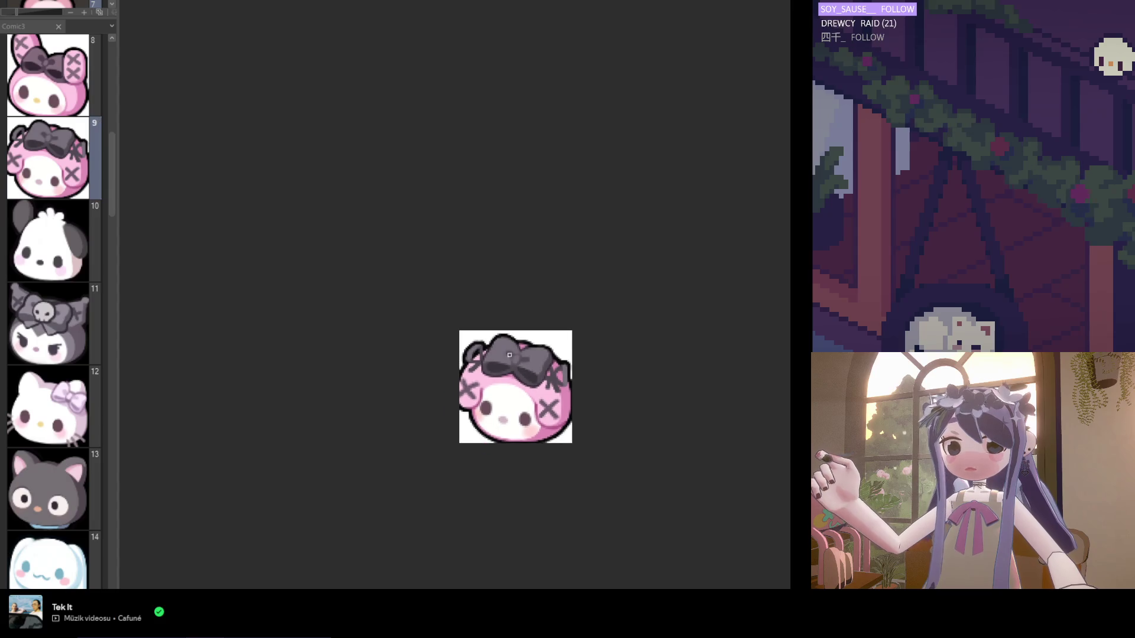
# Cycle the paper colour with Alt+Backspace from white to black, then to bright green.
pyautogui.scroll(-1, 559, 416)
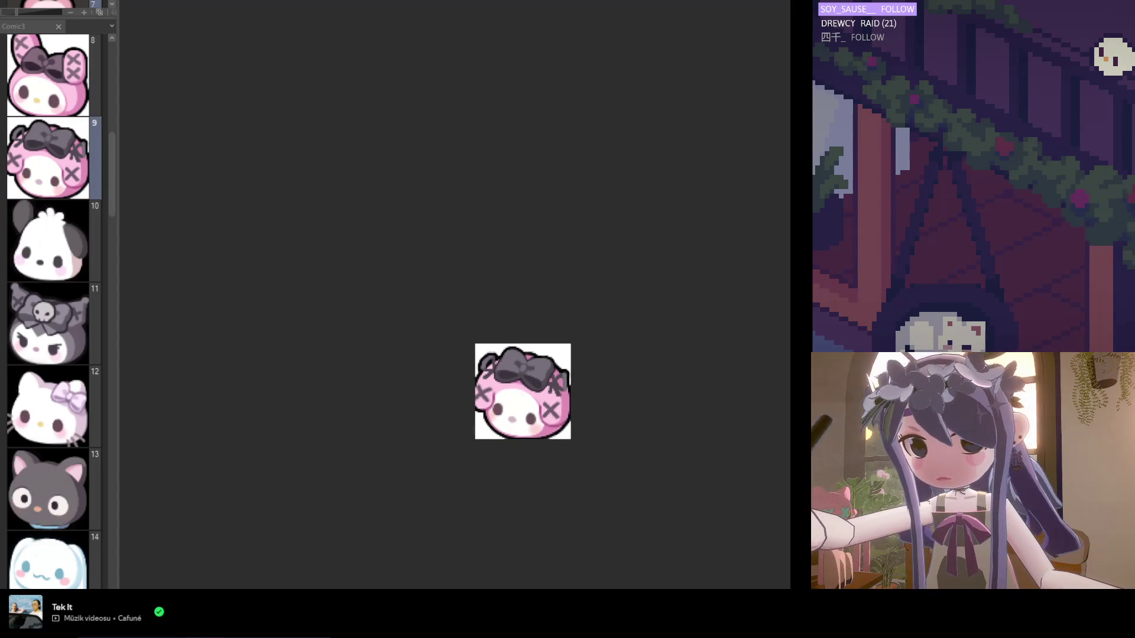
pyautogui.scroll(2, 585, 428)
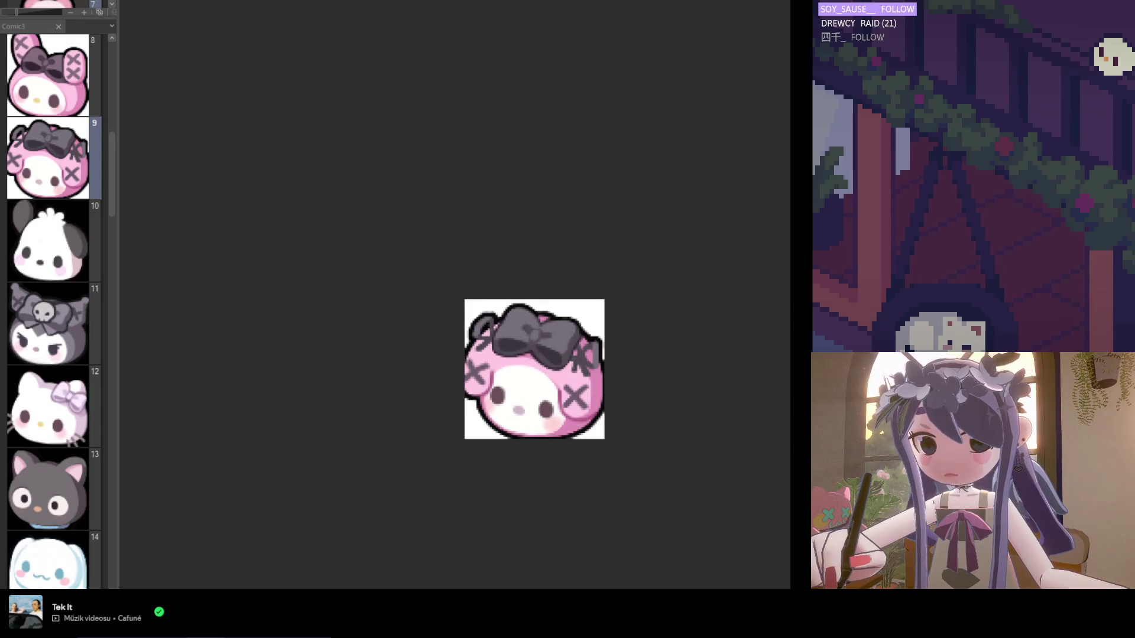
pyautogui.hotkey('alt', 'BackSpace')
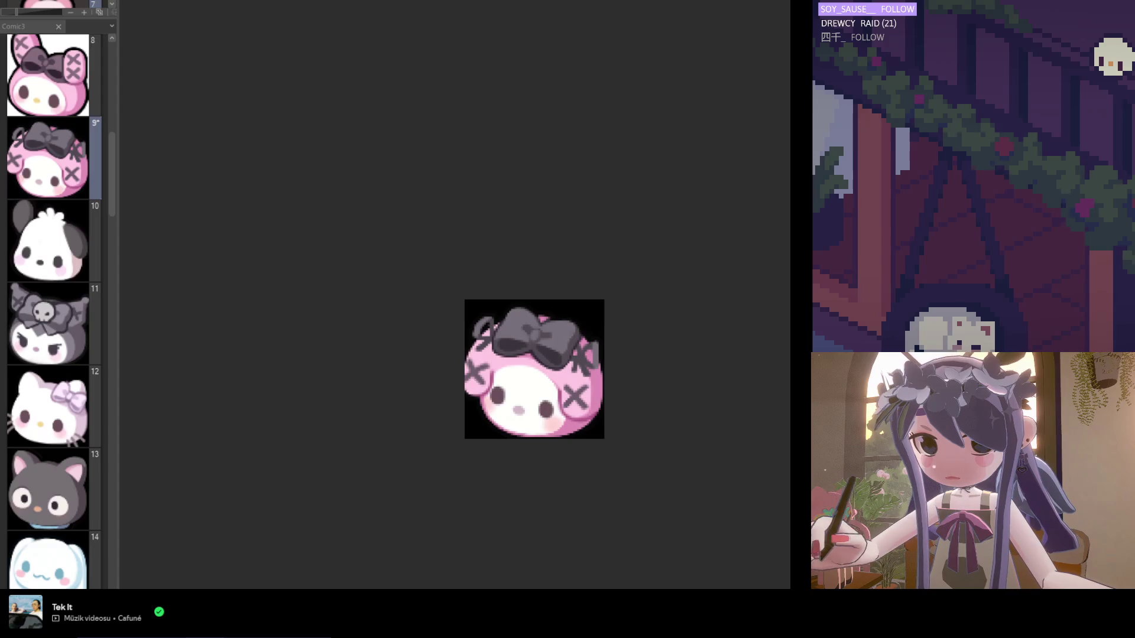
pyautogui.hotkey('alt', 'BackSpace')
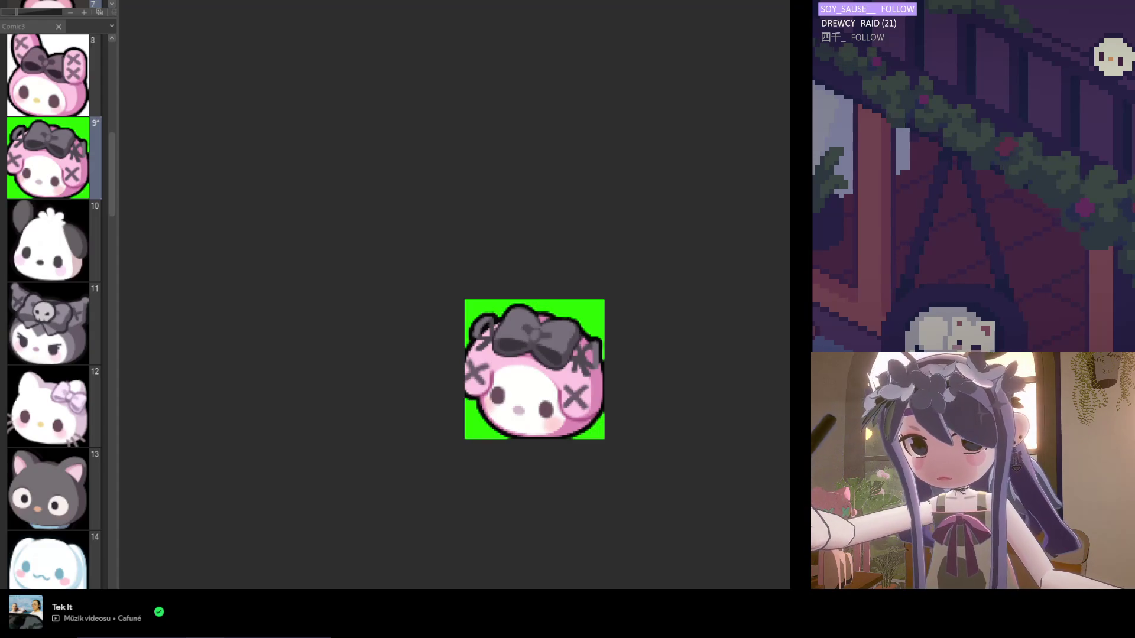
pyautogui.scroll(2, 505, 390)
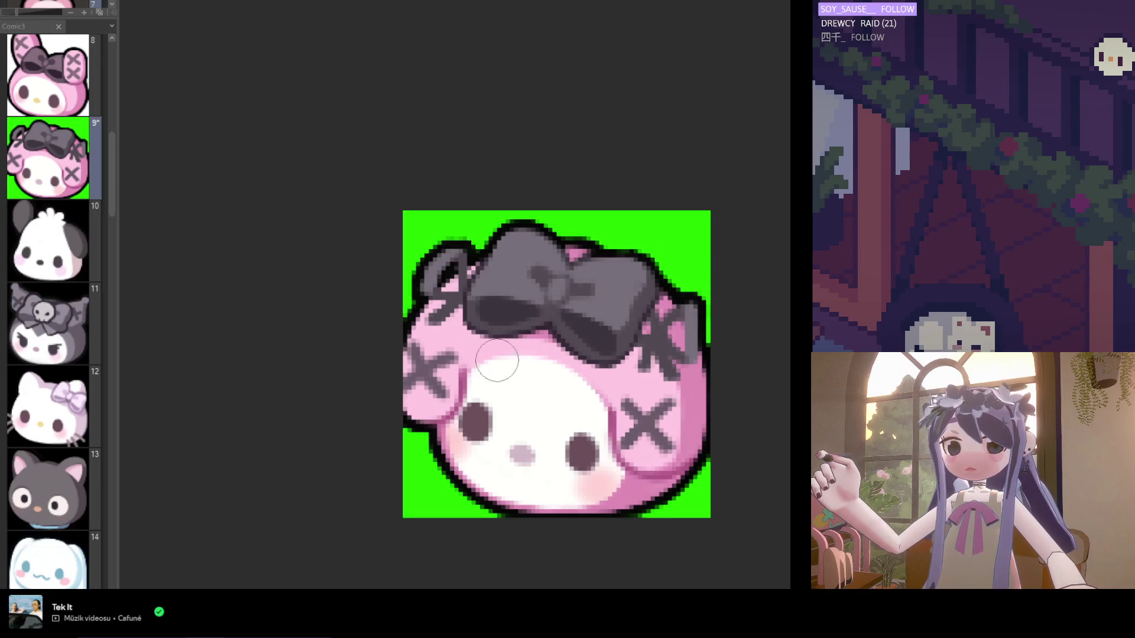
pyautogui.scroll(-1, 459, 366)
pyautogui.scroll(1, 459, 366)
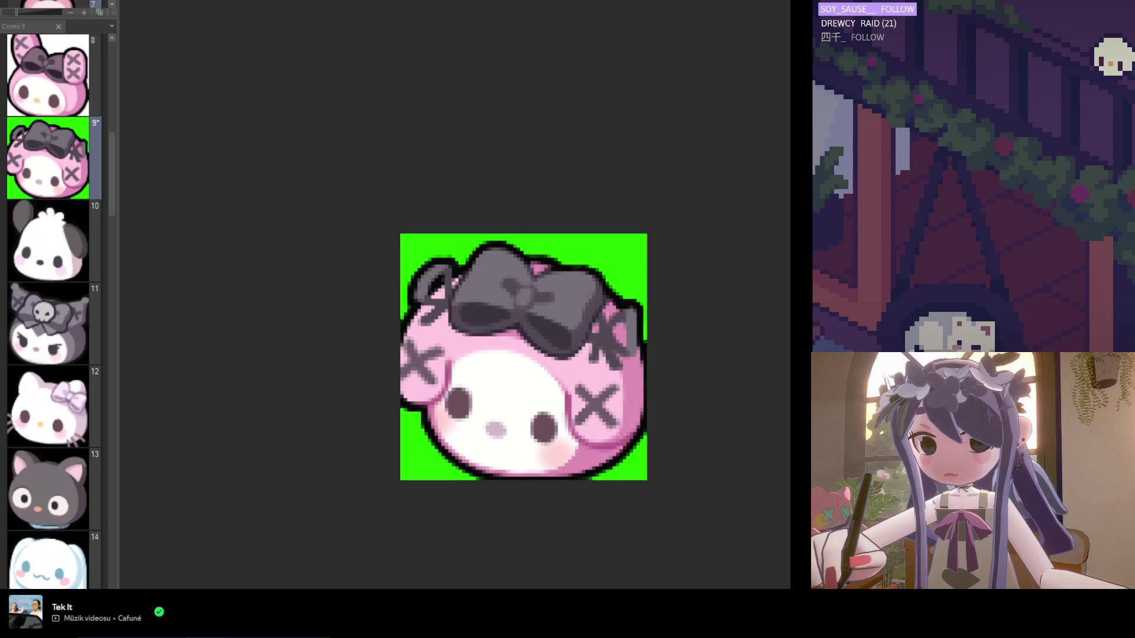
pyautogui.scroll(3, 606, 419)
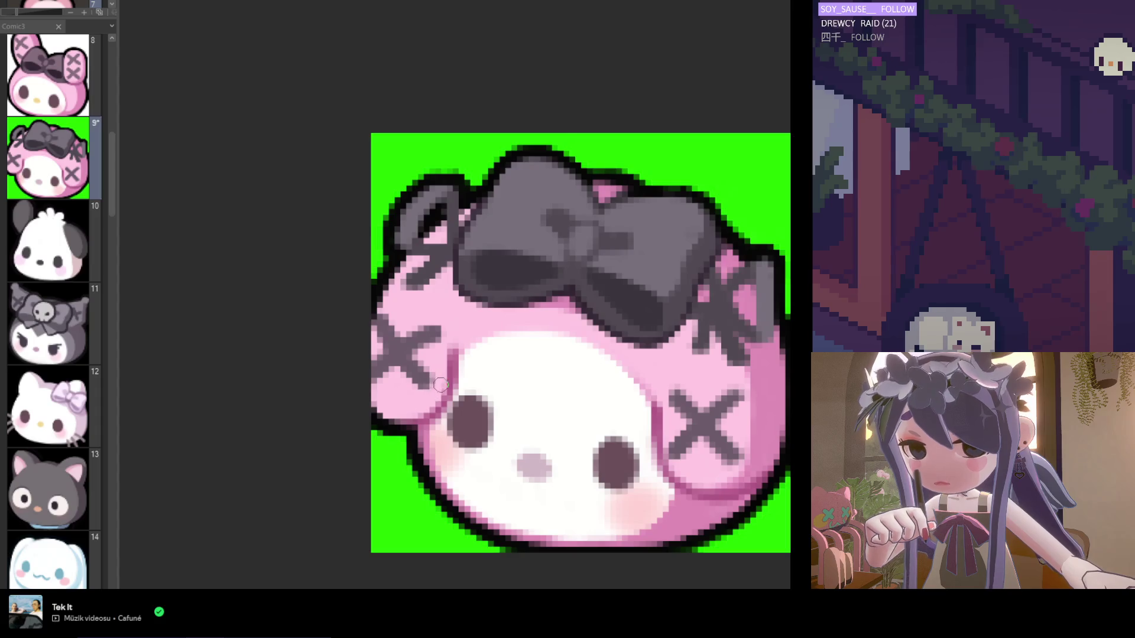
pyautogui.scroll(-1, 437, 400)
pyautogui.scroll(-2, 454, 433)
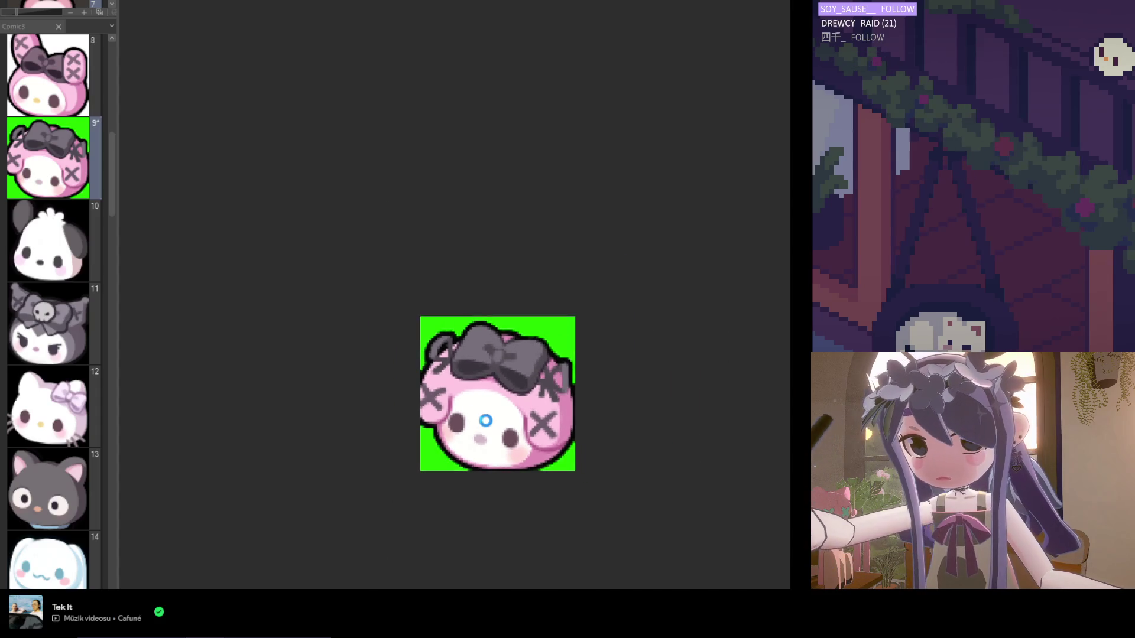